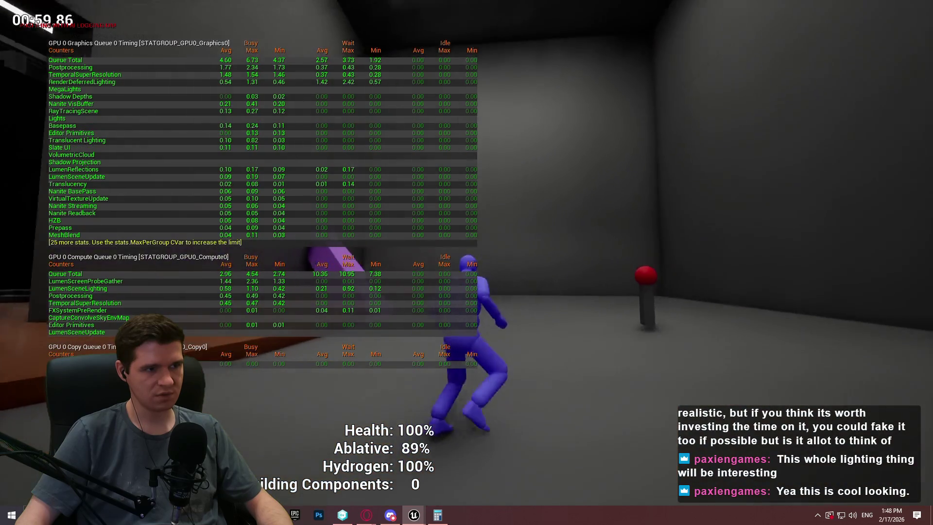
End the running play session and leave immersive mode to restore the full editor layout.
{"action": "key", "text": "Escape"}
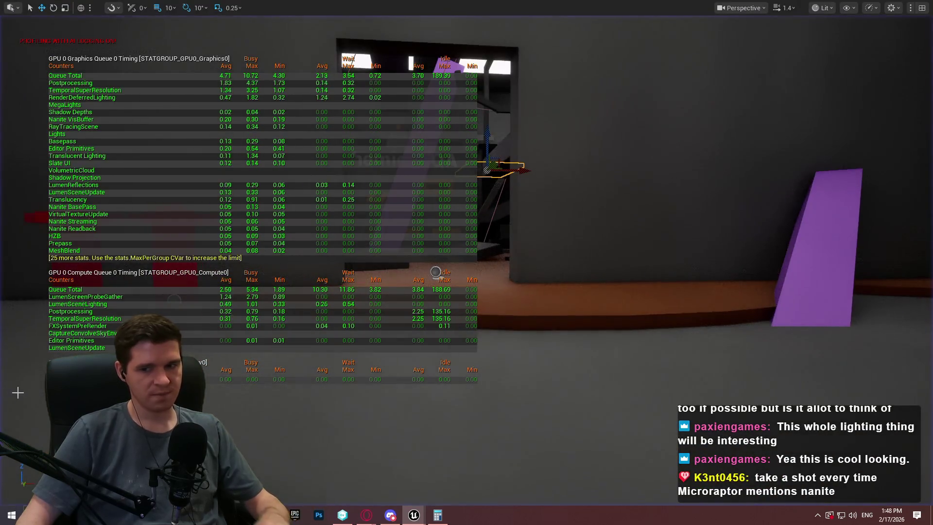
{"action": "key", "text": "F11"}
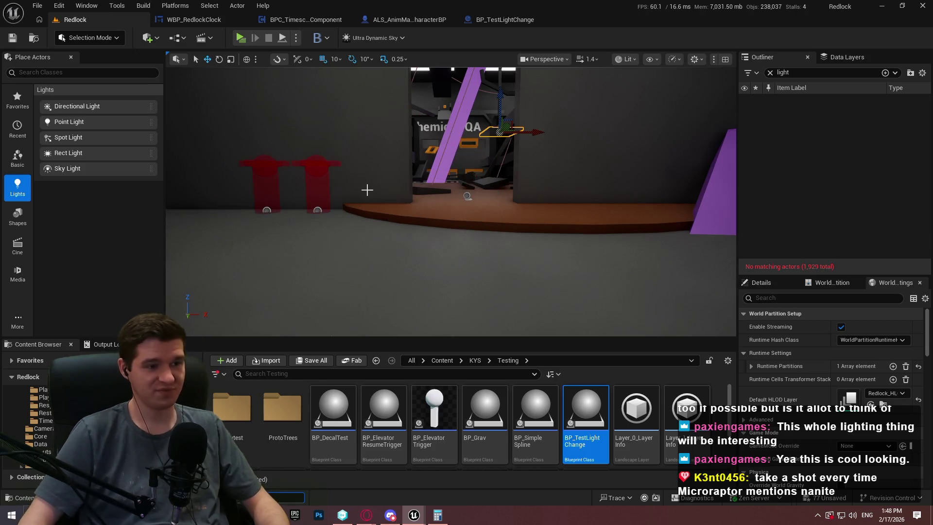
Go up to the Content folder, then close the Save Content prompt with Don't Save.
{"action": "left_click_drag", "start_coordinate": [366, 190], "coordinate": [371, 185]}
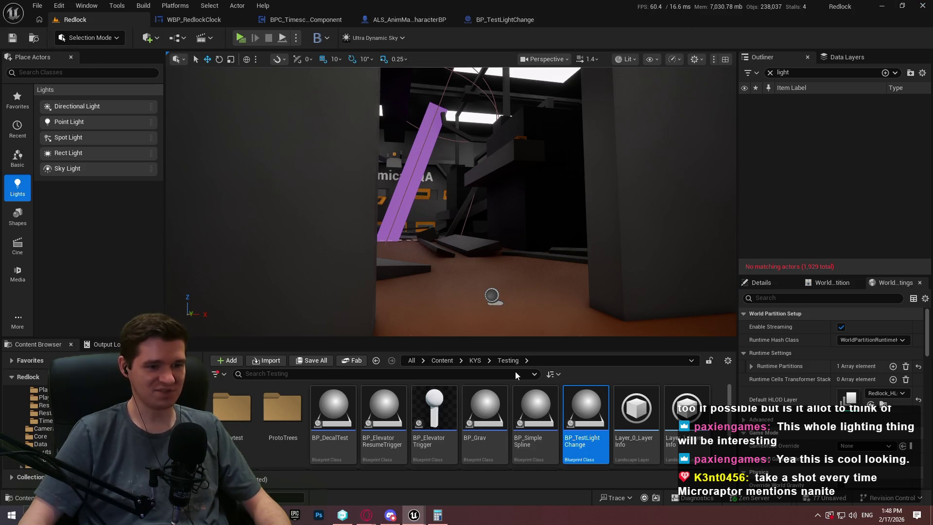
{"action": "left_click", "coordinate": [475, 361]}
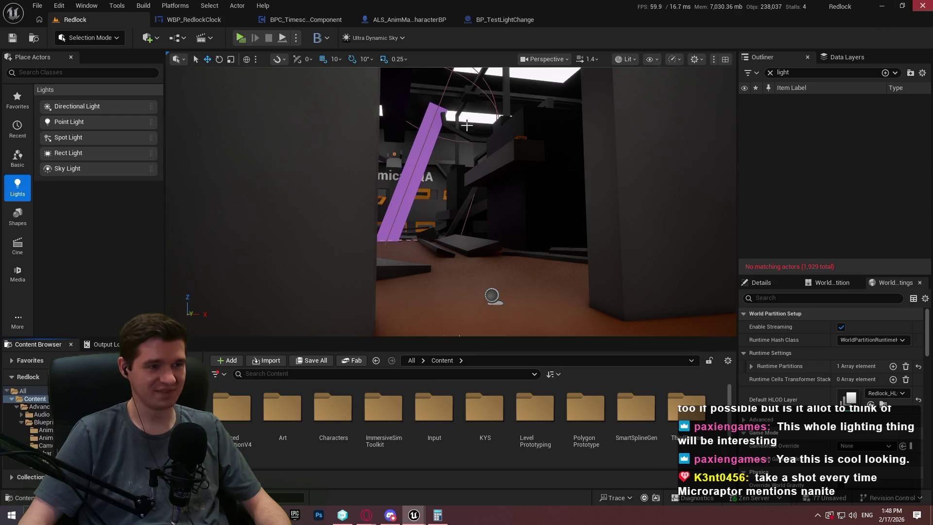
{"action": "key", "text": "ctrl+shift+s"}
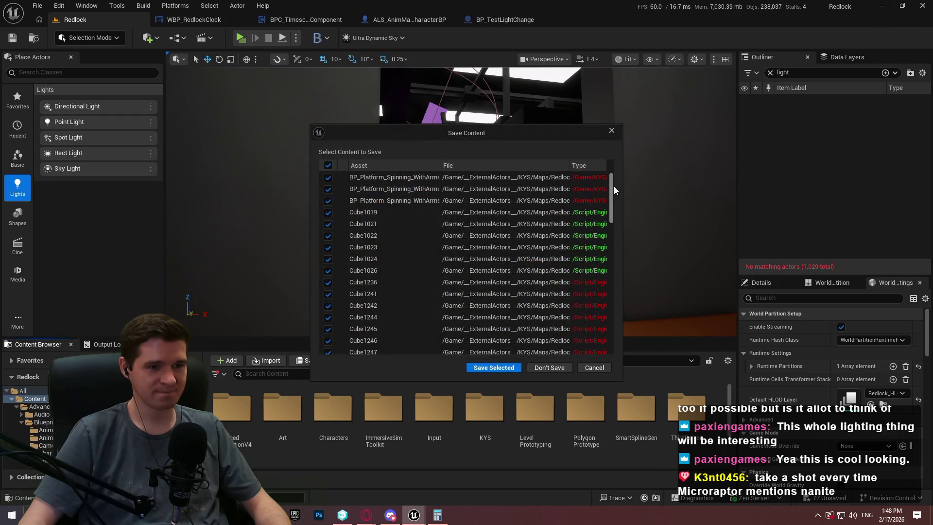
{"action": "left_click_drag", "start_coordinate": [613, 199], "coordinate": [623, 350]}
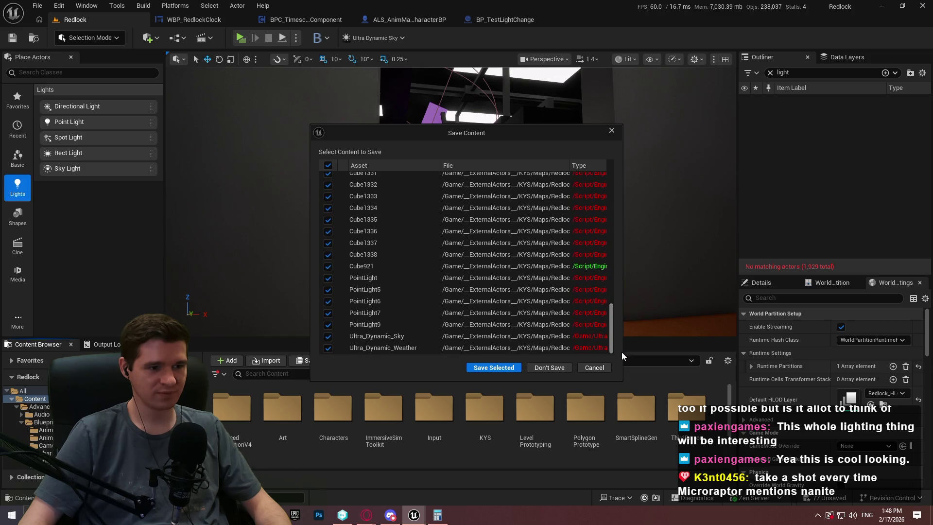
{"action": "left_click", "coordinate": [549, 368]}
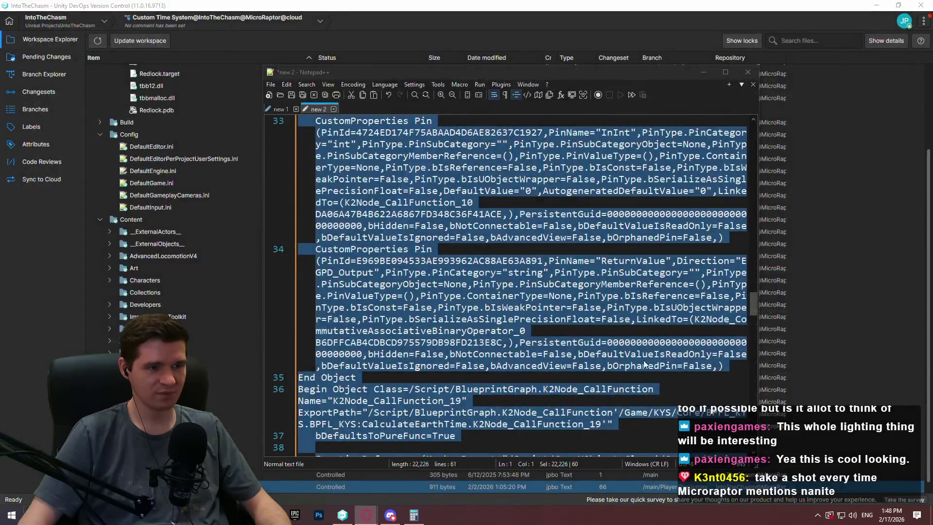
Review Pending Changes in version control, then minimize it and Notepad++ to reveal the desktop.
{"action": "key", "text": "alt+Tab"}
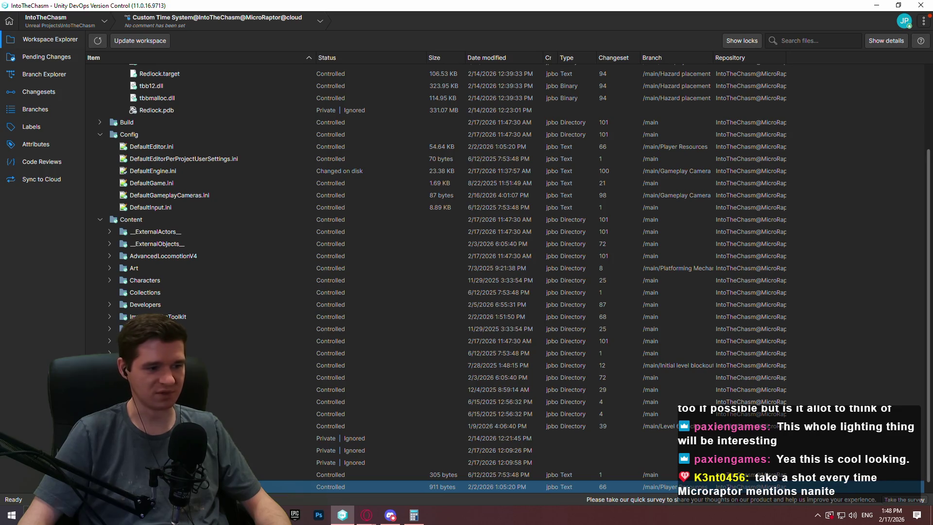
{"action": "left_click", "coordinate": [49, 56]}
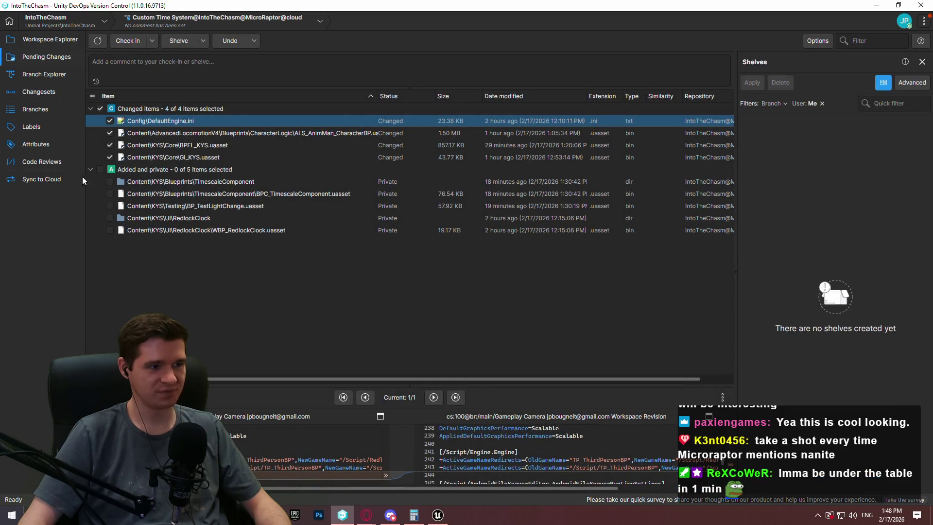
{"action": "left_click", "coordinate": [438, 517]}
{"action": "left_click", "coordinate": [345, 518]}
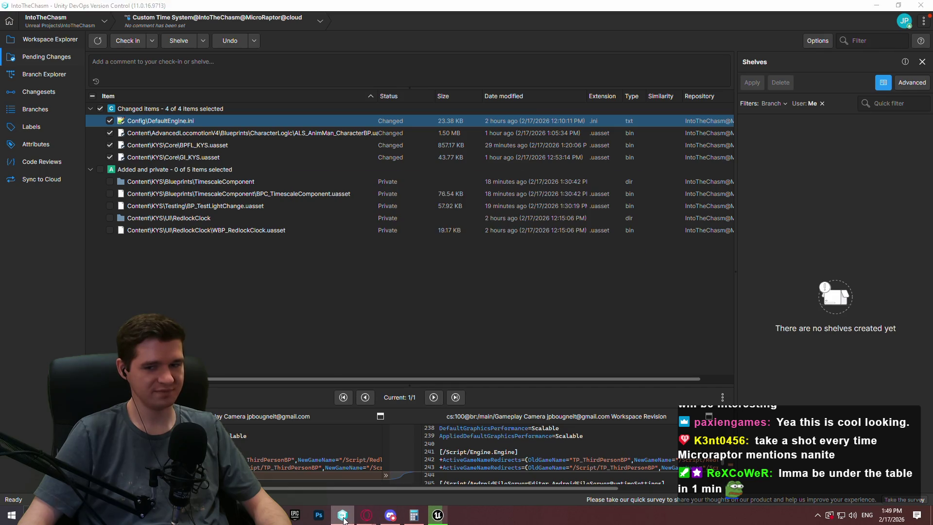
{"action": "left_click", "coordinate": [343, 517]}
{"action": "left_click", "coordinate": [707, 71]}
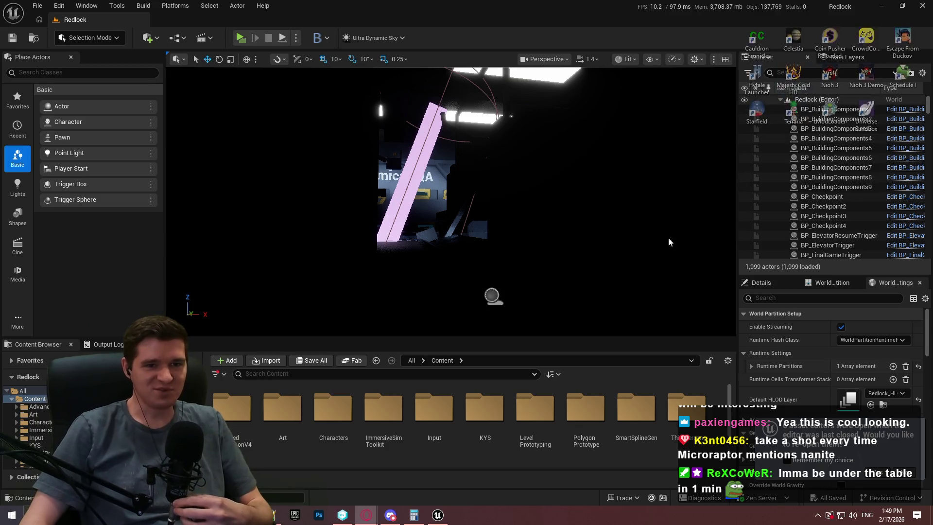
Play Redlock from the Cube918 floor spot and dismiss the welcome message.
{"action": "left_click", "coordinate": [811, 73]}
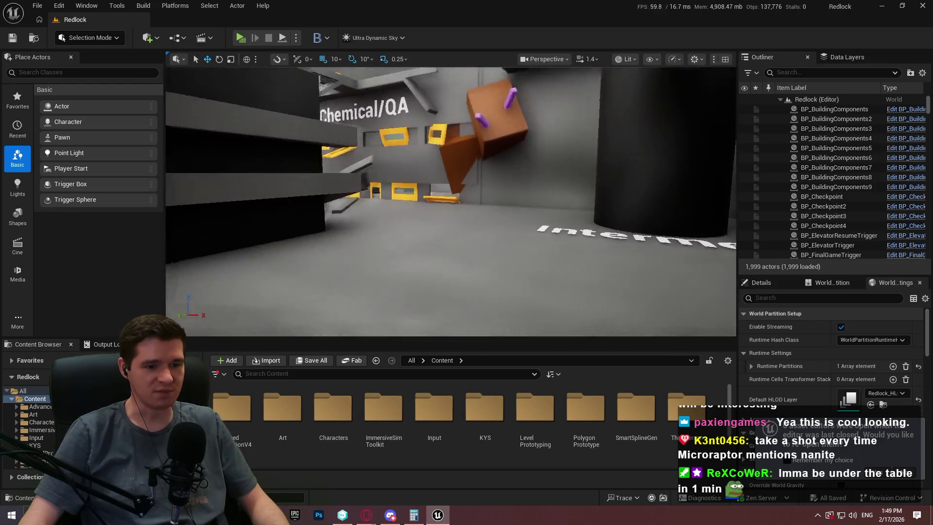
{"action": "right_click", "coordinate": [479, 161]}
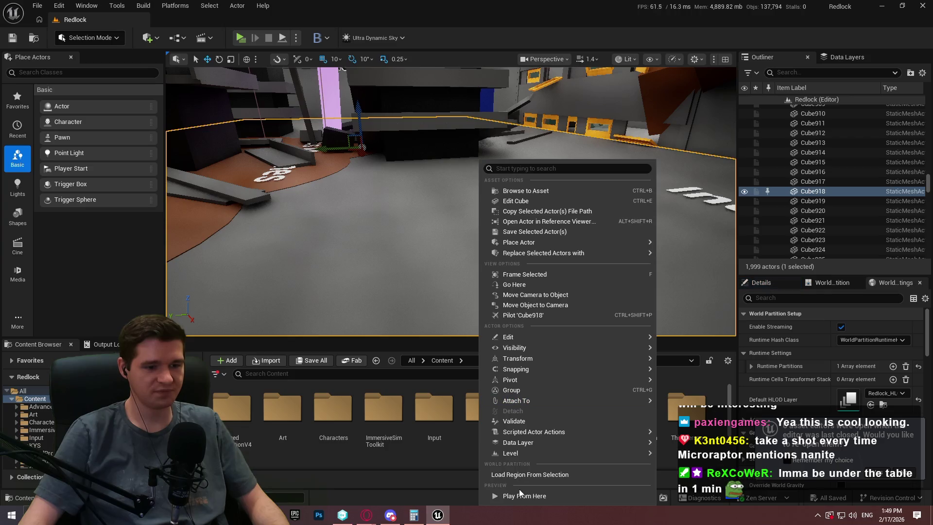
{"action": "left_click", "coordinate": [523, 500]}
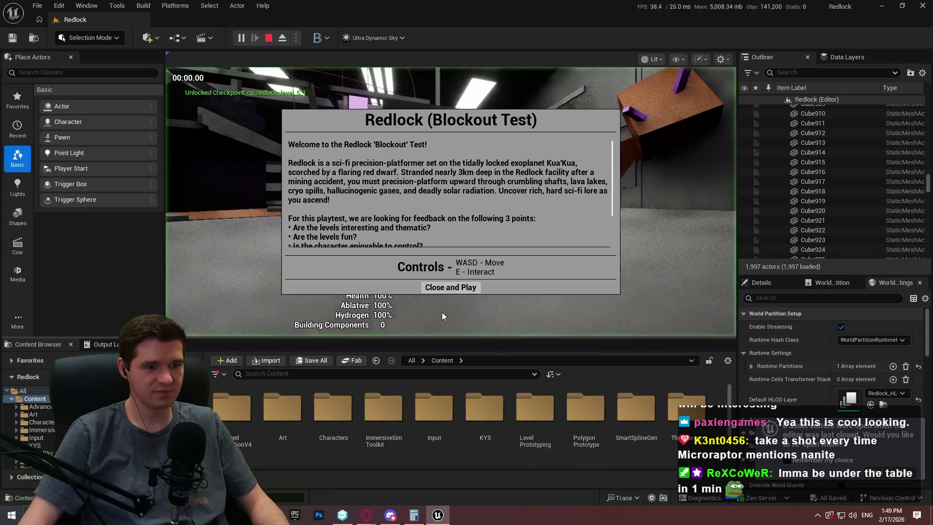
{"action": "left_click", "coordinate": [423, 288]}
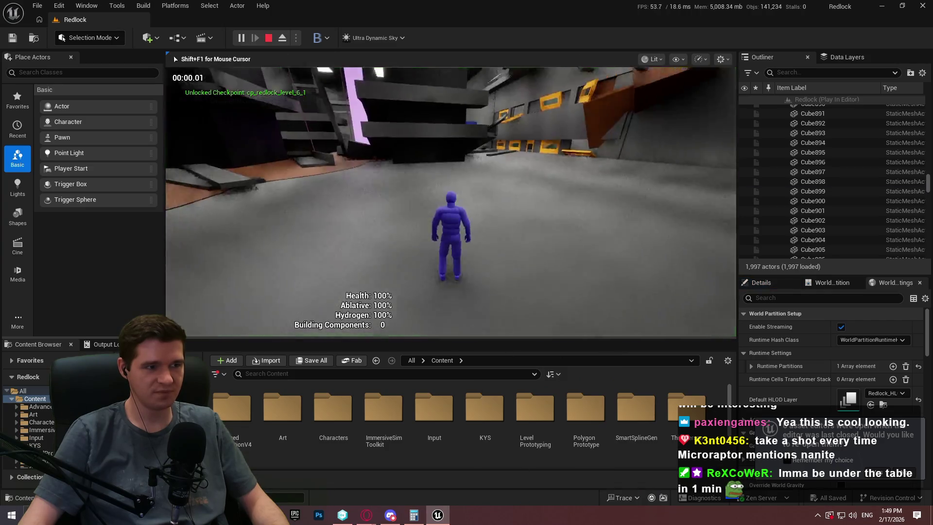
Show GPU timing with the 'stat gpu' console command and make the game view fullscreen.
{"action": "key", "text": "grave"}
{"action": "type", "text": "stat gpu"}
{"action": "key", "text": "Return"}
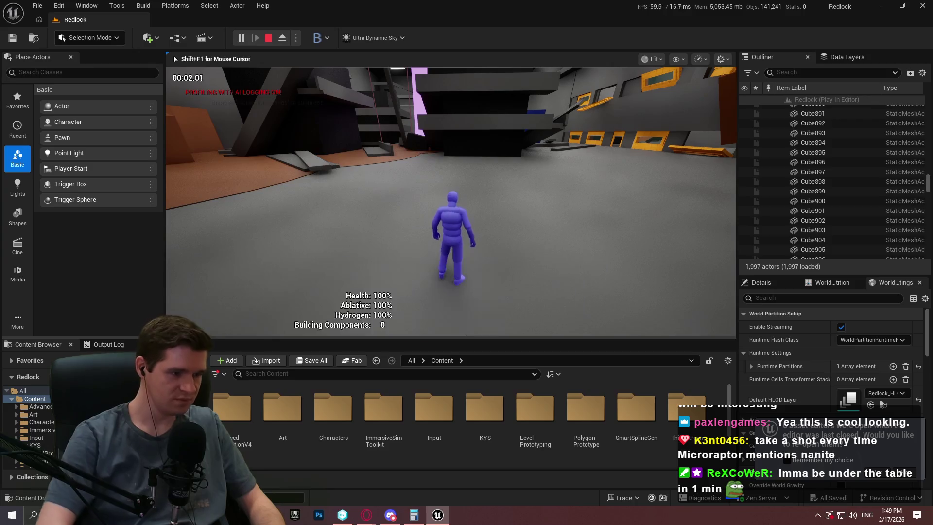
{"action": "key", "text": "F11"}
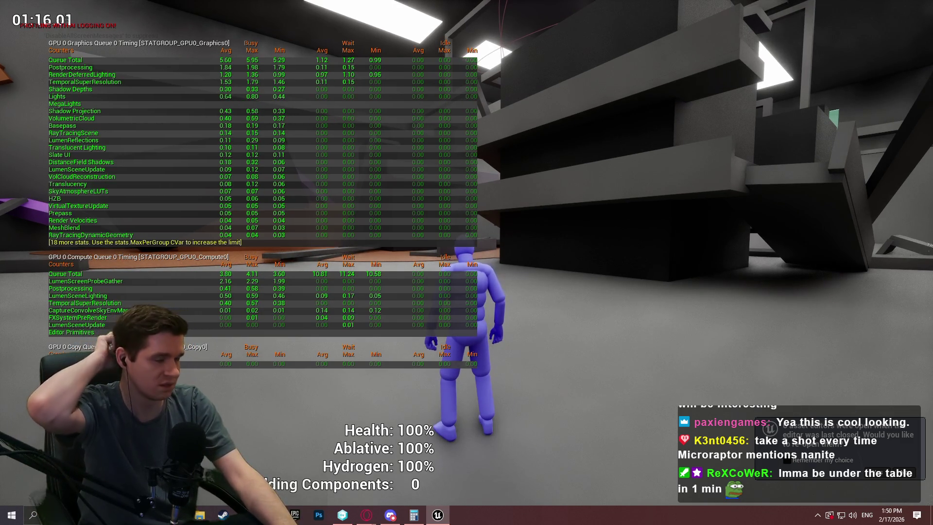
Stop playing, hide the GPU stats, restore the editor layout, and dismiss the reopen-editors notification.
{"action": "key", "text": "Escape"}
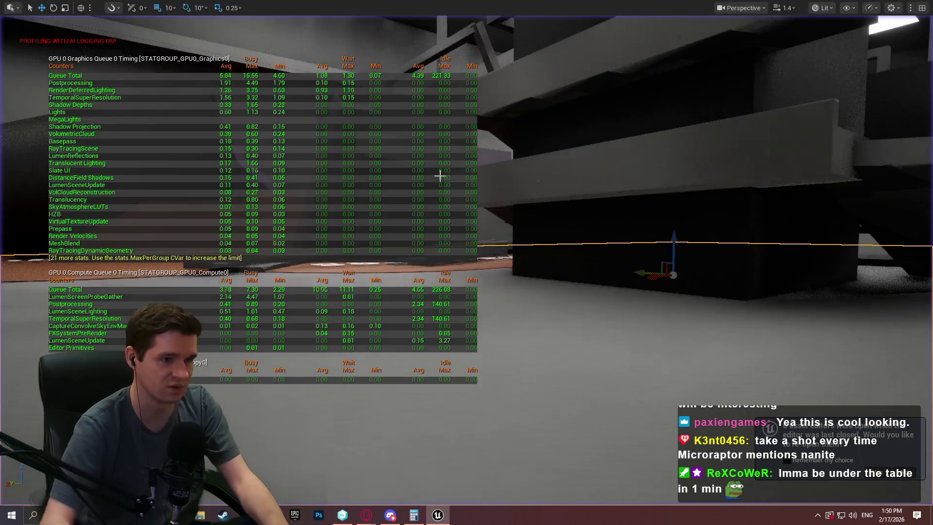
{"action": "type", "text": "stat gpu"}
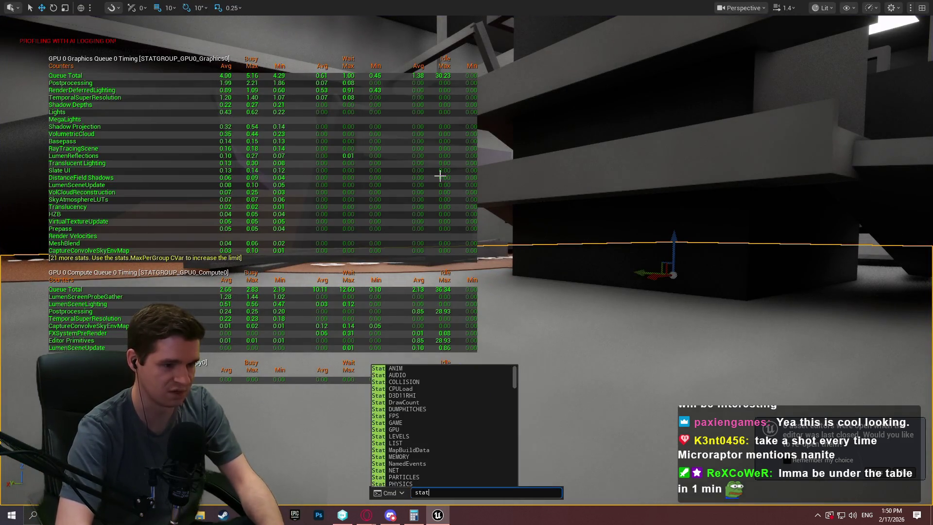
{"action": "key", "text": "Return"}
{"action": "key", "text": "F11"}
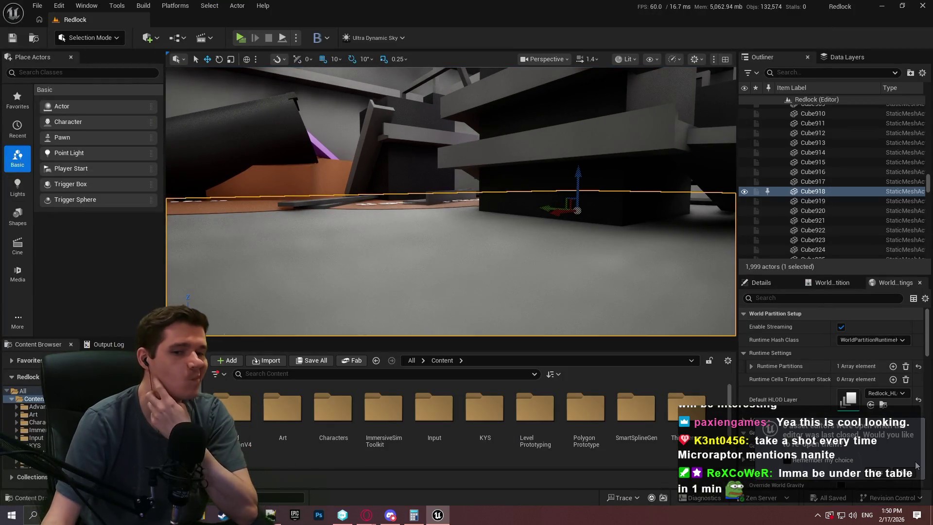
{"action": "left_click", "coordinate": [908, 477]}
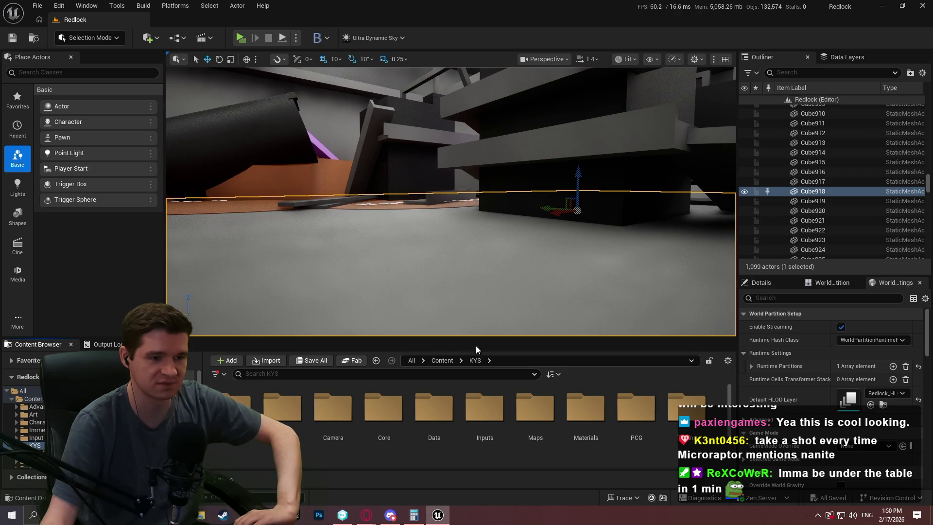
Delete BP_TestLightChange from the KYS/Testing folder.
{"action": "left_click_drag", "start_coordinate": [479, 338], "coordinate": [460, 212]}
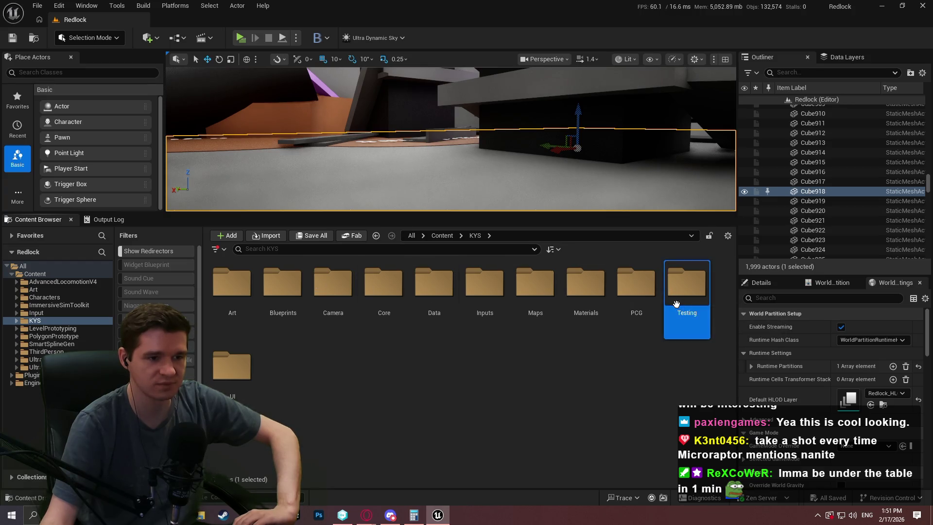
{"action": "double_click", "coordinate": [676, 304]}
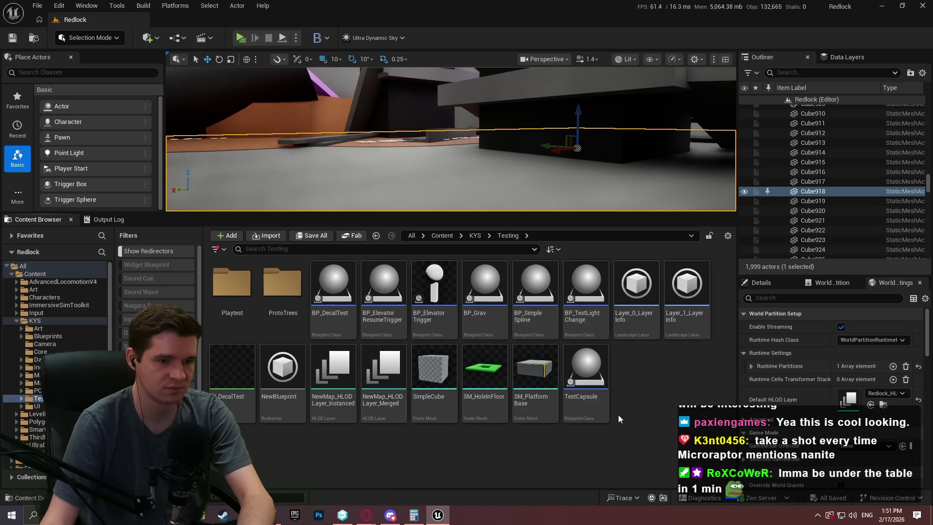
{"action": "left_click", "coordinate": [597, 294]}
{"action": "key", "text": "Delete"}
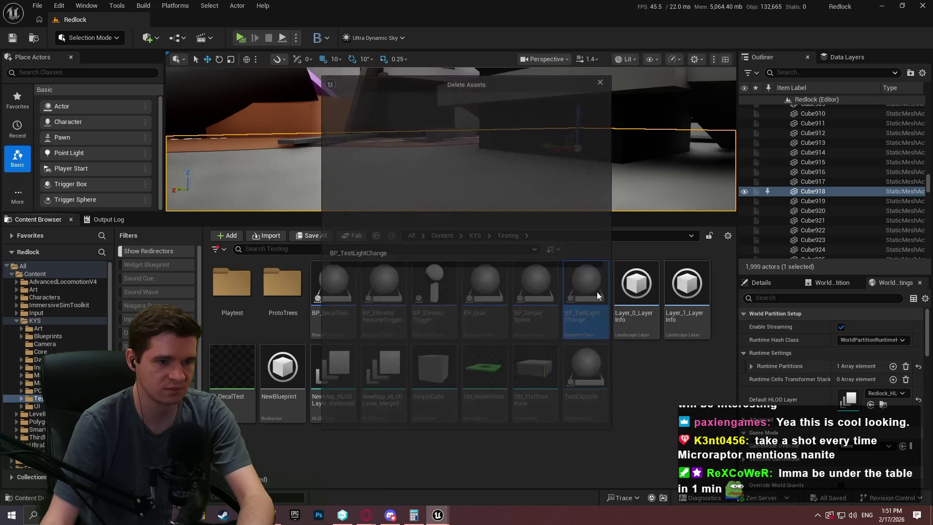
{"action": "left_click", "coordinate": [410, 417]}
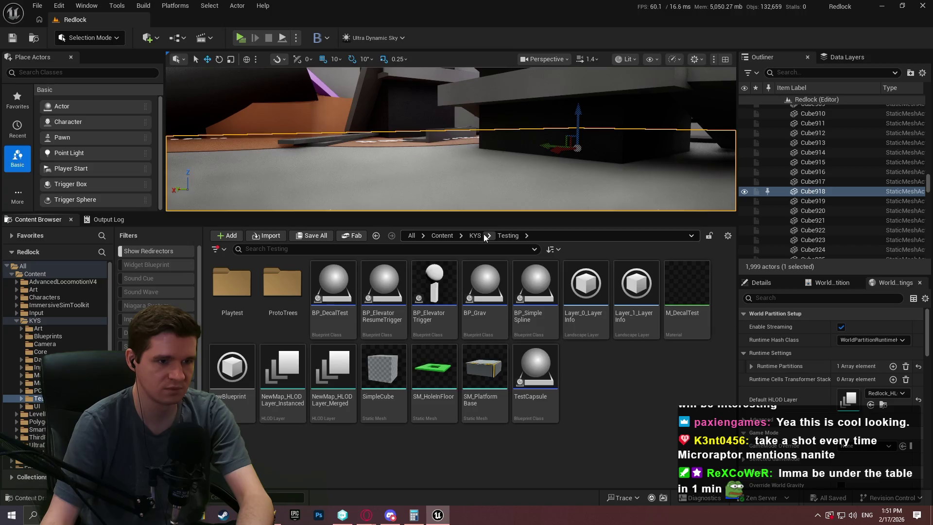
Open Blueprints/TimescaleComponent/BPC_TimescaleComponent and delete its Do Once day-passed node chain.
{"action": "left_click", "coordinate": [475, 236]}
{"action": "double_click", "coordinate": [395, 284]}
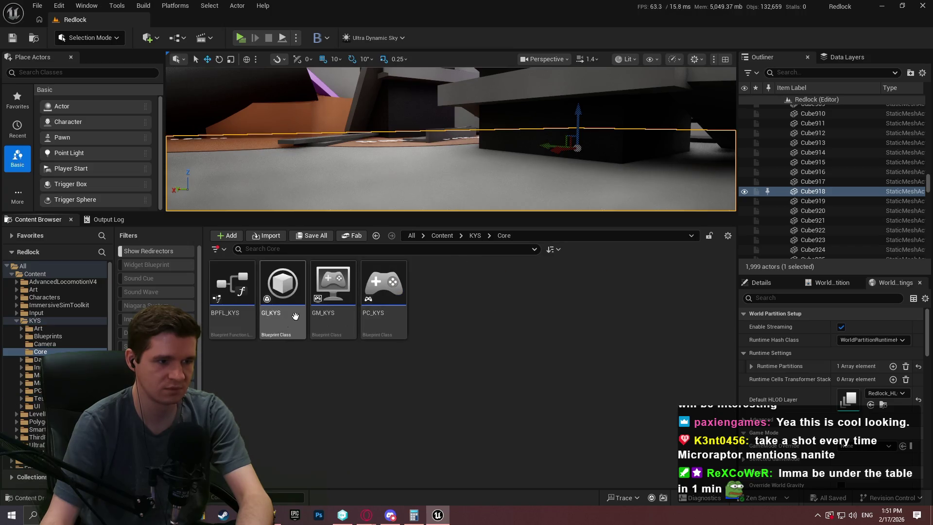
{"action": "left_click", "coordinate": [474, 236]}
{"action": "double_click", "coordinate": [295, 299]}
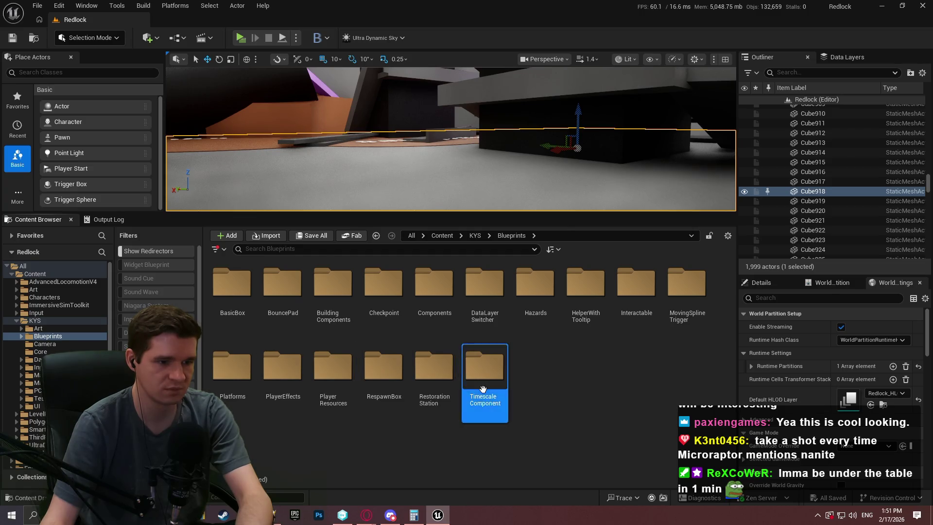
{"action": "double_click", "coordinate": [483, 384]}
{"action": "double_click", "coordinate": [251, 328]}
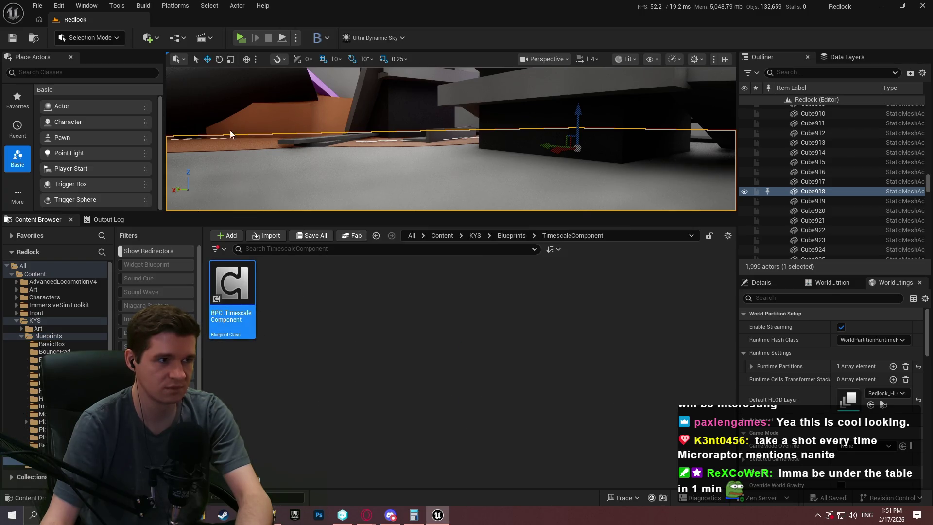
{"action": "key", "text": "Delete"}
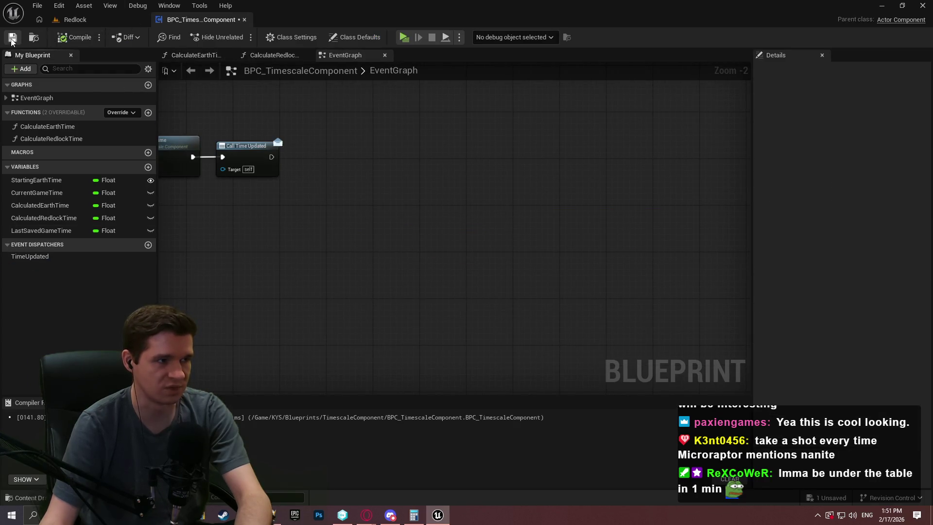
Pan to the Event Tick time-calculation chain, then return to the Redlock level tab.
{"action": "mouse_move", "coordinate": [347, 188]}
{"action": "left_mouse_down"}
{"action": "mouse_move", "coordinate": [525, 291]}
{"action": "mouse_move", "coordinate": [507, 274]}
{"action": "mouse_move", "coordinate": [437, 253]}
{"action": "left_mouse_up"}
{"action": "left_click", "coordinate": [90, 19]}
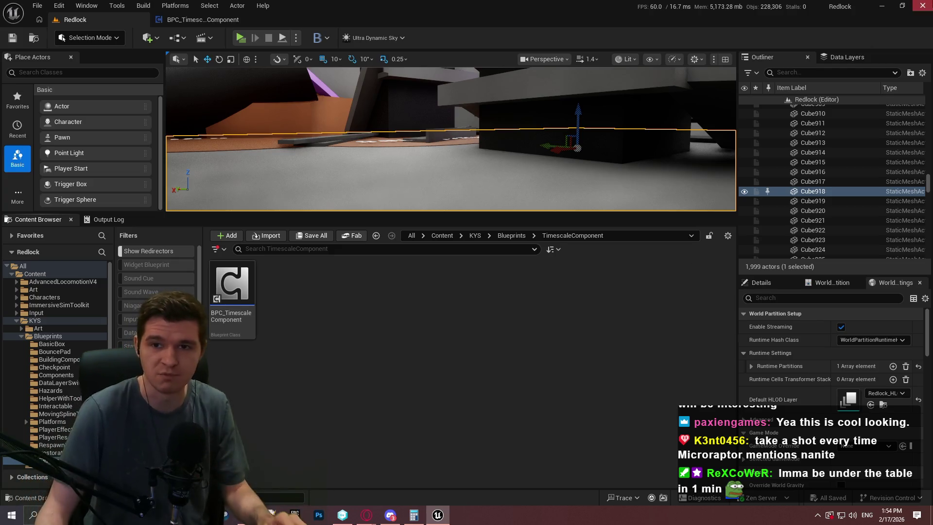
Switch to the browser showing the 5.7.3 Hotfix Released forum thread.
{"action": "key", "text": "alt+Tab"}
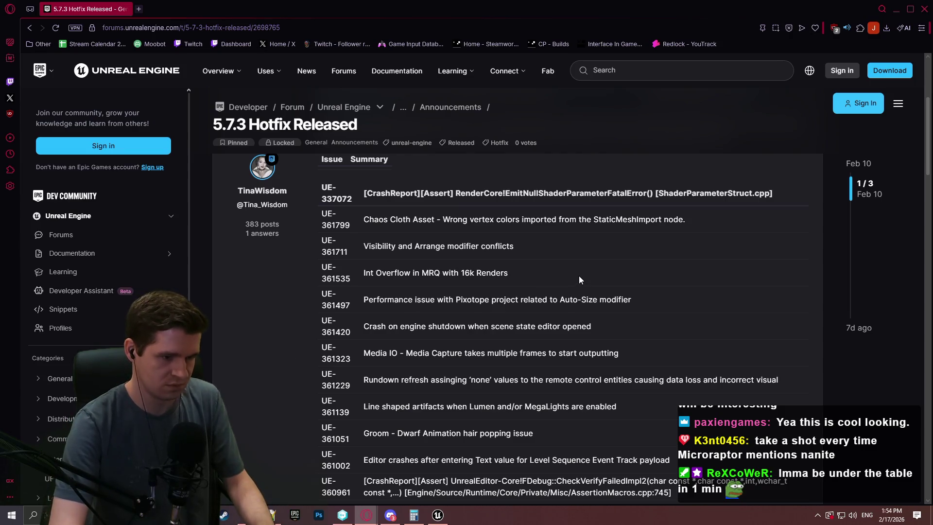
Search the hotfix notes for 'megali' to find the MegaLights line-artifact fix.
{"action": "key", "text": "ctrl+f"}
{"action": "type", "text": "megali"}
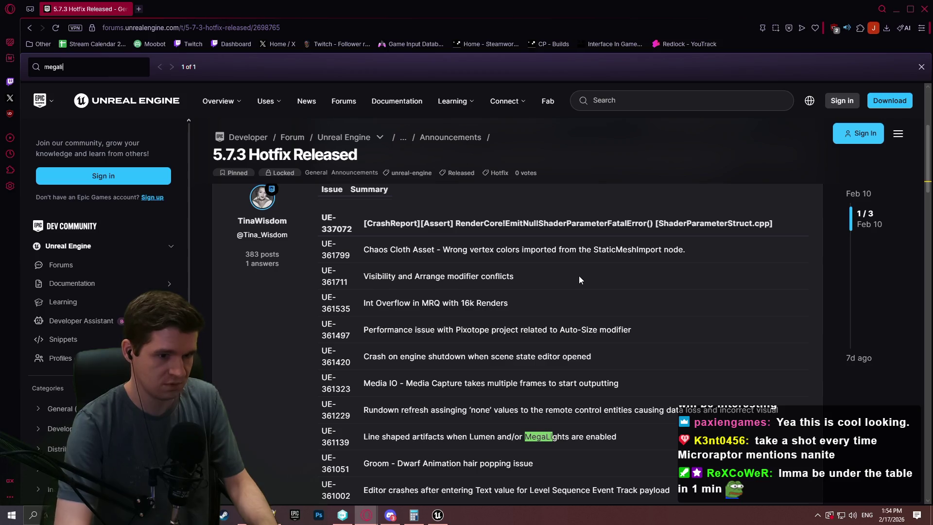
{"action": "scroll", "coordinate": [552, 279], "scroll_direction": "down", "scroll_amount": 3}
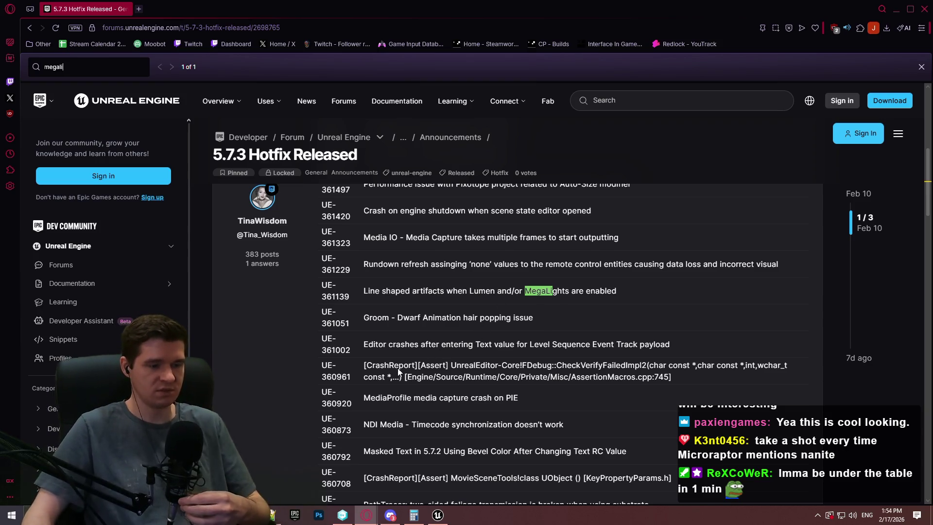
Close the browser and start a Redlock playtest from a chosen spot in the enlarged viewport.
{"action": "left_click", "coordinate": [929, 3]}
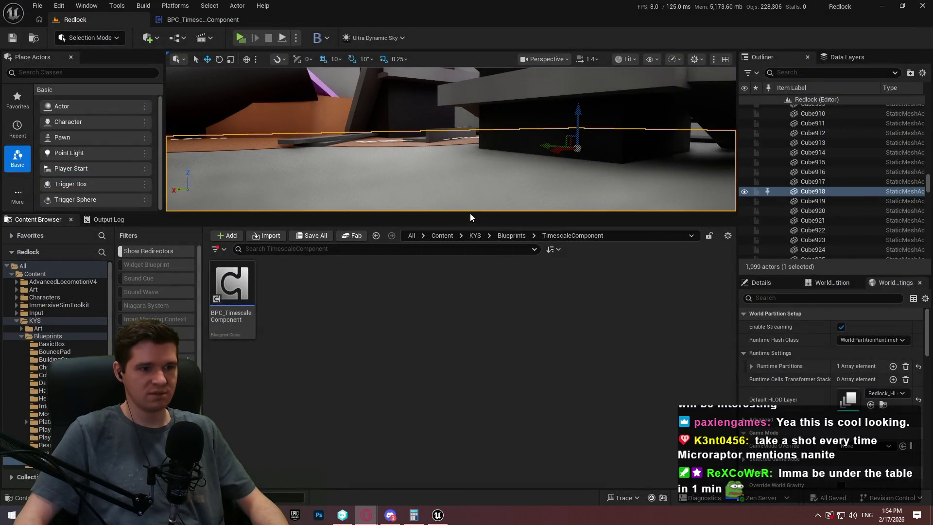
{"action": "left_click_drag", "start_coordinate": [469, 213], "coordinate": [440, 393]}
{"action": "right_click", "coordinate": [439, 384]}
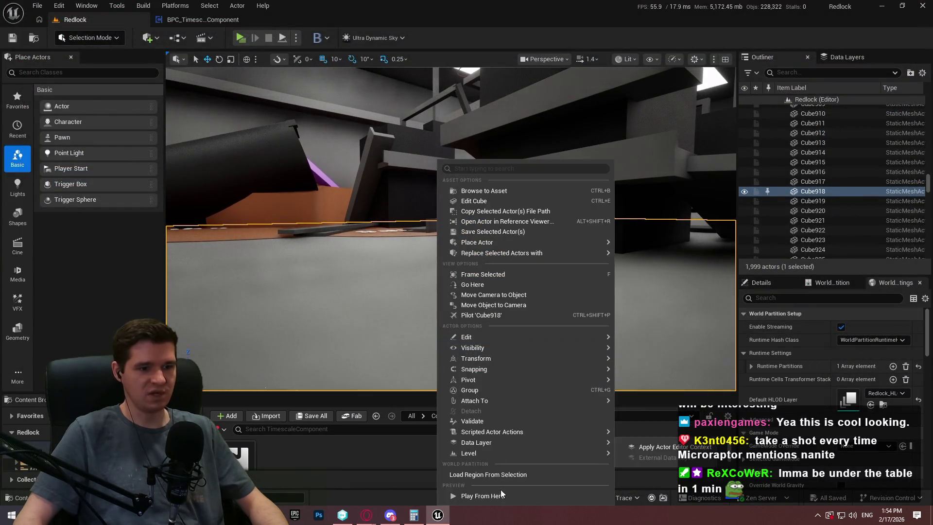
{"action": "left_click", "coordinate": [504, 495]}
{"action": "key", "text": "alt+p"}
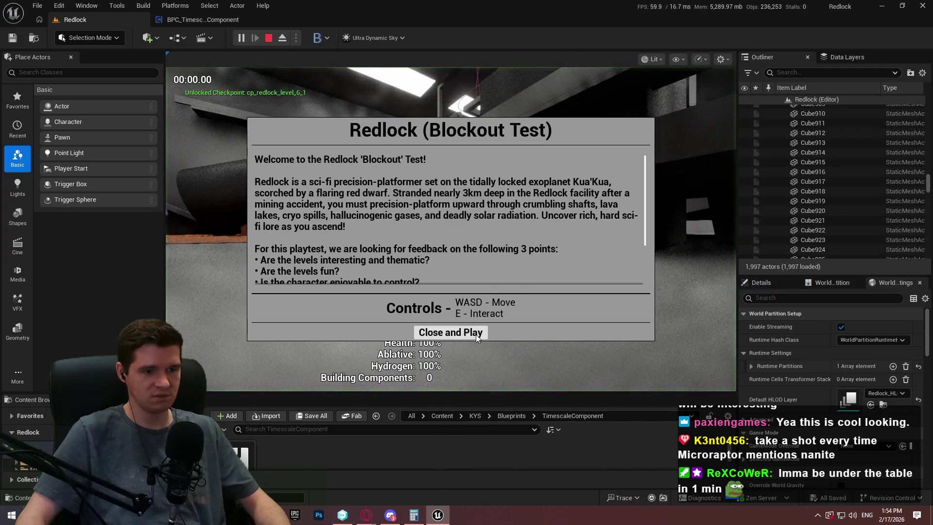
Dismiss the welcome message, go fullscreen, and run forward across the first room.
{"action": "left_click", "coordinate": [450, 329]}
{"action": "key", "text": "F11"}
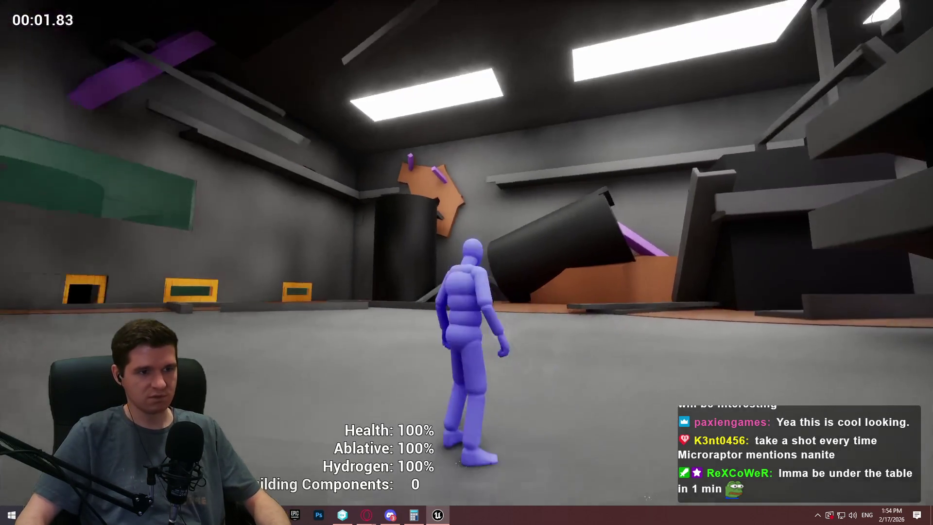
{"action": "key", "text": "w"}
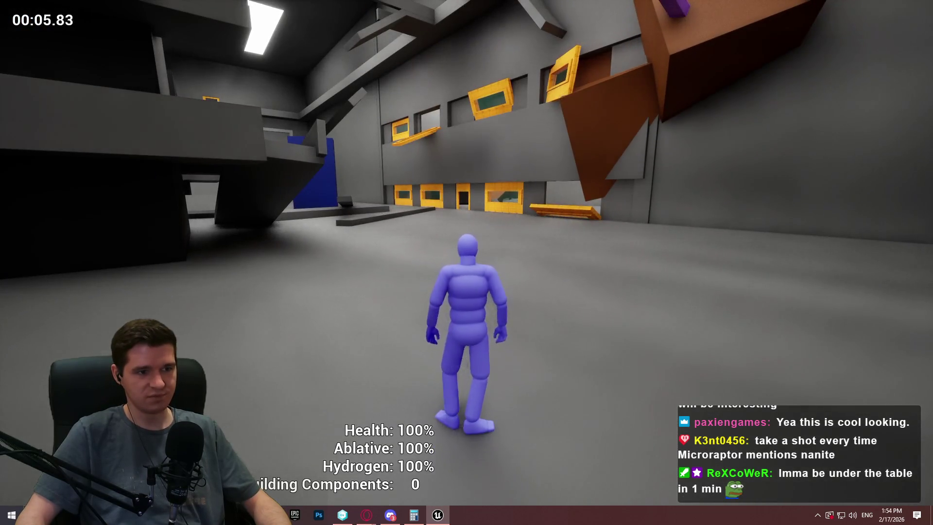
{"action": "key", "text": "w"}
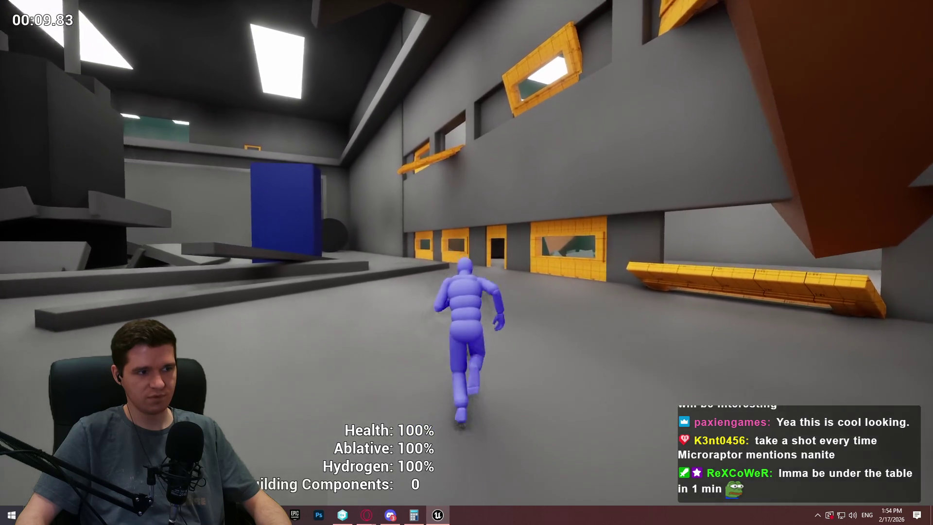
Climb the blue block, run up the grey ramp through the next rooms, then end the session.
{"action": "mouse_move", "coordinate": [466, 263]}
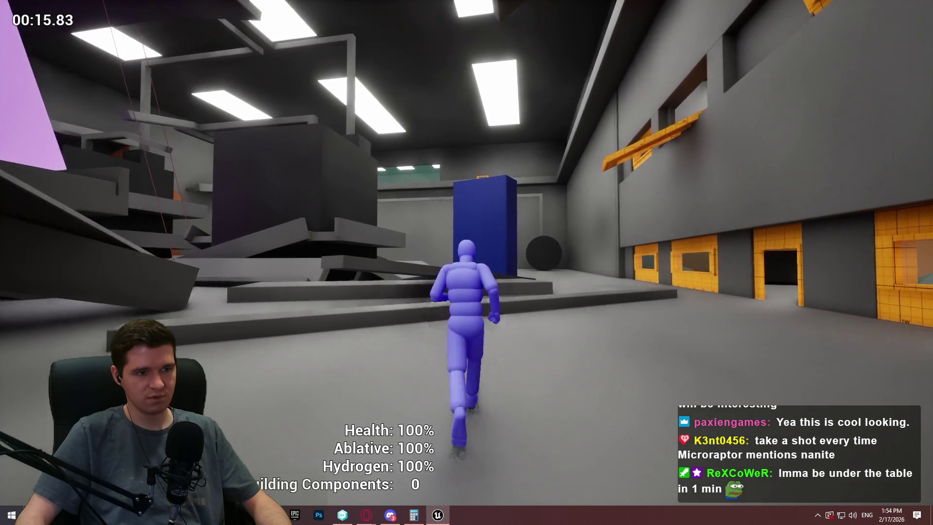
{"action": "key", "text": "space"}
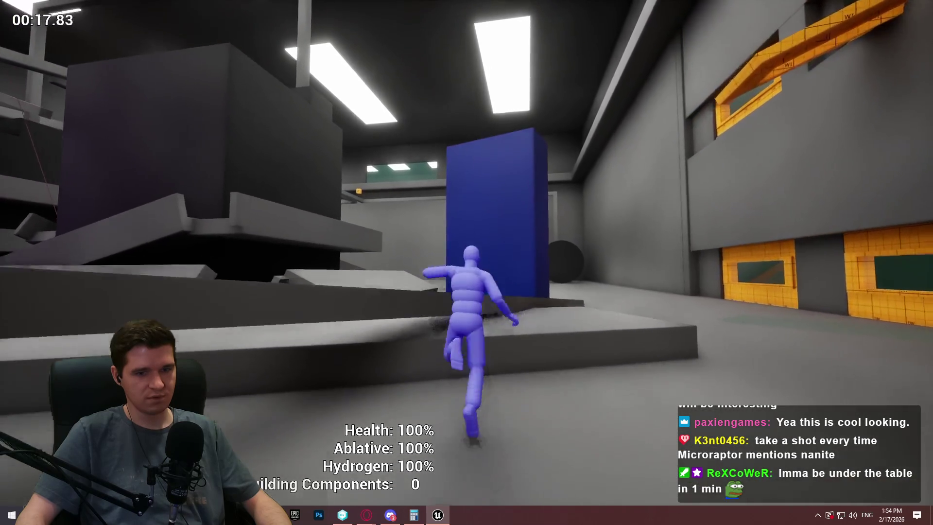
{"action": "key", "text": "space"}
{"action": "key", "text": "space"}
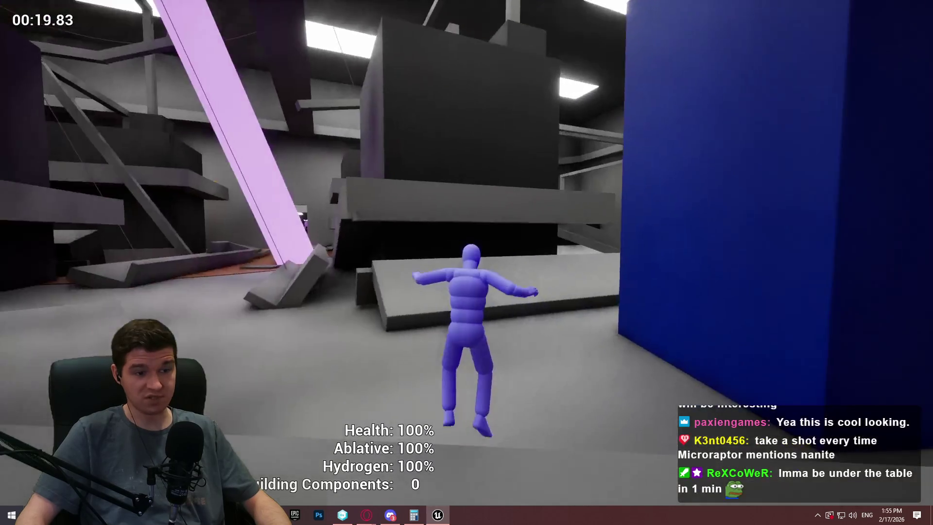
{"action": "key", "text": "space"}
{"action": "key", "text": "w"}
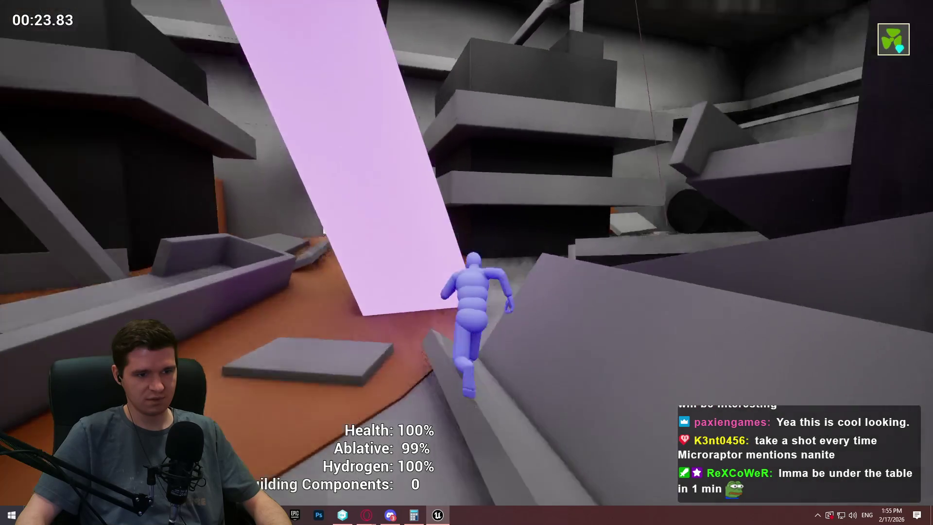
{"action": "key", "text": "space"}
{"action": "key", "text": "w"}
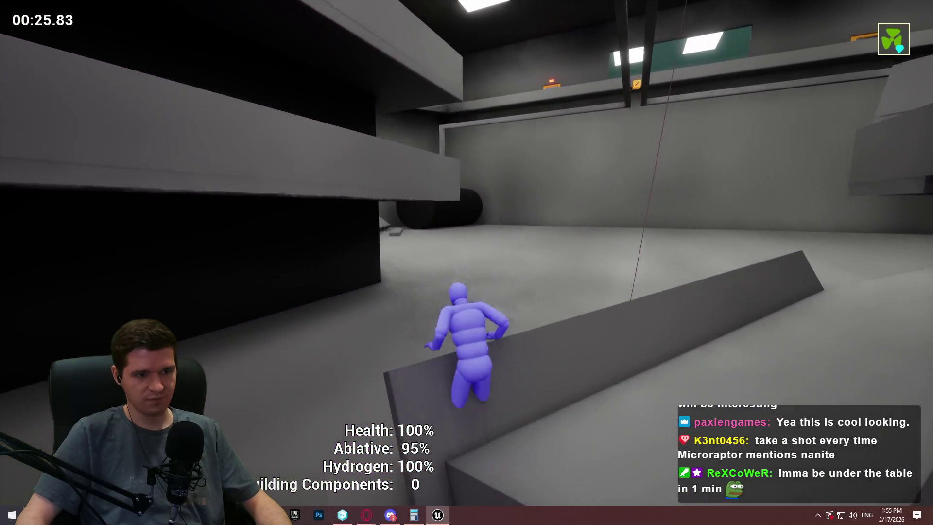
{"action": "key", "text": "w"}
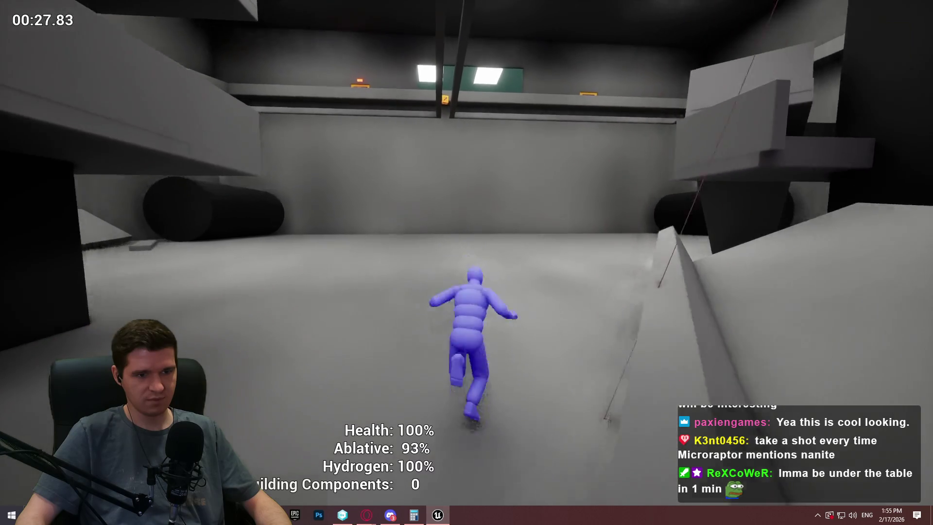
{"action": "key", "text": "Escape"}
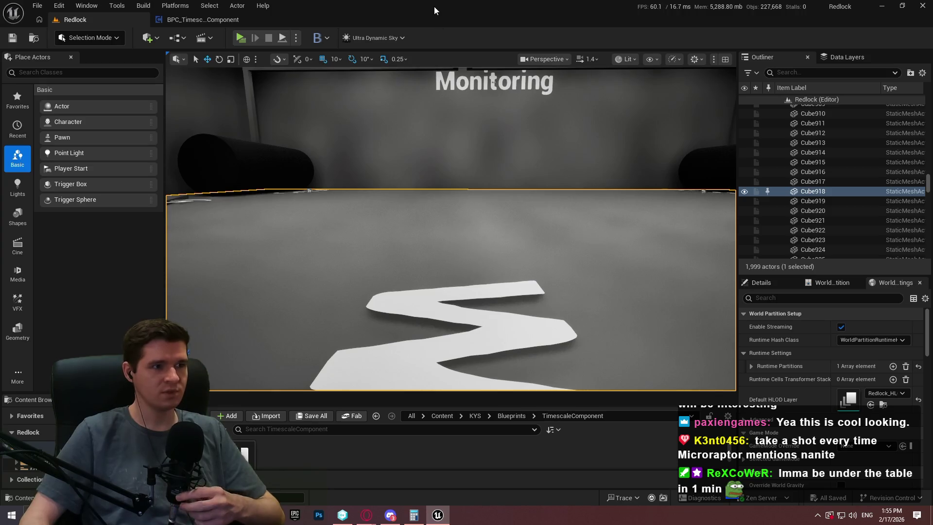
Switch back to the BPC_TimescaleComponent Blueprint tab, then bring up the Epic Games Launcher.
{"action": "left_click", "coordinate": [177, 19]}
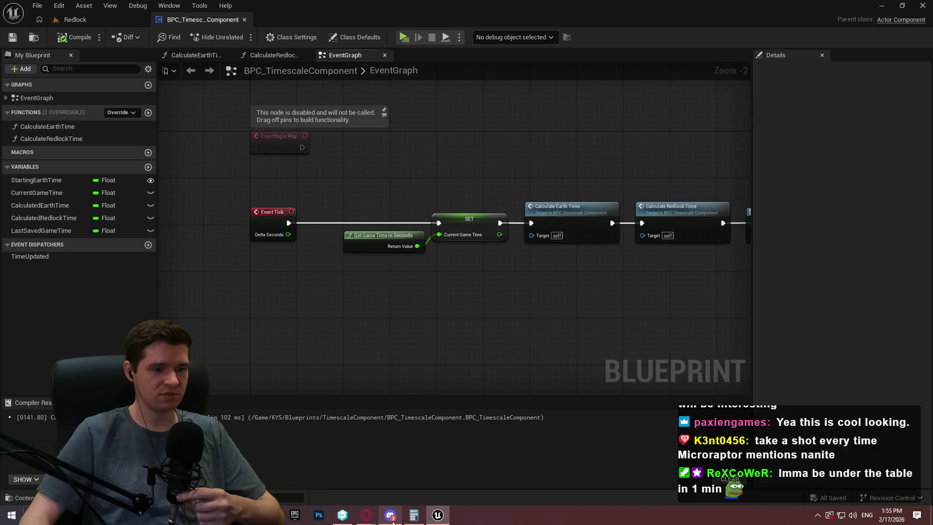
{"action": "left_click", "coordinate": [296, 515]}
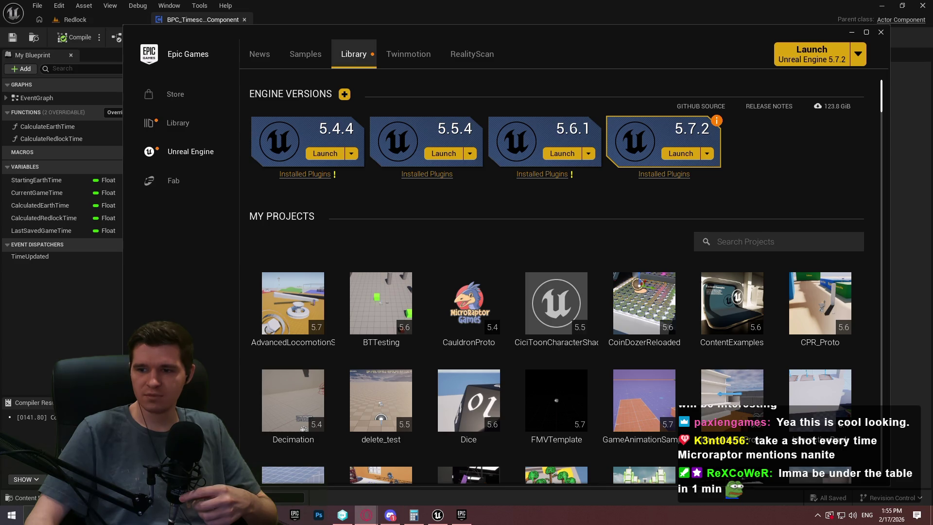
Close the Unreal editor, update engine 5.7.2 to 100%, then switch to the roadmap in the browser.
{"action": "left_click", "coordinate": [406, 12]}
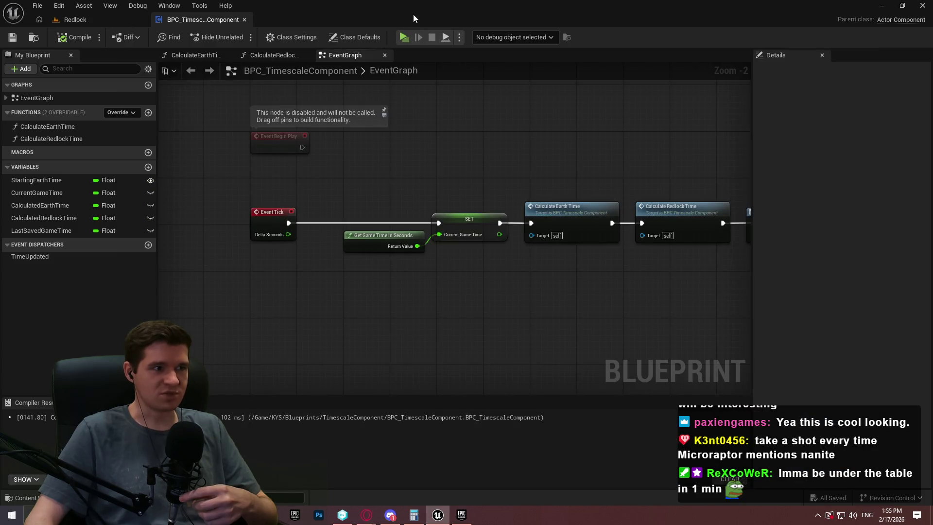
{"action": "left_click", "coordinate": [923, 5]}
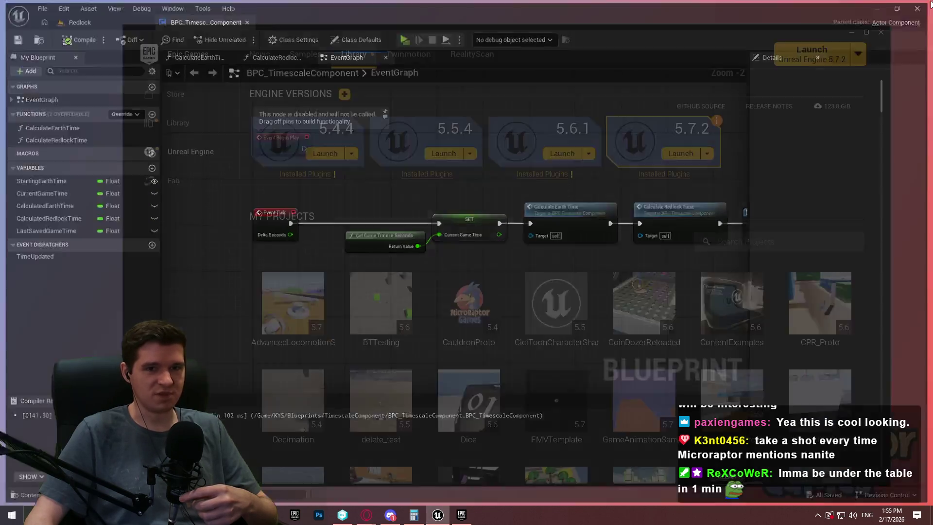
{"action": "left_click", "coordinate": [707, 154]}
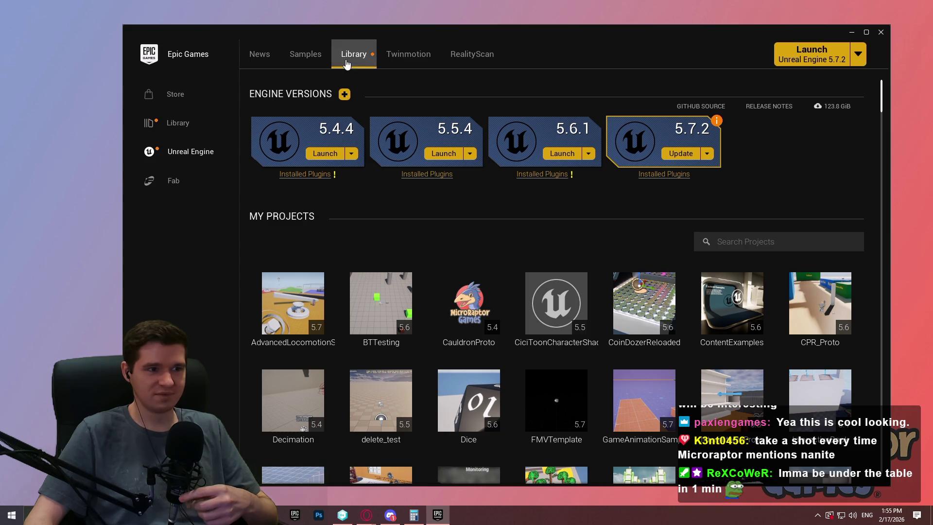
{"action": "left_click", "coordinate": [677, 154]}
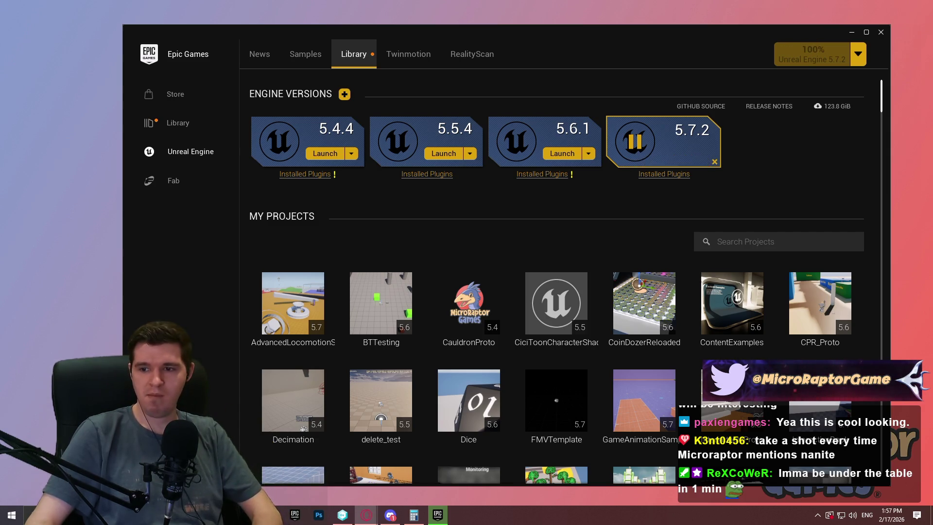
{"action": "key", "text": "alt+Tab"}
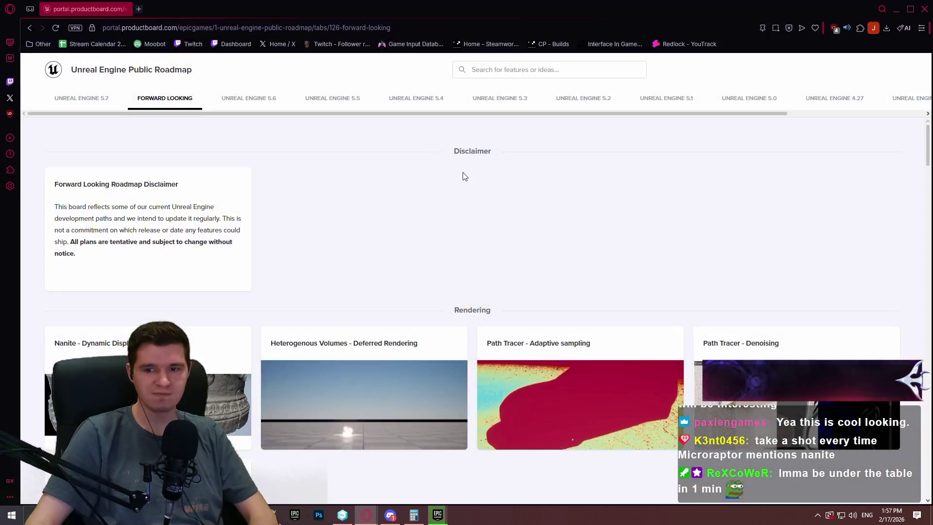
Scroll the Forward Looking roadmap past UI Systems and Simulation and open the Motion Matching card.
{"action": "scroll", "coordinate": [447, 161], "scroll_direction": "down", "scroll_amount": 4}
{"action": "scroll", "coordinate": [465, 189], "scroll_direction": "up", "scroll_amount": 2}
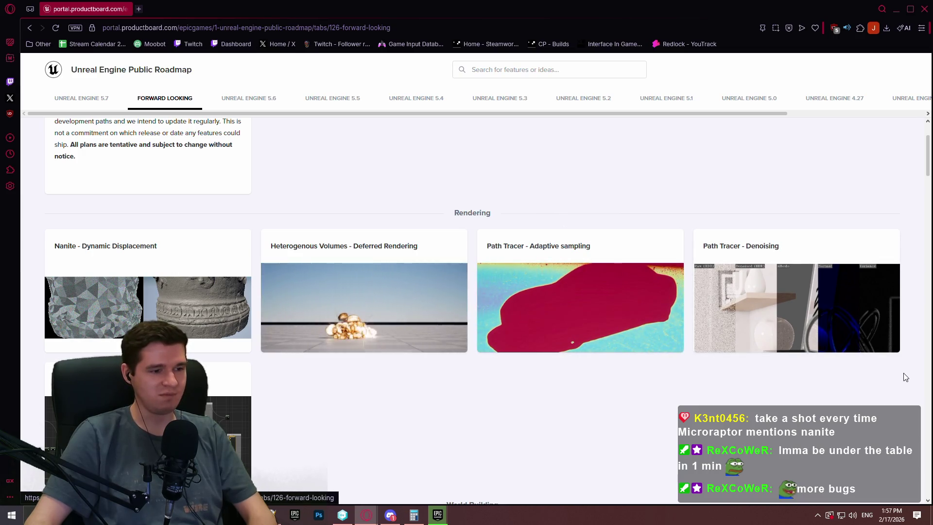
{"action": "scroll", "coordinate": [800, 345], "scroll_direction": "down", "scroll_amount": 2}
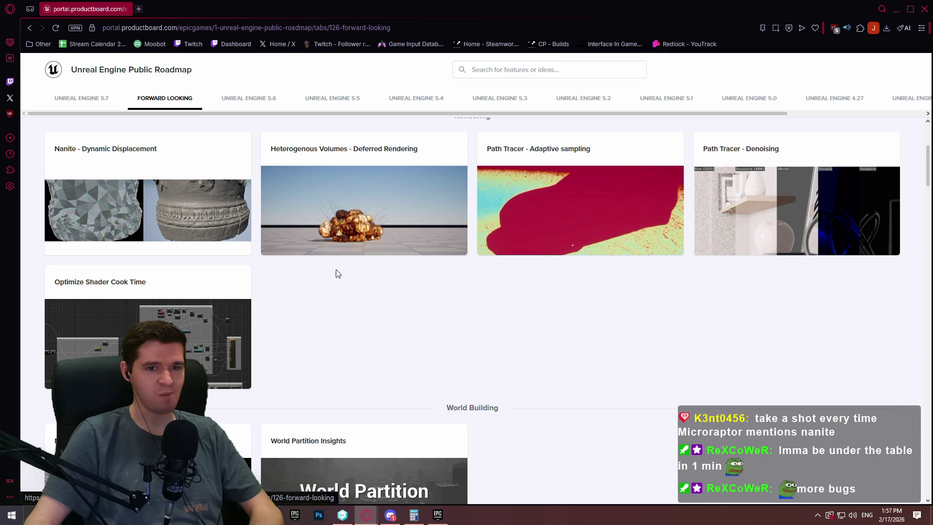
{"action": "scroll", "coordinate": [663, 228], "scroll_direction": "down", "scroll_amount": 5}
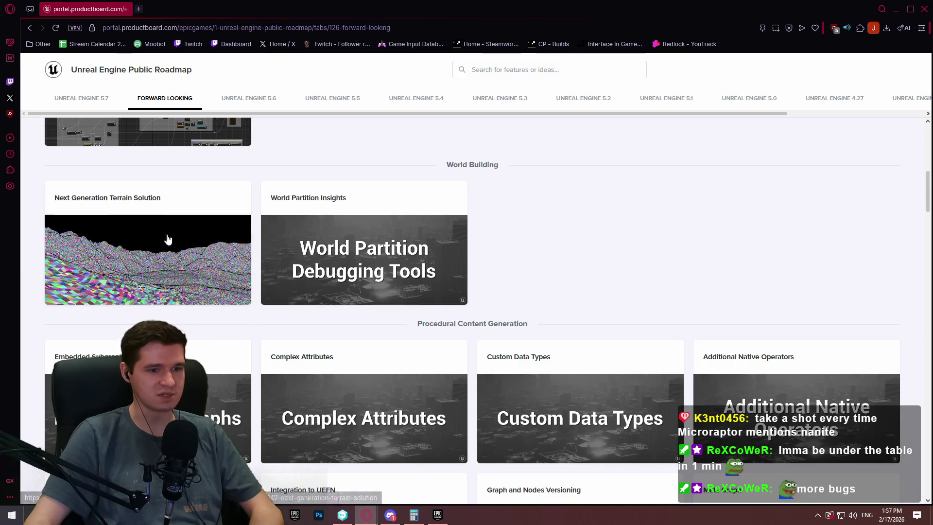
{"action": "scroll", "coordinate": [753, 219], "scroll_direction": "down", "scroll_amount": 3}
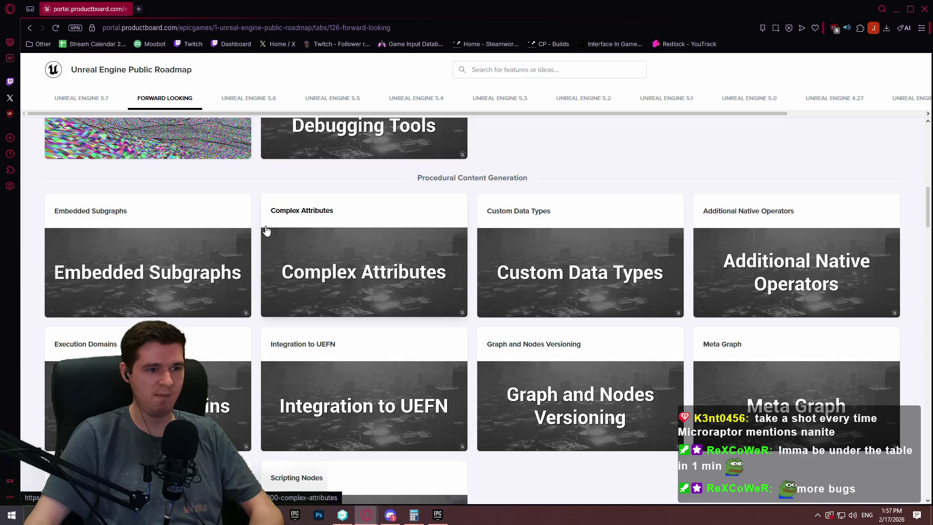
{"action": "scroll", "coordinate": [250, 227], "scroll_direction": "down", "scroll_amount": 3}
{"action": "scroll", "coordinate": [249, 228], "scroll_direction": "down", "scroll_amount": 4}
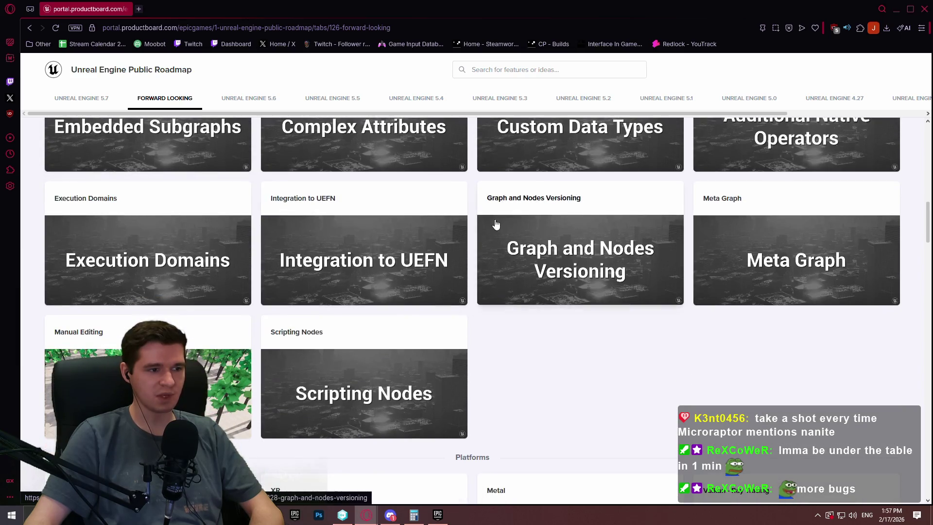
{"action": "scroll", "coordinate": [713, 239], "scroll_direction": "down", "scroll_amount": 3}
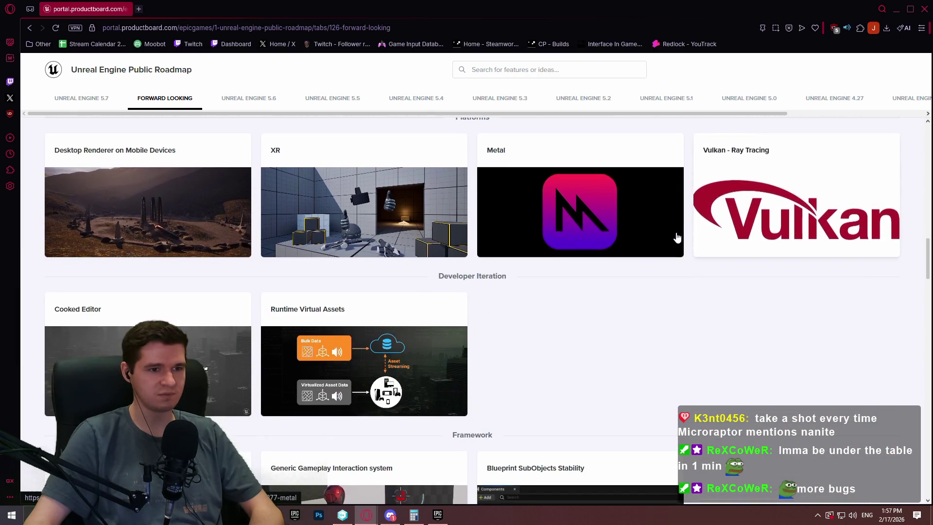
{"action": "scroll", "coordinate": [525, 234], "scroll_direction": "down", "scroll_amount": 4}
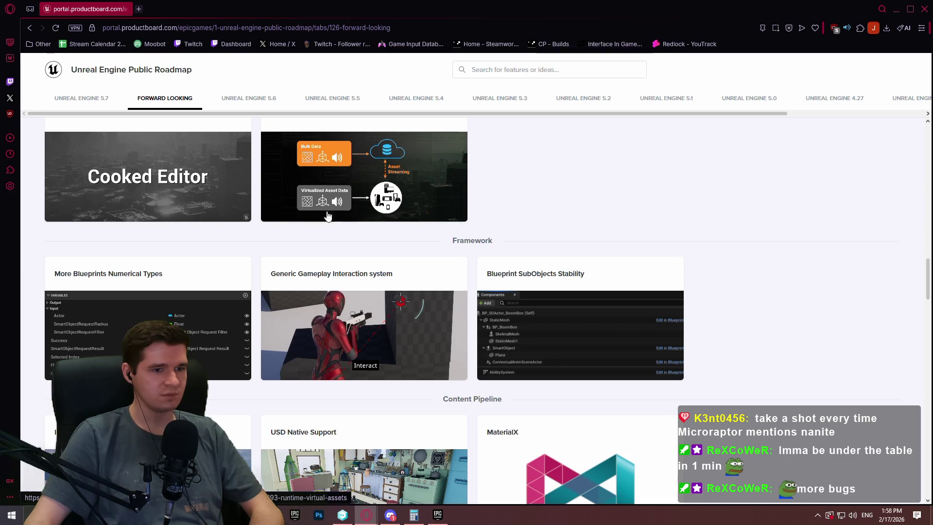
{"action": "scroll", "coordinate": [797, 200], "scroll_direction": "down", "scroll_amount": 4}
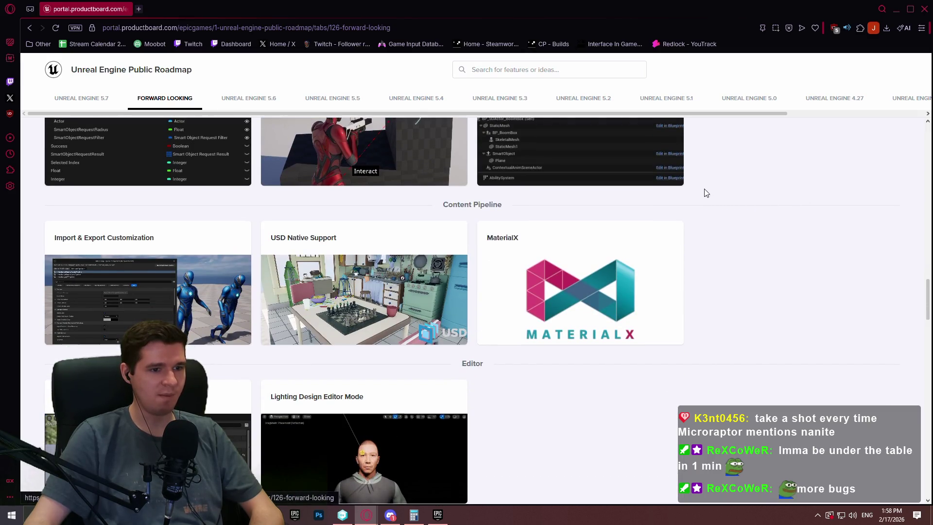
{"action": "scroll", "coordinate": [631, 207], "scroll_direction": "down", "scroll_amount": 2}
{"action": "scroll", "coordinate": [612, 208], "scroll_direction": "down", "scroll_amount": 4}
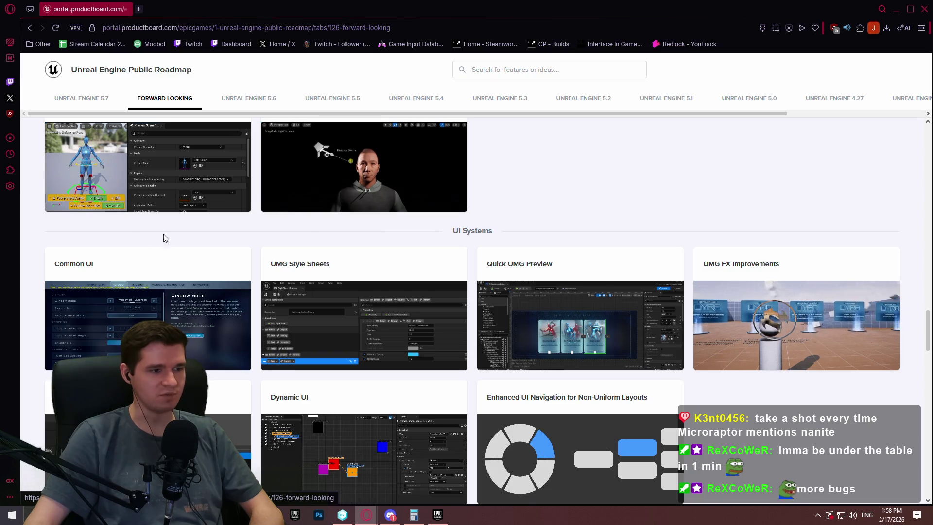
{"action": "scroll", "coordinate": [145, 229], "scroll_direction": "down", "scroll_amount": 2}
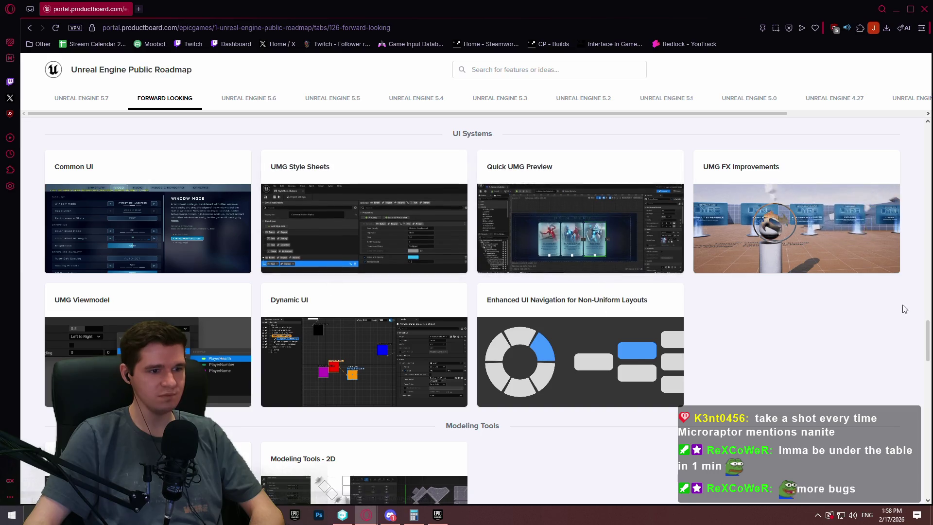
{"action": "scroll", "coordinate": [835, 322], "scroll_direction": "down", "scroll_amount": 7}
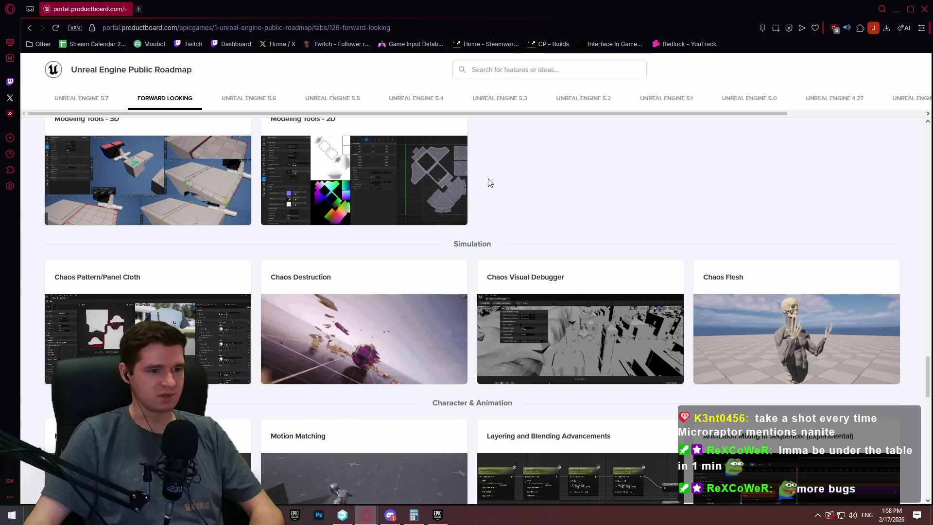
{"action": "scroll", "coordinate": [499, 176], "scroll_direction": "down", "scroll_amount": 4}
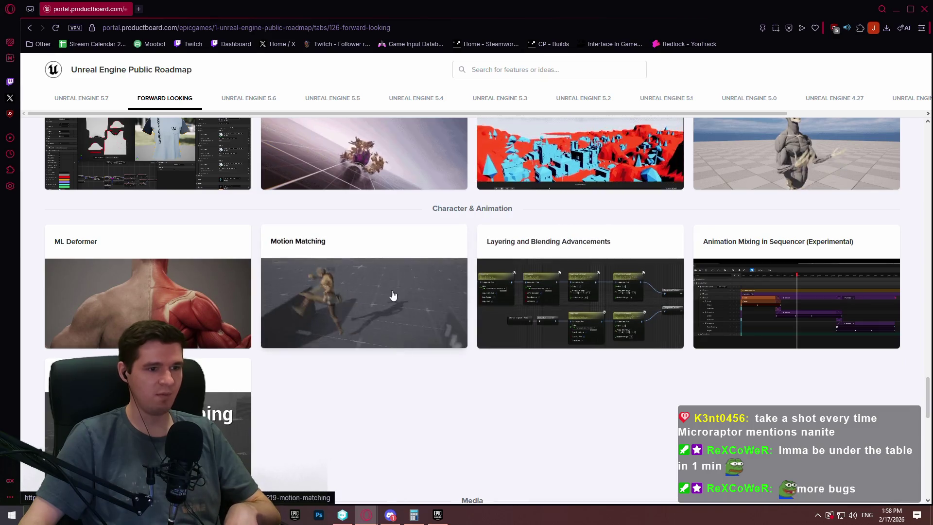
{"action": "left_click", "coordinate": [358, 252]}
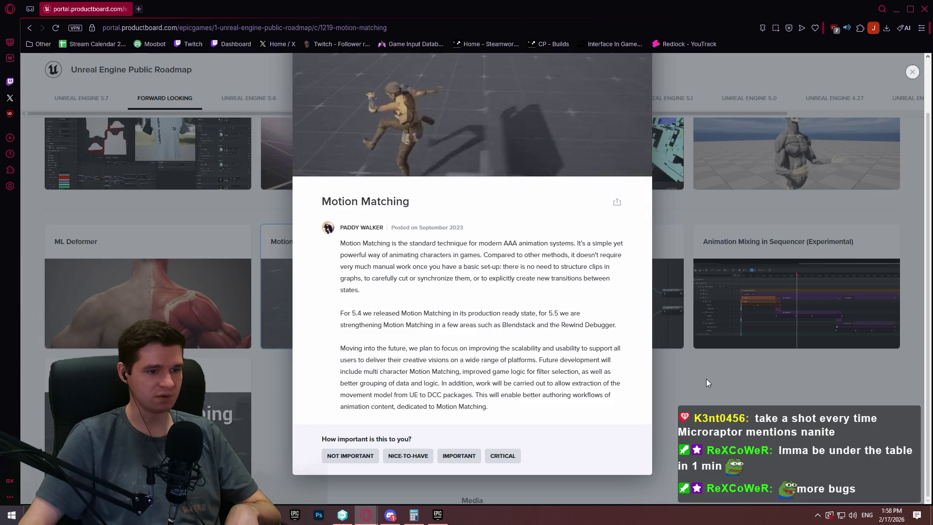
Close the Motion Matching popup and scroll down to Performance Capture and Multi Displays.
{"action": "left_click", "coordinate": [706, 378]}
{"action": "scroll", "coordinate": [707, 378], "scroll_direction": "down", "scroll_amount": 5}
{"action": "scroll", "coordinate": [583, 277], "scroll_direction": "down", "scroll_amount": 1}
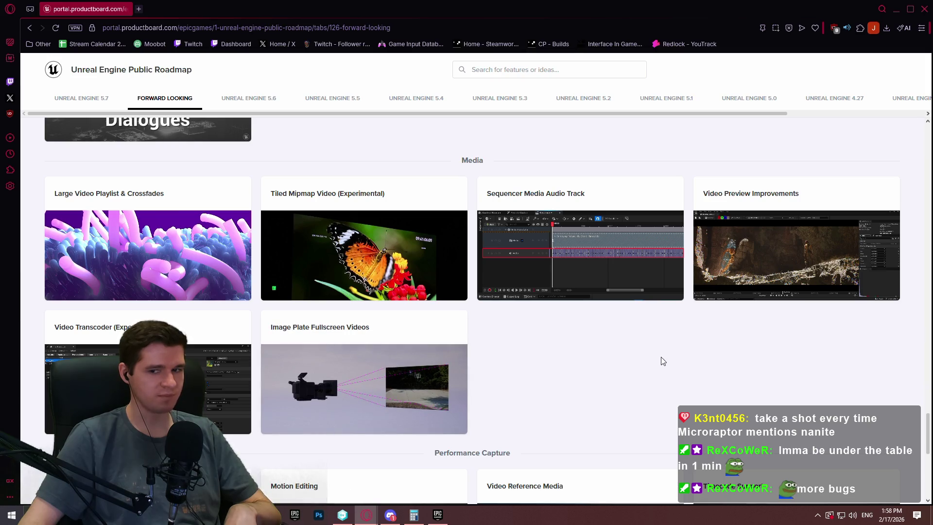
{"action": "scroll", "coordinate": [590, 326], "scroll_direction": "down", "scroll_amount": 3}
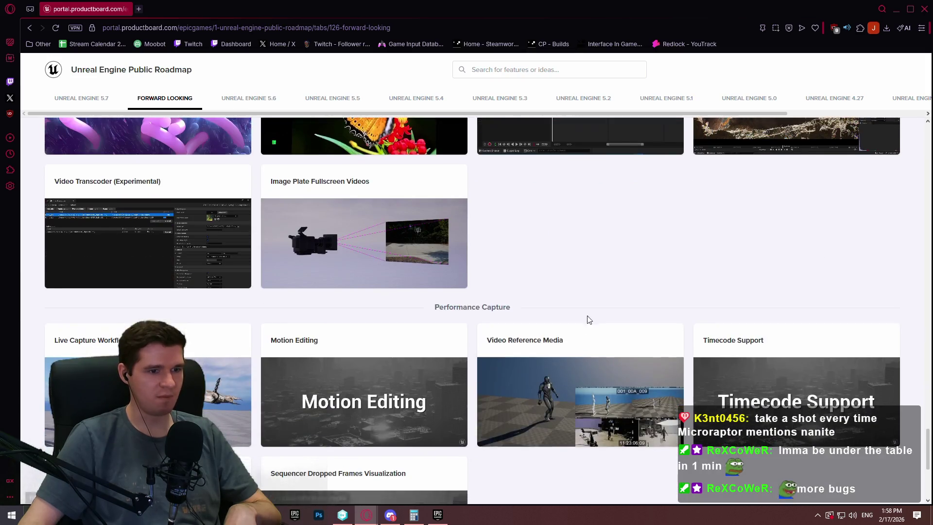
{"action": "scroll", "coordinate": [598, 272], "scroll_direction": "down", "scroll_amount": 4}
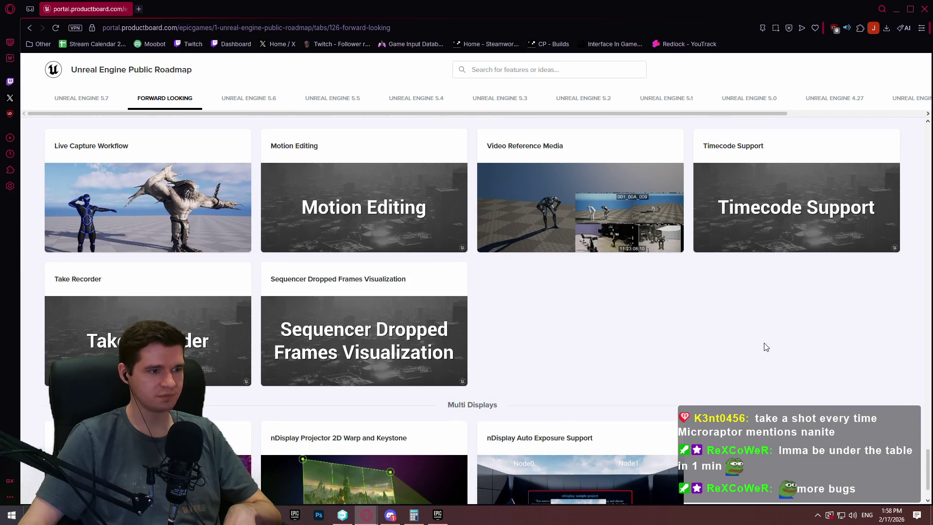
{"action": "scroll", "coordinate": [764, 345], "scroll_direction": "down", "scroll_amount": 1}
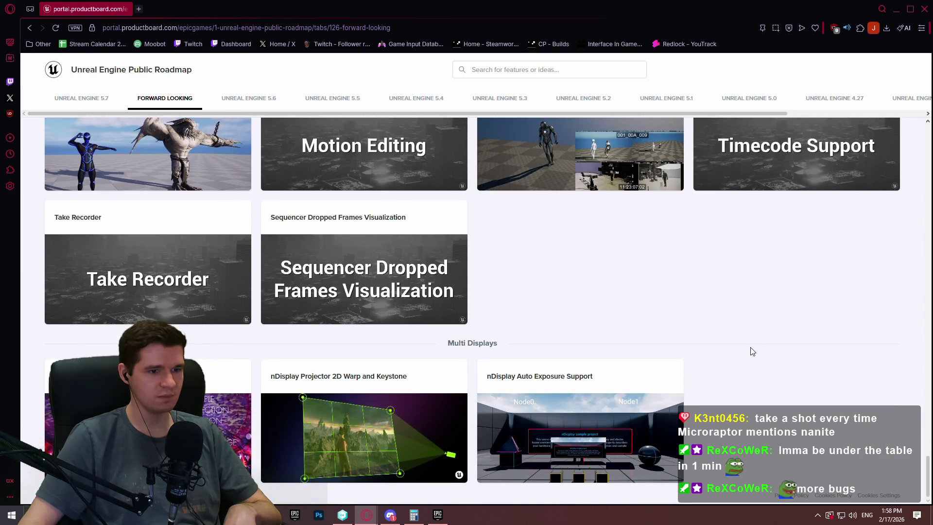
{"action": "left_click", "coordinate": [929, 2]}
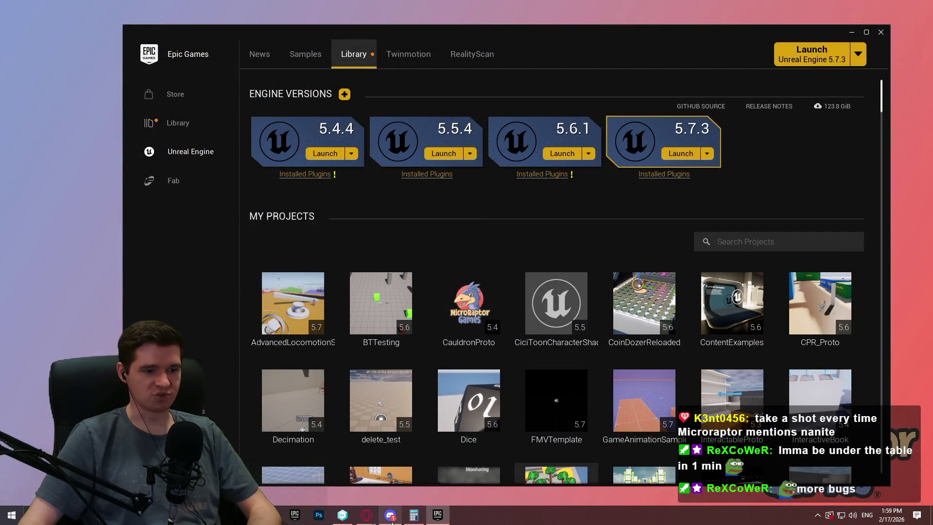
In Unity DevOps Version Control, switch to Workspace Explorer to see the full file tree.
{"action": "left_click", "coordinate": [342, 515]}
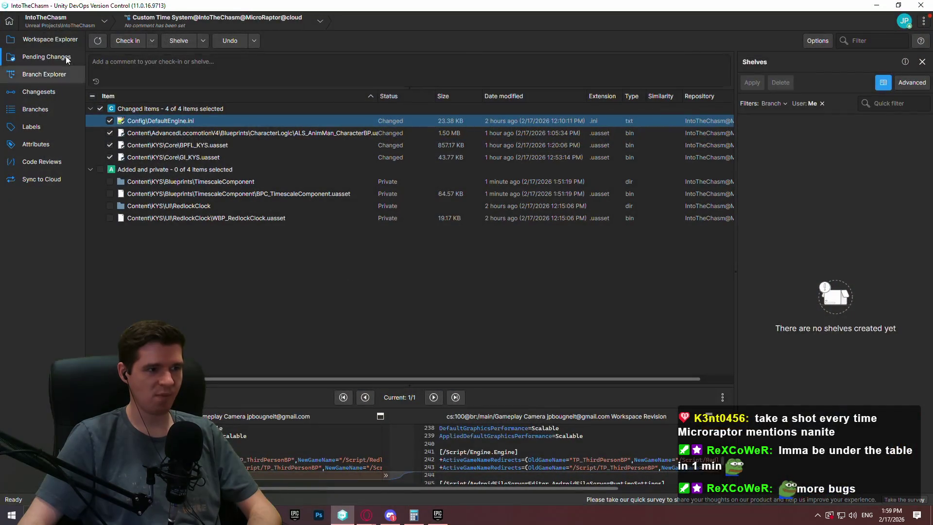
{"action": "left_click", "coordinate": [37, 42]}
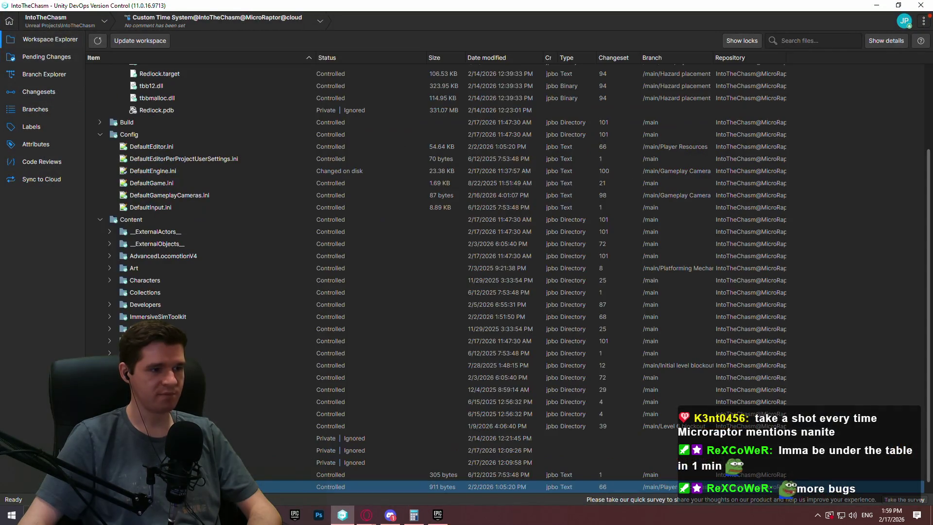
{"action": "left_click", "coordinate": [391, 514]}
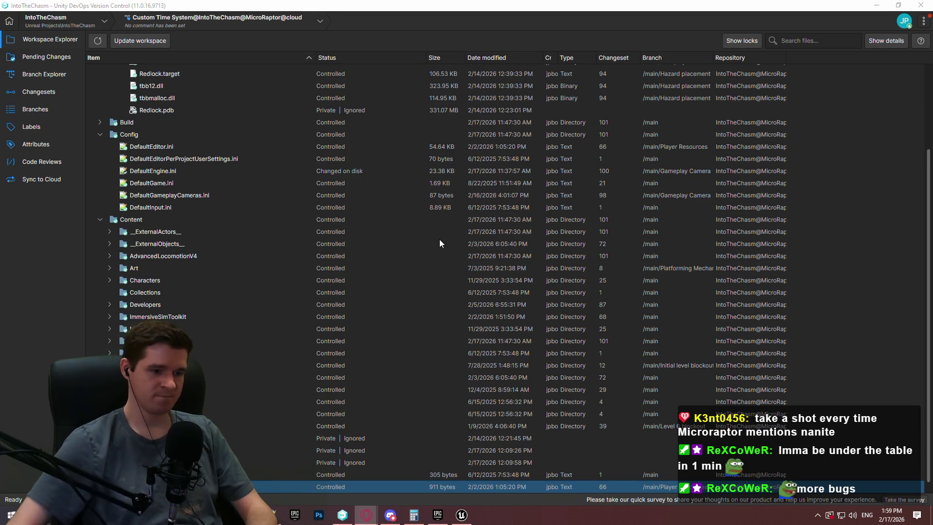
Widen the level viewport, enlarge the Content Browser, and open the BPC_TimescaleComponent Blueprint.
{"action": "left_click", "coordinate": [470, 521]}
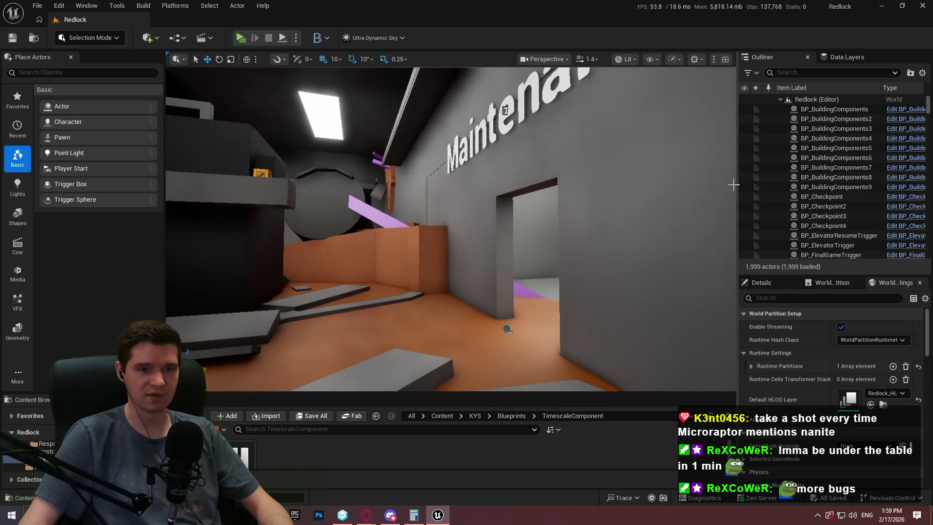
{"action": "left_click_drag", "start_coordinate": [737, 180], "coordinate": [756, 178]}
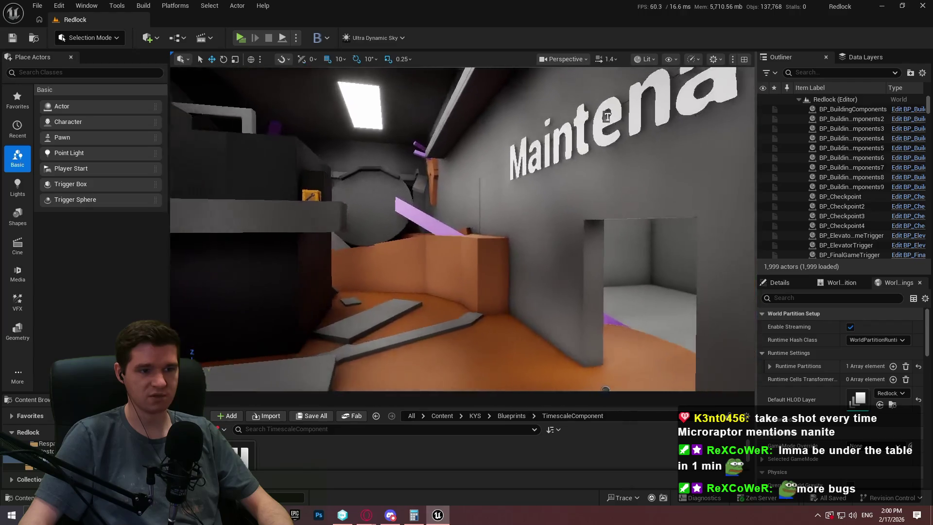
{"action": "mouse_move", "coordinate": [588, 394]}
{"action": "left_mouse_down"}
{"action": "mouse_move", "coordinate": [598, 327]}
{"action": "mouse_move", "coordinate": [590, 339]}
{"action": "left_mouse_up"}
{"action": "double_click", "coordinate": [233, 418]}
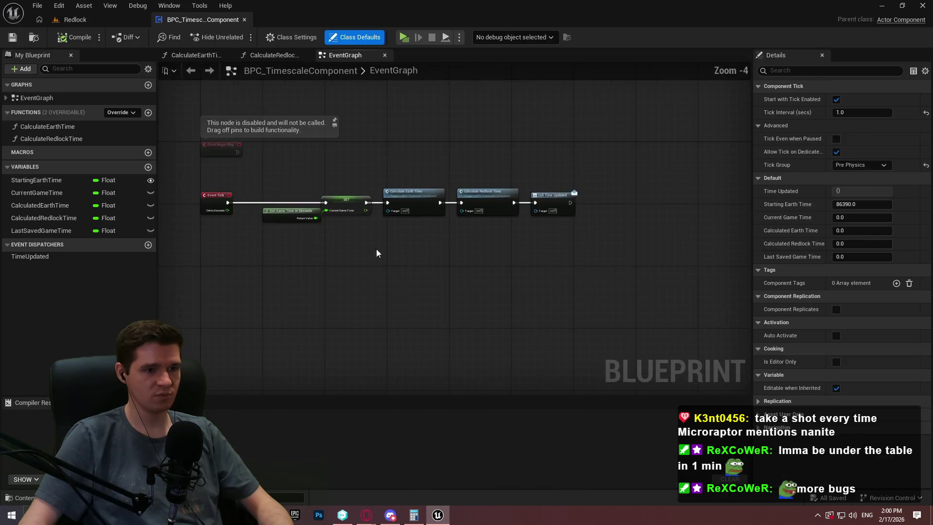
Narrow the Details panel, browse up to the KYS folder, and return to the BPC_TimescaleComponent EventGraph.
{"action": "left_click_drag", "start_coordinate": [752, 128], "coordinate": [827, 127]}
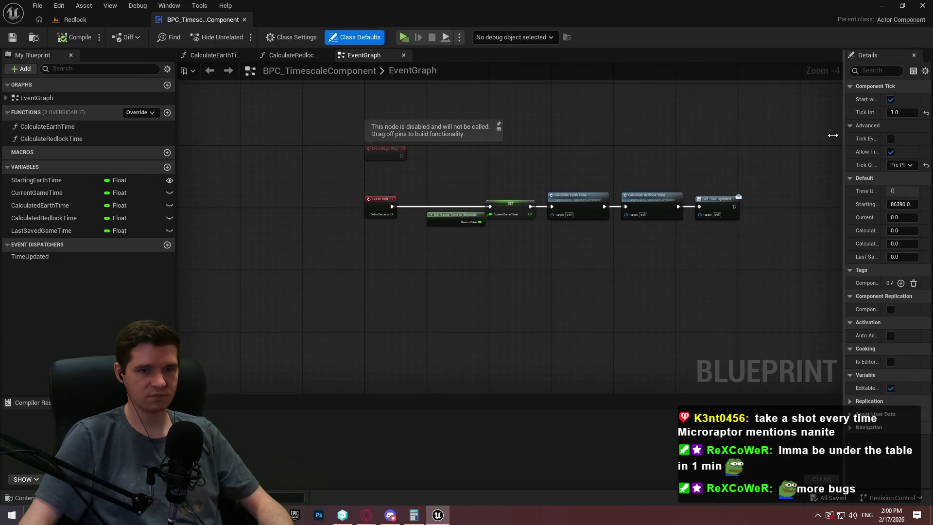
{"action": "scroll", "coordinate": [735, 192], "scroll_direction": "up", "scroll_amount": 2}
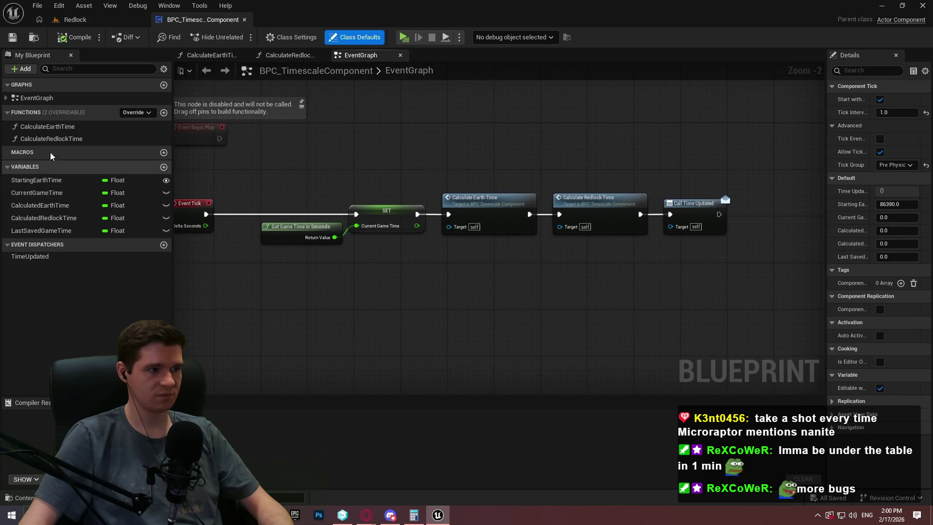
{"action": "left_click", "coordinate": [102, 22]}
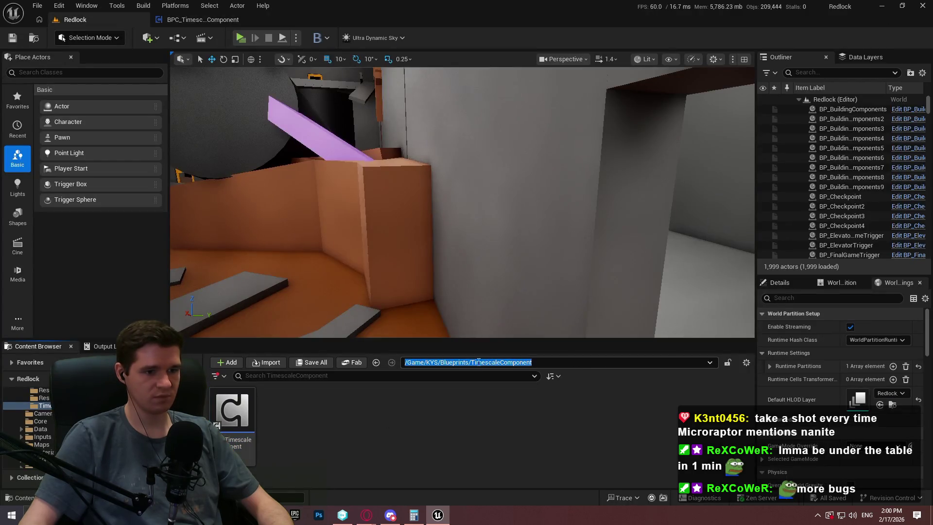
{"action": "left_click", "coordinate": [475, 362]}
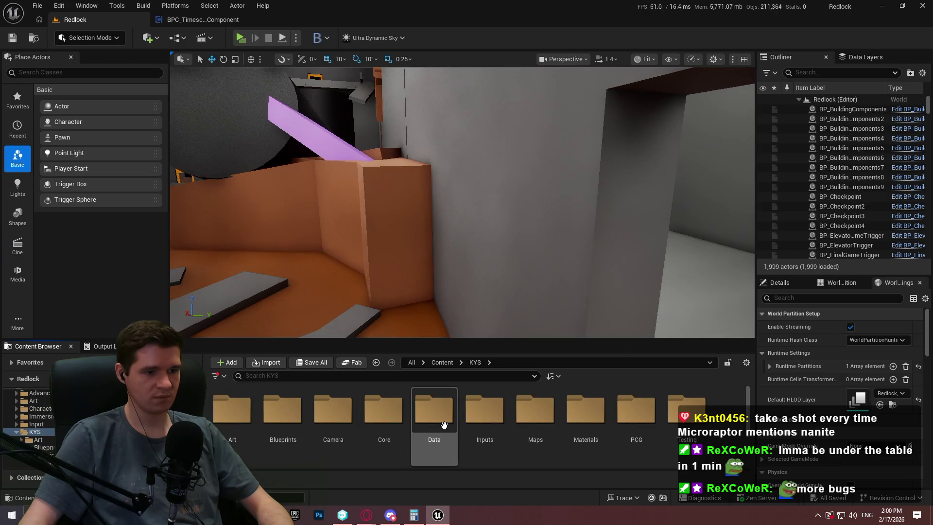
{"action": "scroll", "coordinate": [393, 431], "scroll_direction": "down", "scroll_amount": 1}
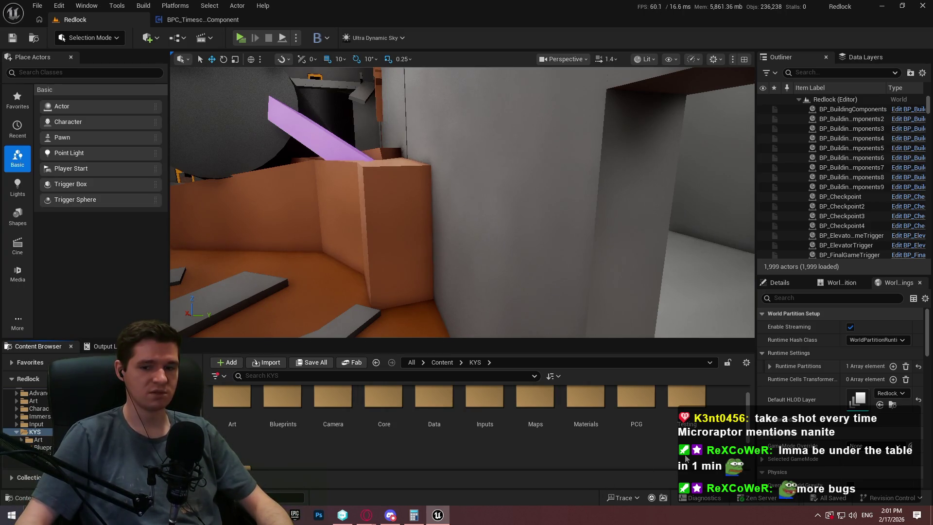
{"action": "scroll", "coordinate": [749, 435], "scroll_direction": "down", "scroll_amount": 2}
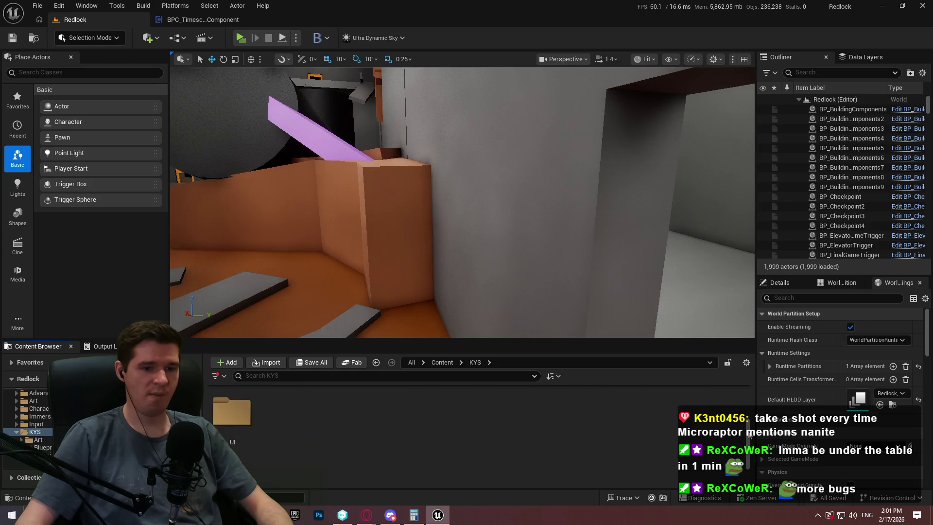
{"action": "left_click_drag", "start_coordinate": [749, 435], "coordinate": [742, 379]}
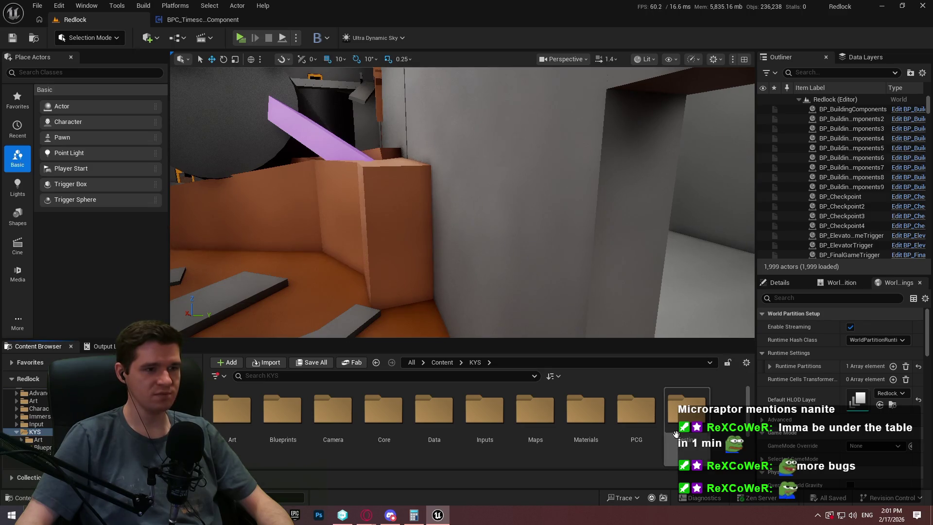
{"action": "left_click", "coordinate": [184, 19]}
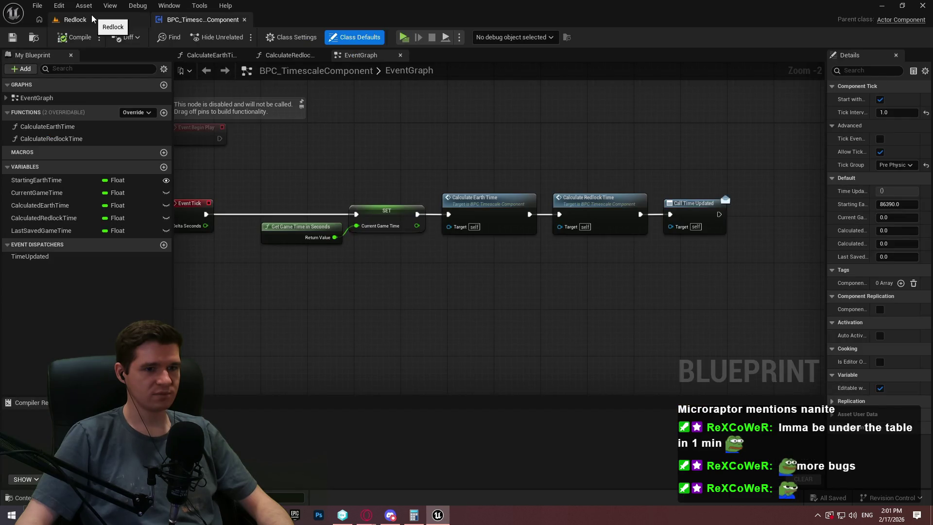
{"action": "left_click", "coordinate": [92, 19]}
{"action": "left_click", "coordinate": [233, 20]}
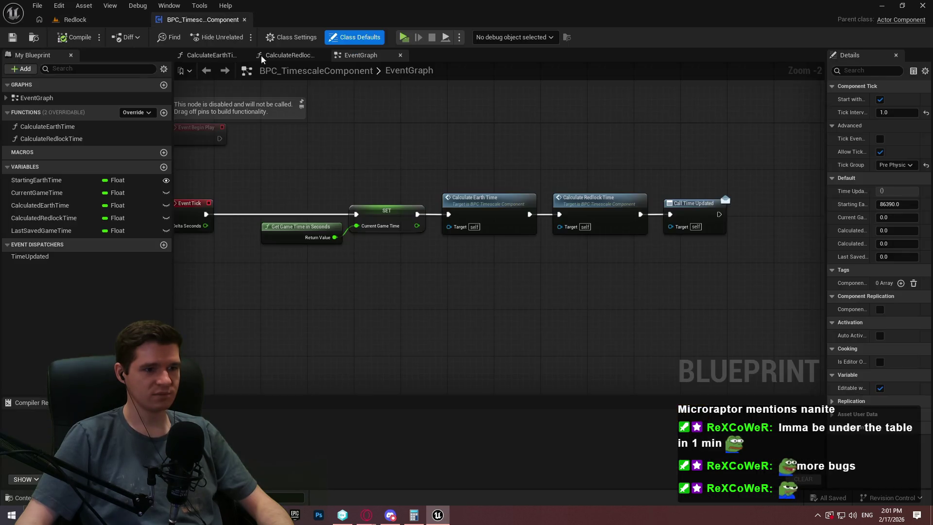
From the Core folder, open and dock GI_KYS, then open the BPFL_KYS function library.
{"action": "left_click", "coordinate": [91, 22]}
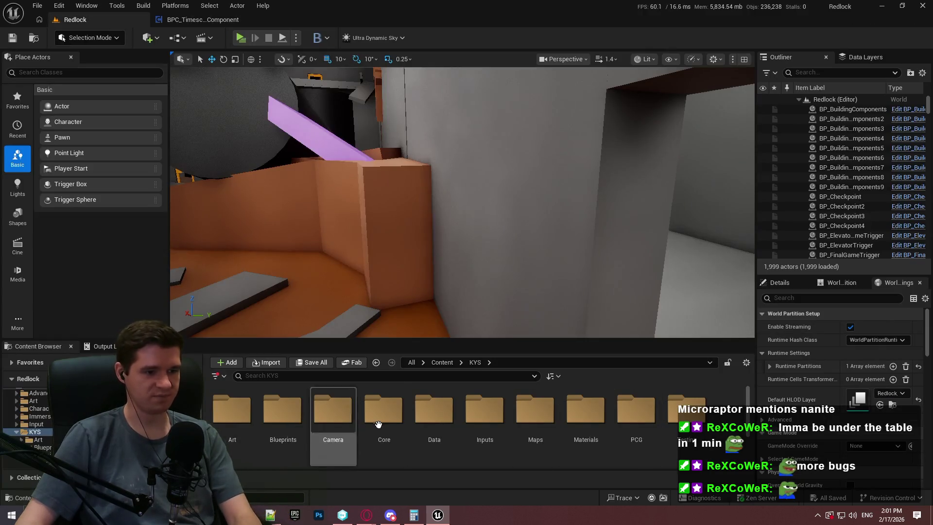
{"action": "left_click", "coordinate": [387, 421]}
{"action": "double_click", "coordinate": [387, 421]}
{"action": "double_click", "coordinate": [262, 426]}
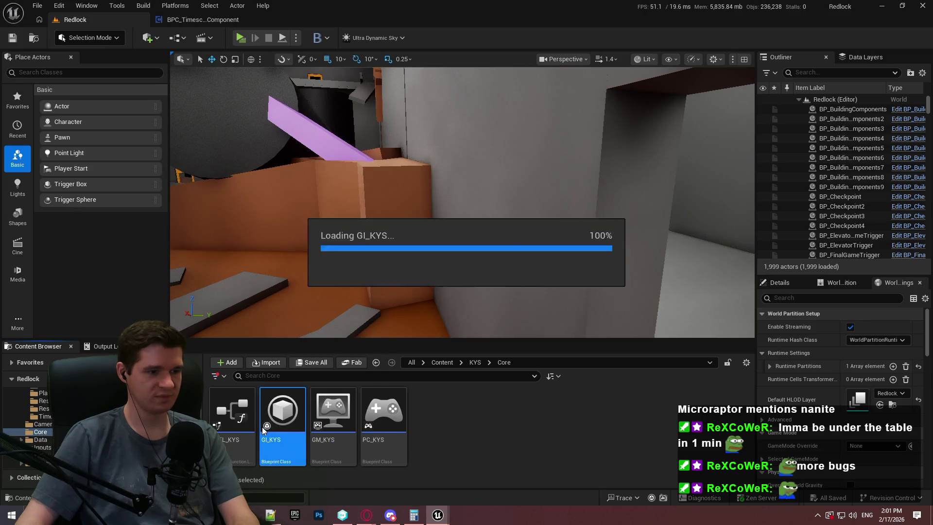
{"action": "left_click_drag", "start_coordinate": [216, 33], "coordinate": [318, 15]}
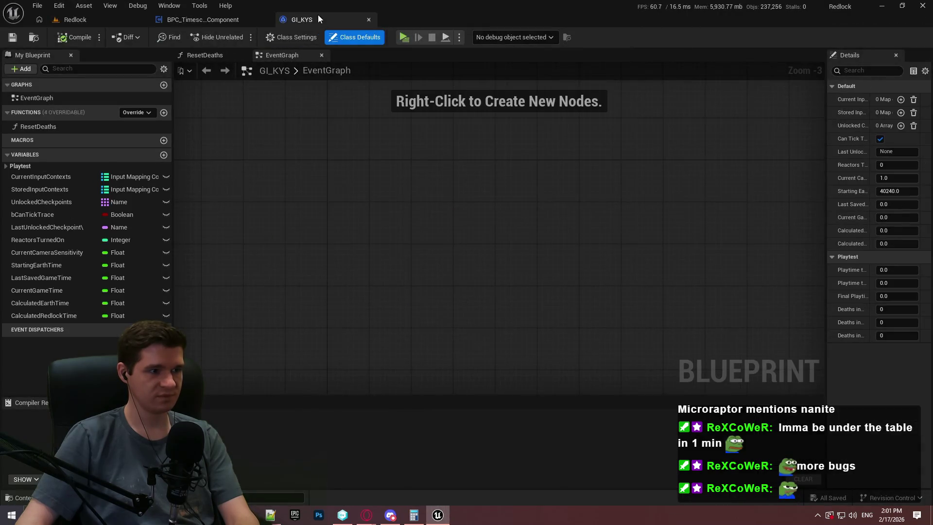
{"action": "left_click", "coordinate": [68, 21]}
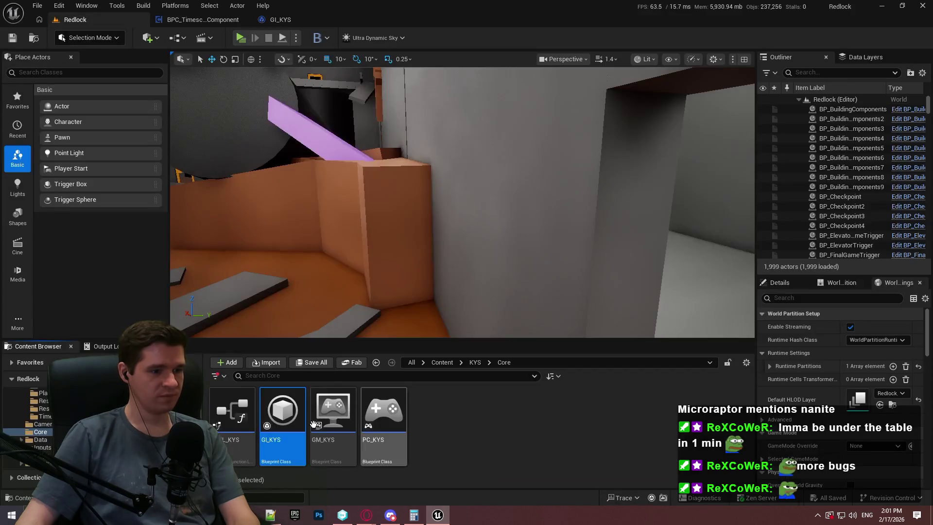
{"action": "double_click", "coordinate": [232, 422]}
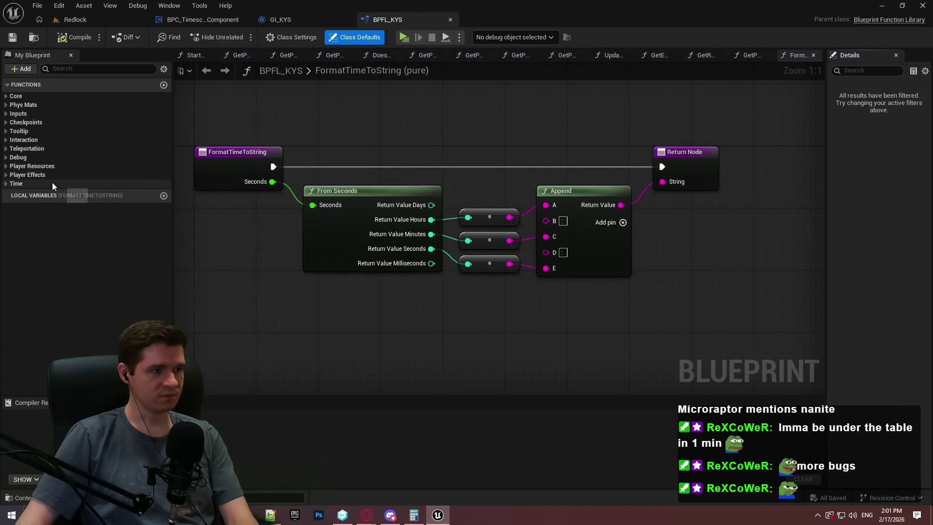
In GetRedlockTime, replace the game-instance nodes with Get Player Timescale Component's Calculated Redlock Time feeding Raw Time and Seconds.
{"action": "left_click", "coordinate": [51, 183]}
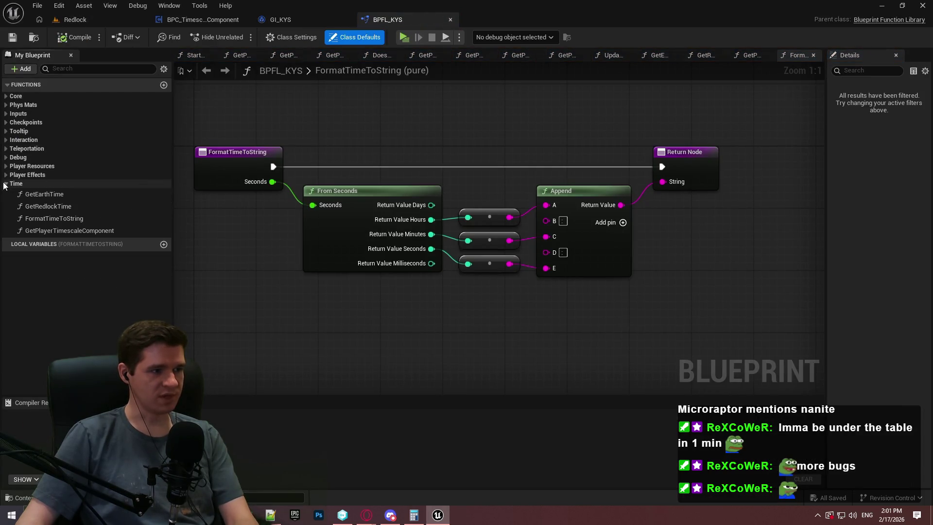
{"action": "double_click", "coordinate": [60, 207]}
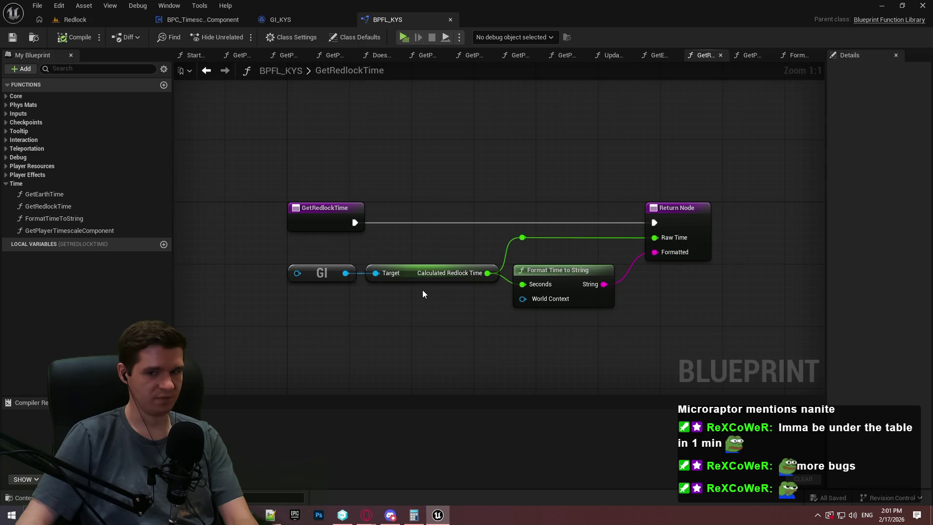
{"action": "left_click_drag", "start_coordinate": [423, 297], "coordinate": [337, 274]}
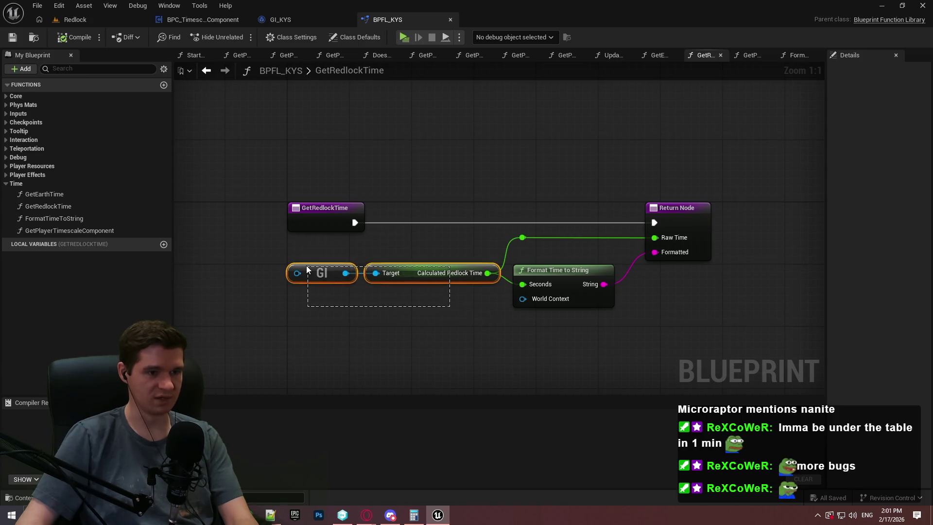
{"action": "key", "text": "Delete"}
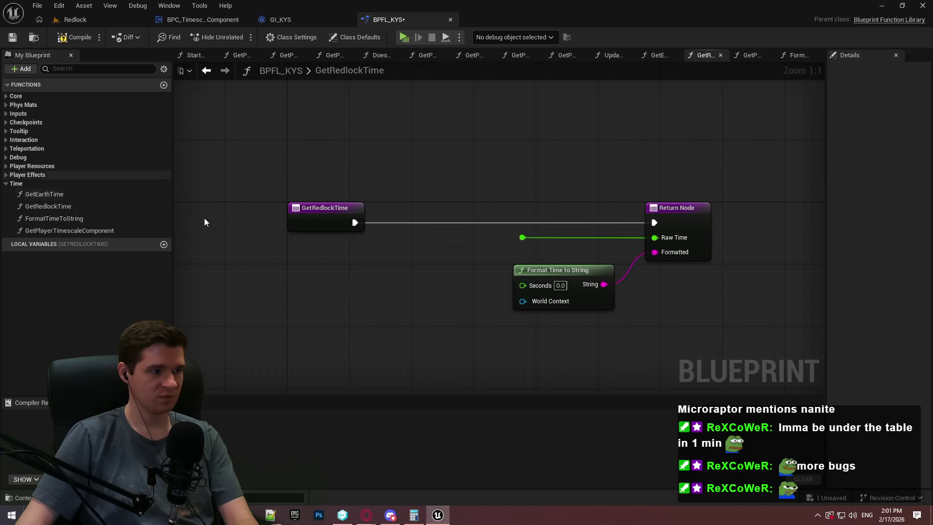
{"action": "mouse_move", "coordinate": [62, 231]}
{"action": "left_mouse_down"}
{"action": "mouse_move", "coordinate": [319, 280]}
{"action": "mouse_move", "coordinate": [423, 281]}
{"action": "mouse_move", "coordinate": [311, 280]}
{"action": "mouse_move", "coordinate": [406, 280]}
{"action": "left_mouse_up"}
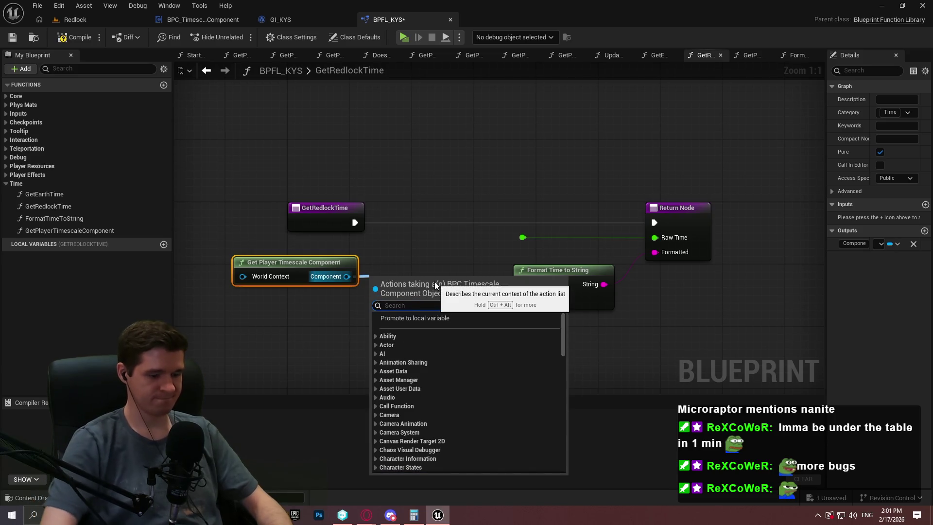
{"action": "type", "text": "redlock"}
{"action": "left_click", "coordinate": [428, 366]}
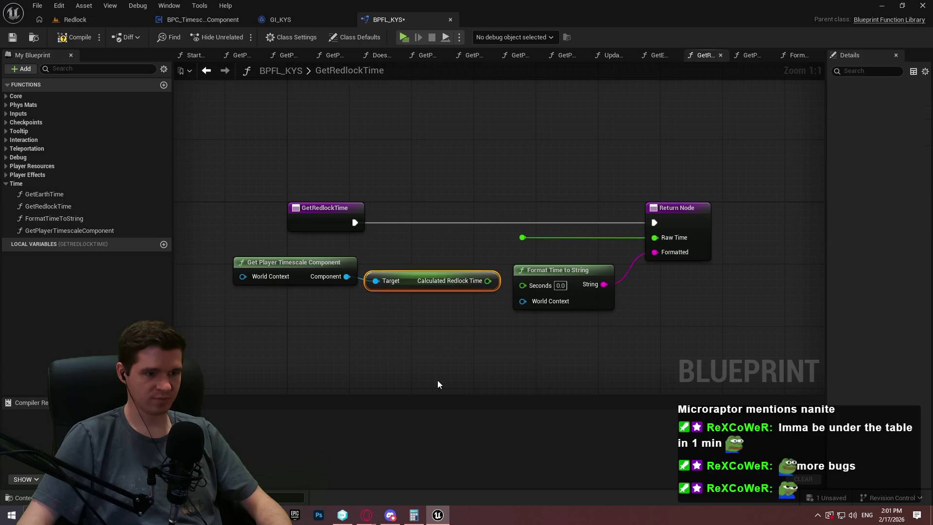
{"action": "left_click_drag", "start_coordinate": [416, 276], "coordinate": [410, 264]}
{"action": "left_click_drag", "start_coordinate": [488, 265], "coordinate": [525, 236]}
{"action": "left_click_drag", "start_coordinate": [522, 285], "coordinate": [487, 266]}
Tidy the GetRedlockTime node layout and compile BPFL_KYS.
{"action": "left_click", "coordinate": [458, 322]}
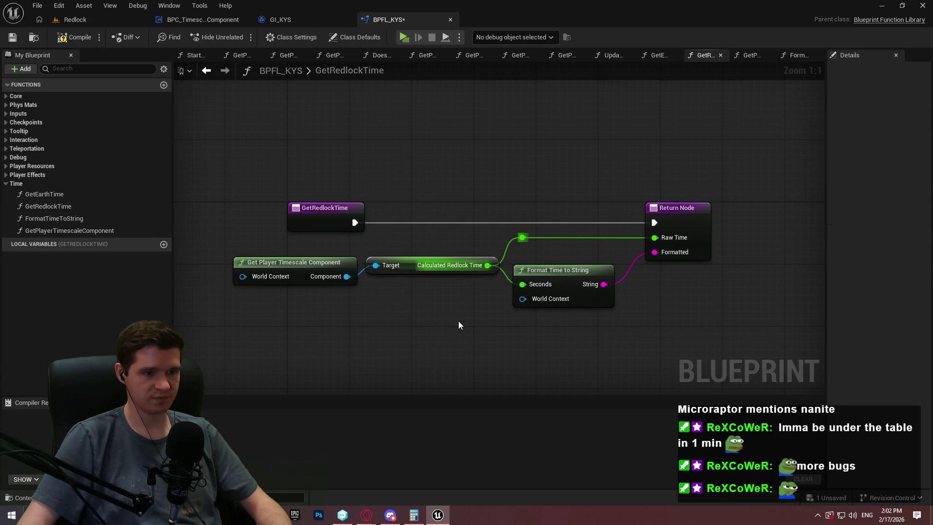
{"action": "mouse_move", "coordinate": [314, 212]}
{"action": "left_mouse_down"}
{"action": "mouse_move", "coordinate": [221, 175]}
{"action": "mouse_move", "coordinate": [365, 234]}
{"action": "left_mouse_up"}
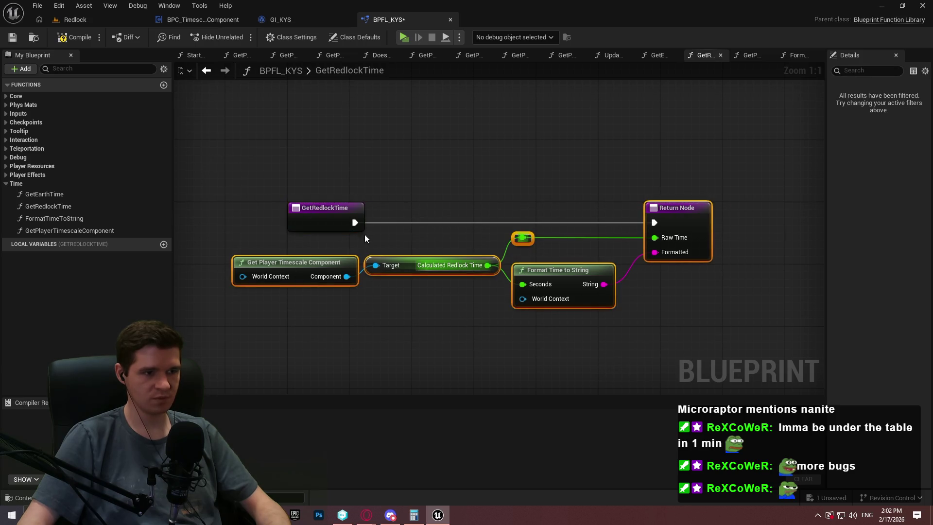
{"action": "left_click_drag", "start_coordinate": [688, 221], "coordinate": [750, 220]}
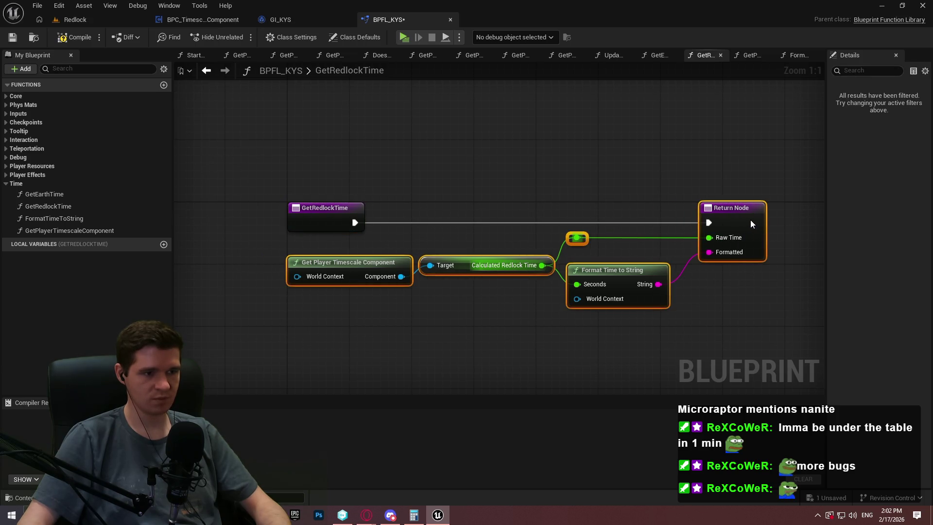
{"action": "left_click", "coordinate": [769, 305]}
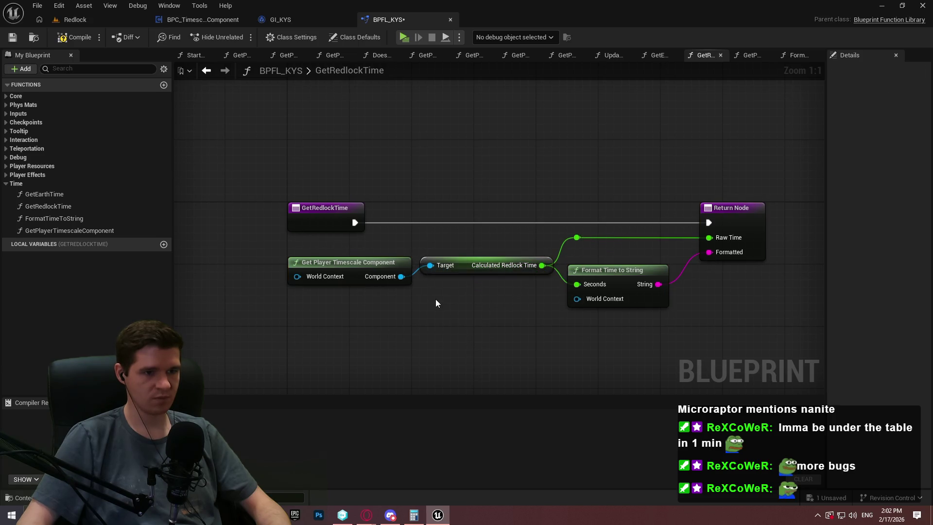
{"action": "mouse_move", "coordinate": [468, 306]}
{"action": "left_mouse_down"}
{"action": "mouse_move", "coordinate": [413, 260]}
{"action": "mouse_move", "coordinate": [459, 267]}
{"action": "left_mouse_up"}
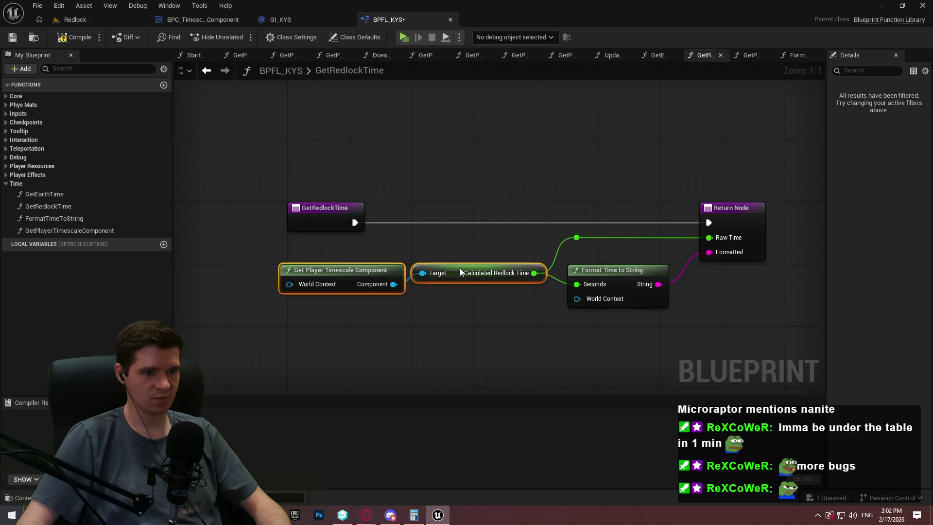
{"action": "left_click", "coordinate": [438, 250]}
{"action": "left_click", "coordinate": [74, 37]}
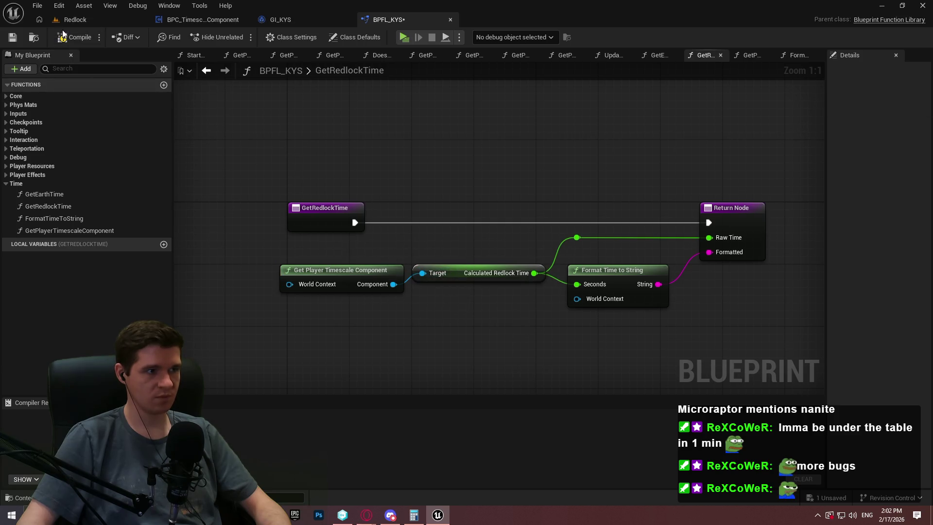
{"action": "left_click", "coordinate": [298, 270]}
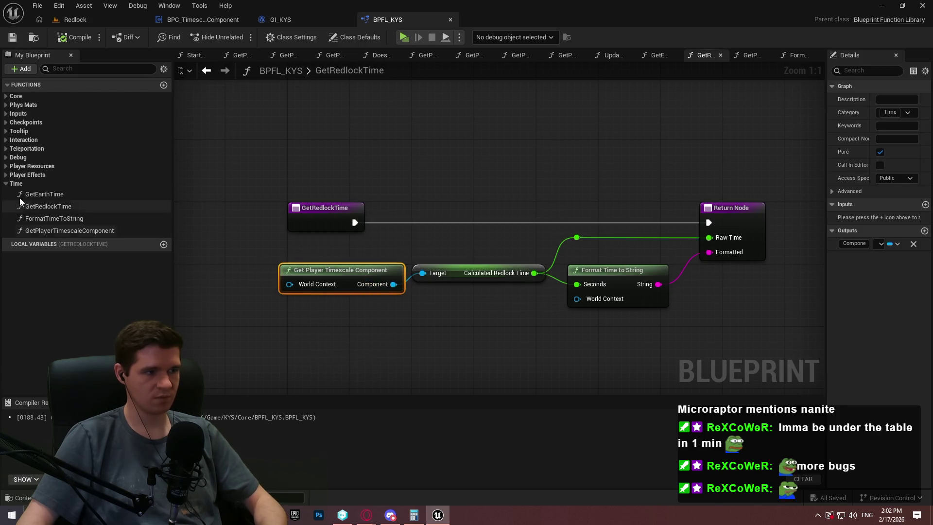
{"action": "left_click", "coordinate": [48, 199]}
In GetEarthTime, paste Get Player Timescale Component and wire its Calculated Earth Time into Seconds and Raw Time.
{"action": "double_click", "coordinate": [48, 199]}
{"action": "key", "text": "ctrl+v"}
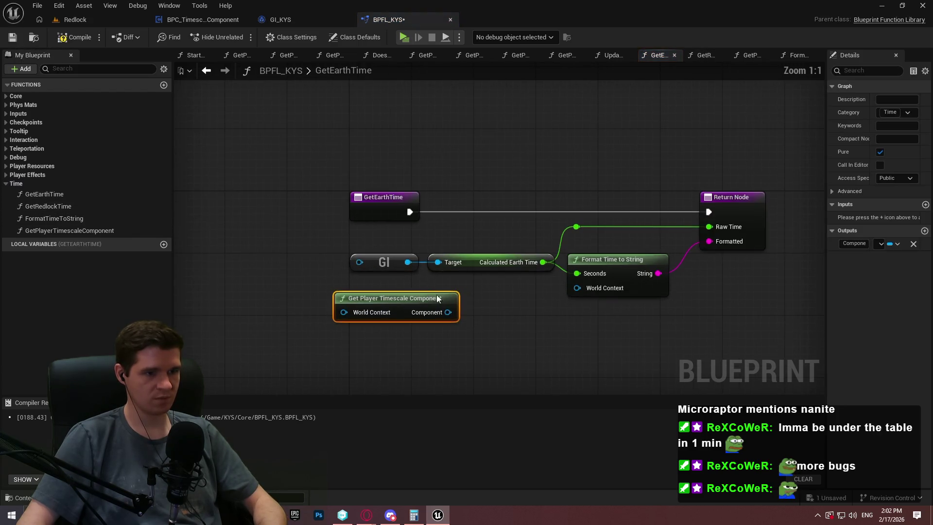
{"action": "left_click_drag", "start_coordinate": [448, 312], "coordinate": [510, 320]}
{"action": "type", "text": "calculated"}
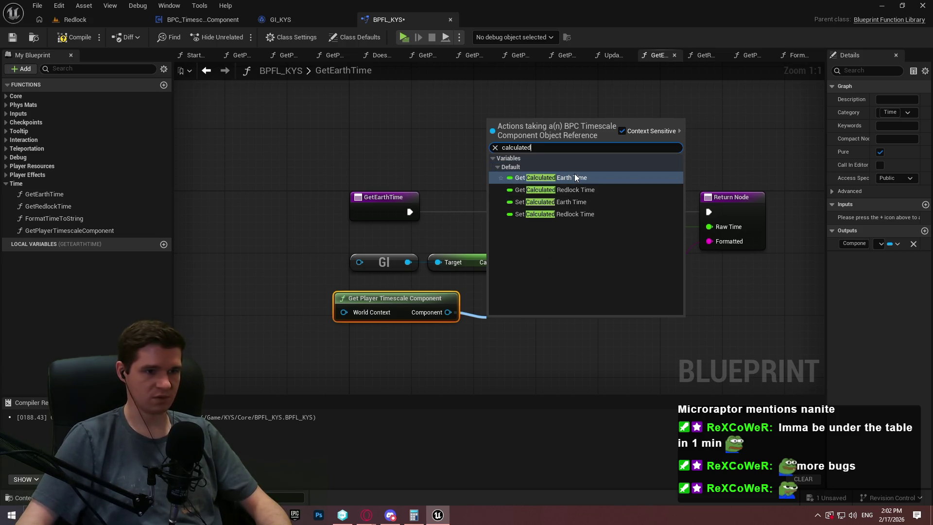
{"action": "left_click", "coordinate": [574, 176]}
{"action": "mouse_move", "coordinate": [527, 328]}
{"action": "left_mouse_down"}
{"action": "mouse_move", "coordinate": [511, 304]}
{"action": "mouse_move", "coordinate": [388, 297]}
{"action": "mouse_move", "coordinate": [302, 306]}
{"action": "left_mouse_up"}
{"action": "left_click", "coordinate": [477, 347]}
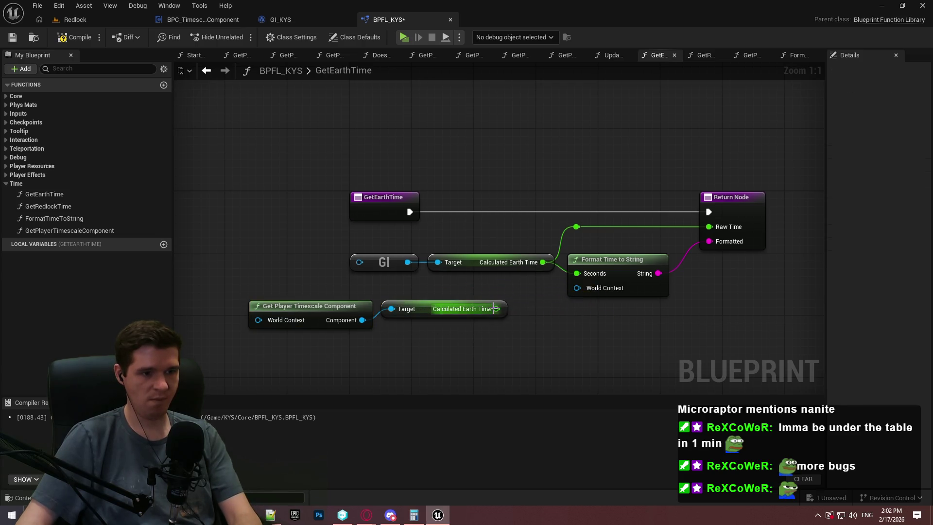
{"action": "left_click_drag", "start_coordinate": [497, 309], "coordinate": [591, 270]}
{"action": "left_click_drag", "start_coordinate": [502, 308], "coordinate": [577, 226]}
Delete the old game-instance time nodes, tidy the GetEarthTime layout, and save BPFL_KYS.
{"action": "left_click_drag", "start_coordinate": [512, 237], "coordinate": [410, 271]}
{"action": "key", "text": "Delete"}
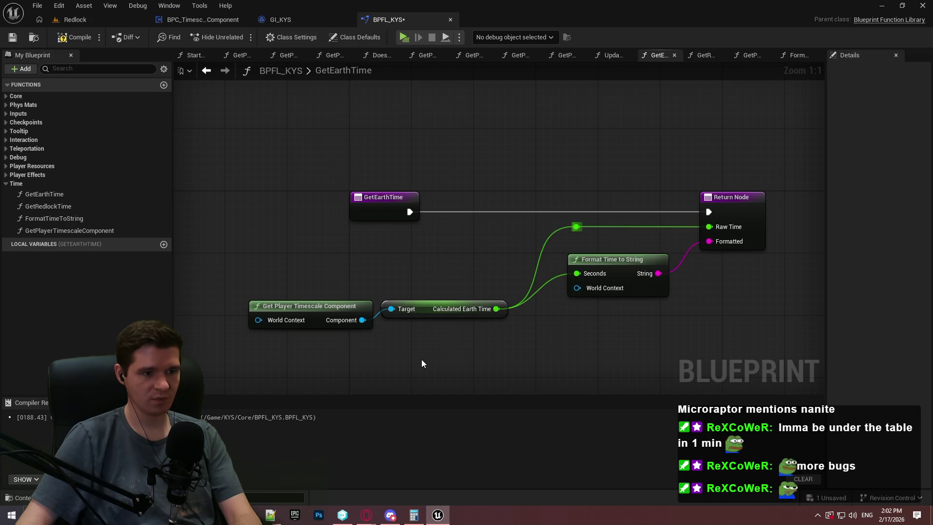
{"action": "mouse_move", "coordinate": [421, 360]}
{"action": "left_mouse_down"}
{"action": "mouse_move", "coordinate": [307, 308]}
{"action": "mouse_move", "coordinate": [352, 265]}
{"action": "left_mouse_up"}
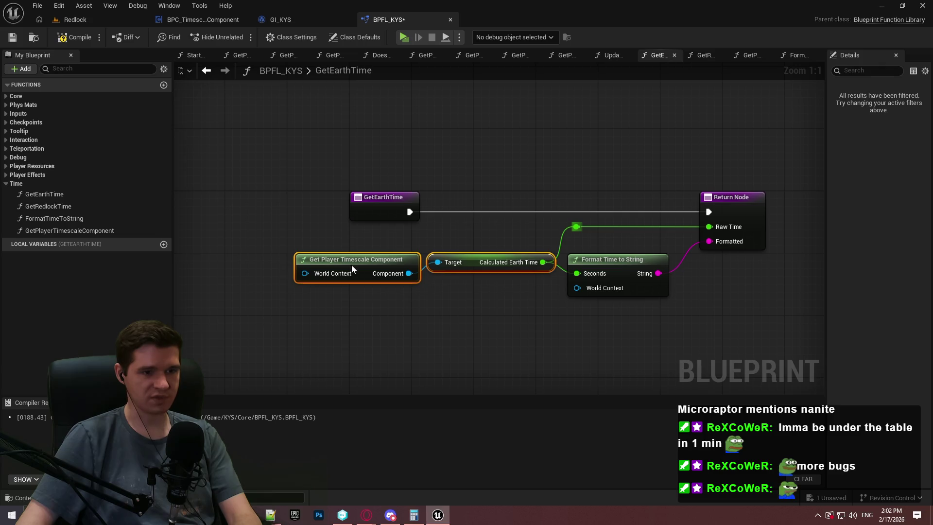
{"action": "left_click", "coordinate": [415, 329]}
{"action": "mouse_move", "coordinate": [778, 320]}
{"action": "left_mouse_down"}
{"action": "mouse_move", "coordinate": [306, 190]}
{"action": "mouse_move", "coordinate": [355, 196]}
{"action": "left_mouse_up"}
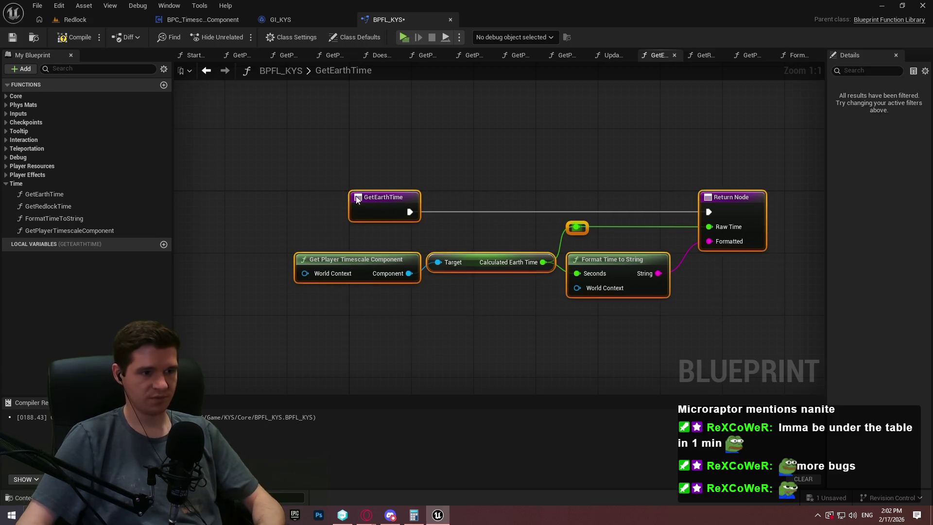
{"action": "left_click_drag", "start_coordinate": [379, 257], "coordinate": [433, 258]}
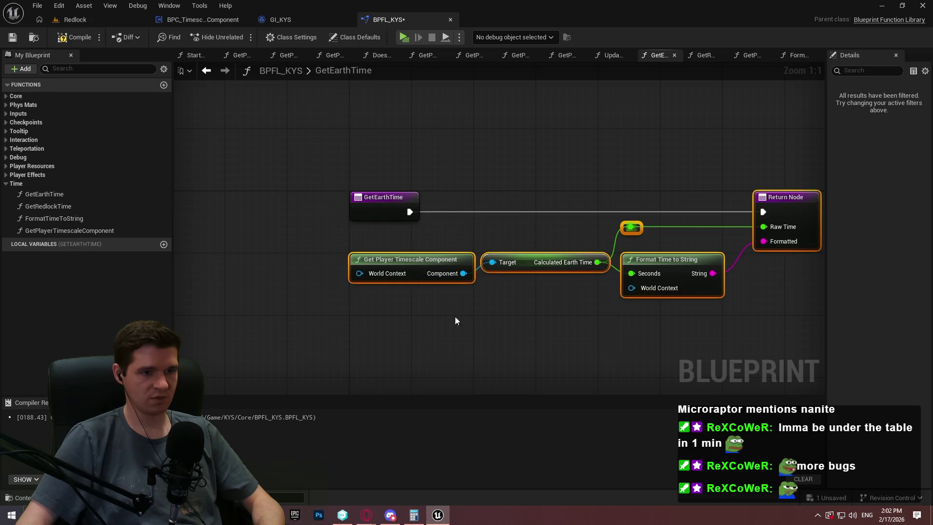
{"action": "left_click", "coordinate": [454, 316]}
{"action": "left_click", "coordinate": [12, 36]}
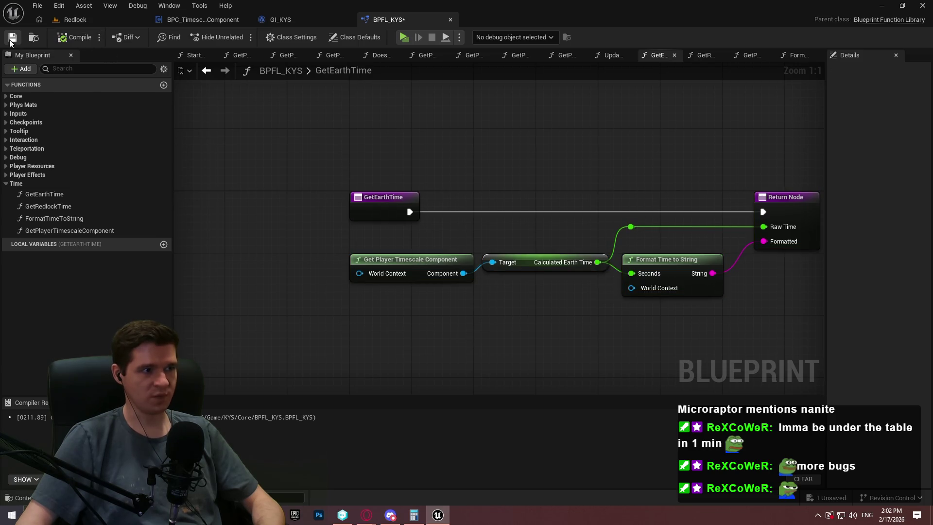
{"action": "left_click", "coordinate": [72, 19]}
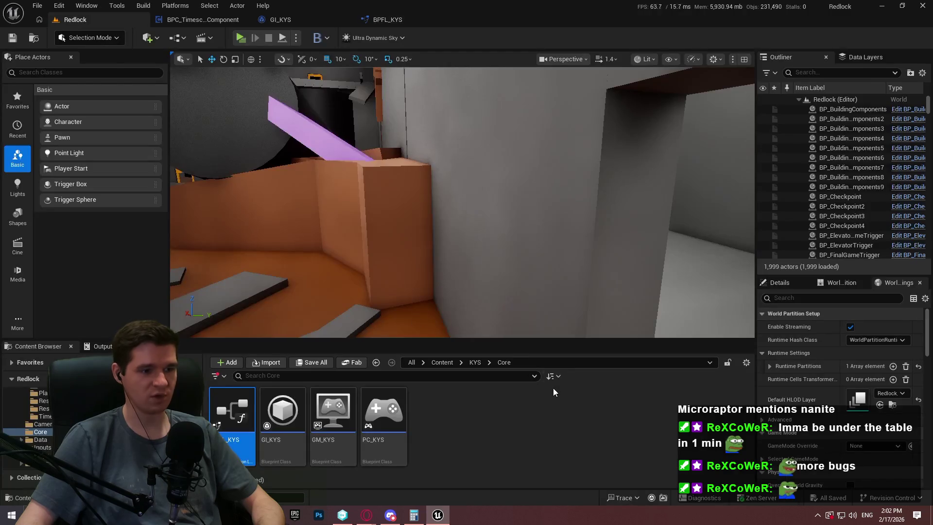
In KYS/UI/MVVM, duplicate a view-model asset, name it MVVM_Timescale, and open it.
{"action": "left_click_drag", "start_coordinate": [499, 338], "coordinate": [499, 286]}
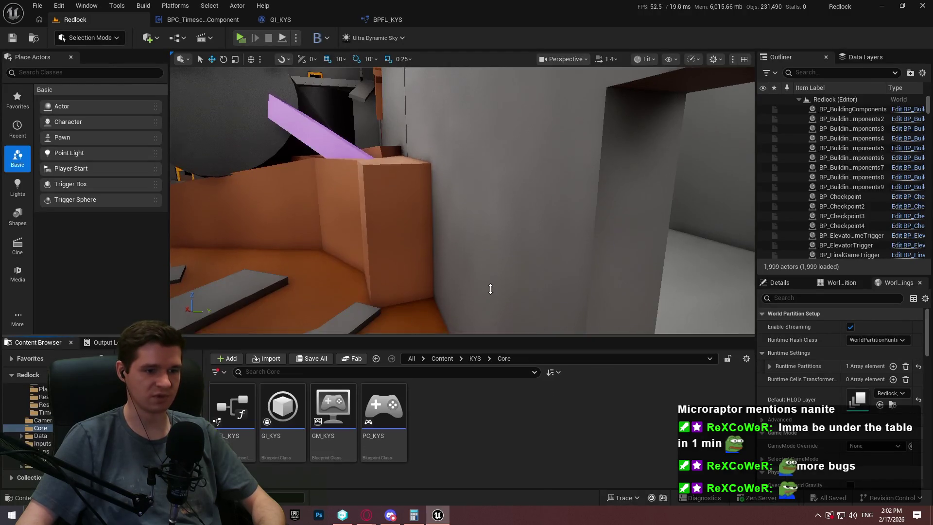
{"action": "left_click", "coordinate": [474, 307]}
{"action": "scroll", "coordinate": [232, 413], "scroll_direction": "down", "scroll_amount": 1}
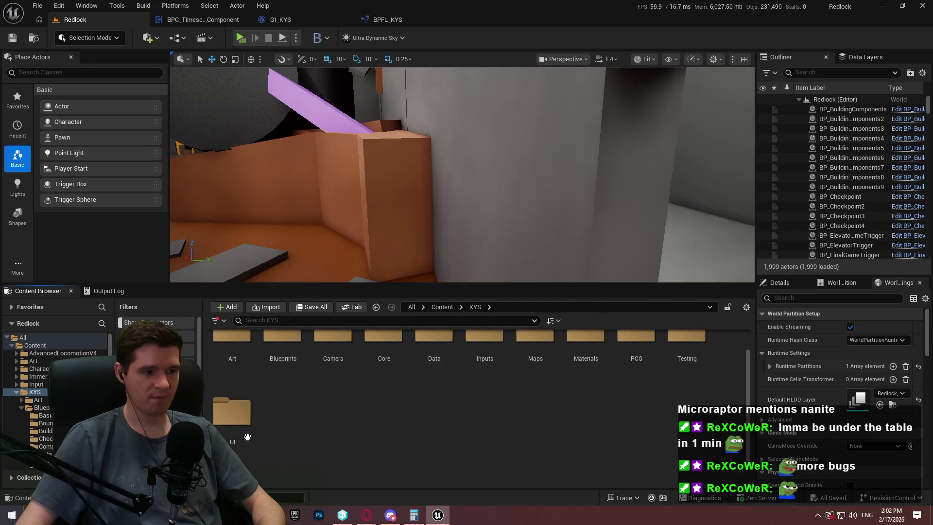
{"action": "double_click", "coordinate": [231, 413]}
{"action": "double_click", "coordinate": [535, 354]}
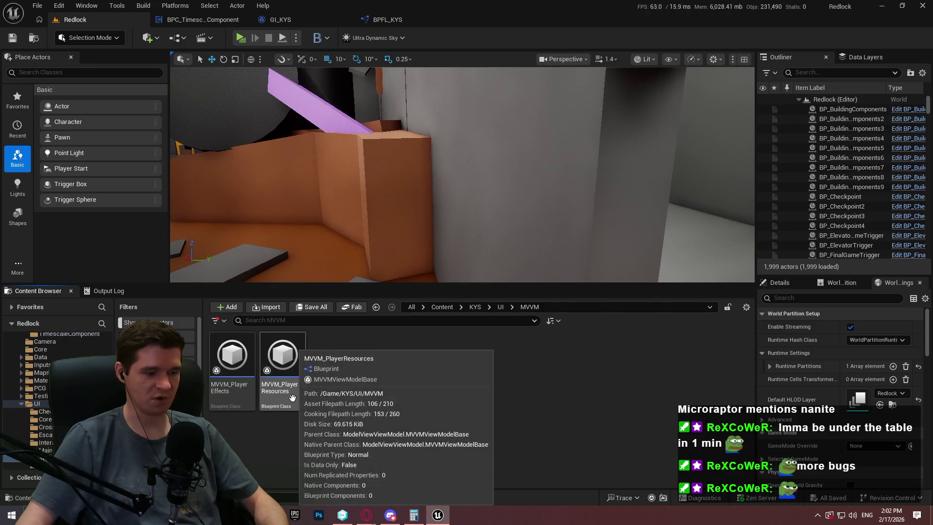
{"action": "key", "text": "ctrl+d"}
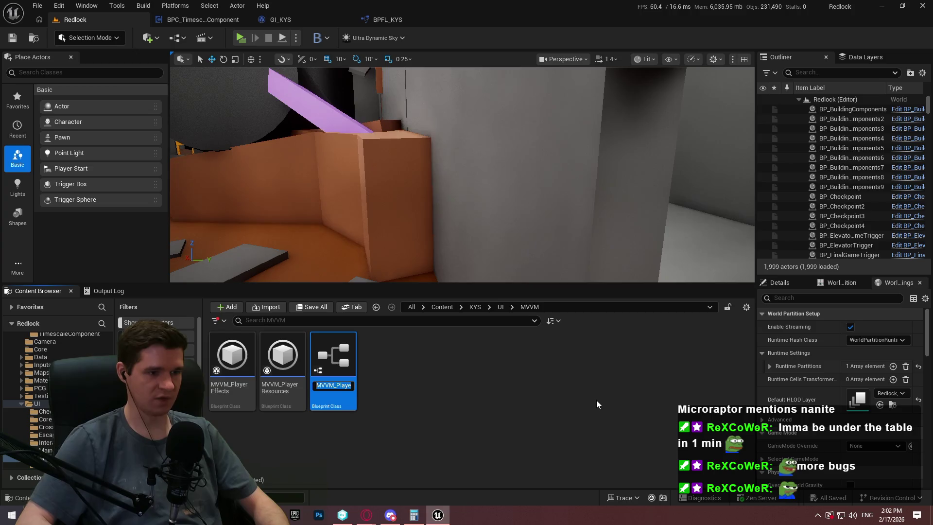
{"action": "type", "text": "MVVM_PlayerResourc"}
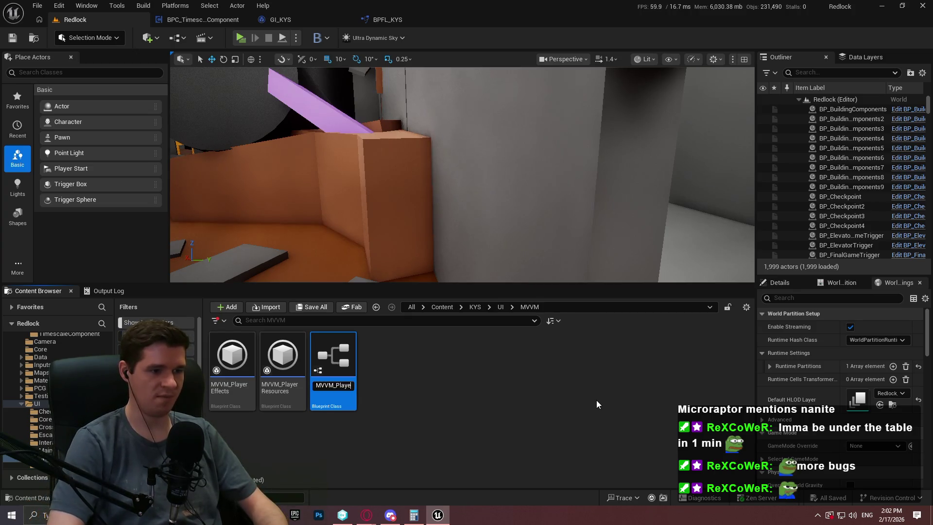
{"action": "key", "text": "BackSpace"}
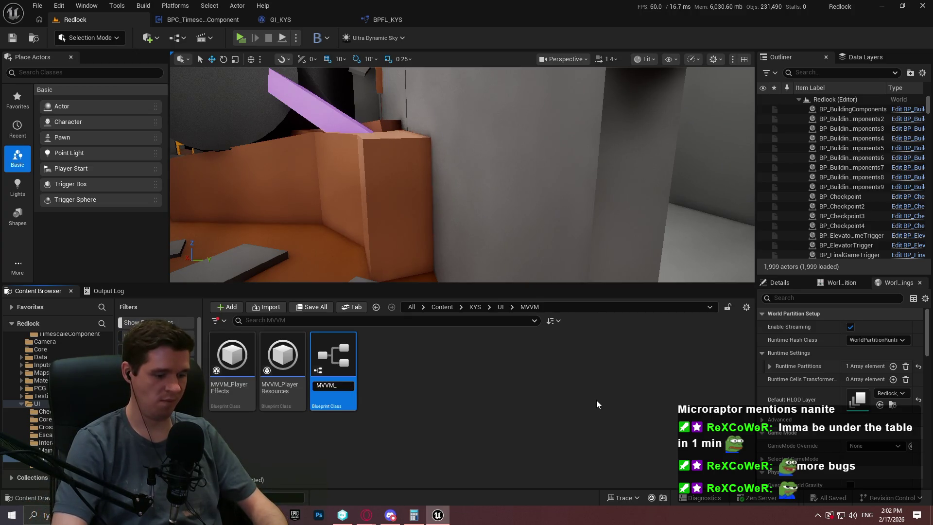
{"action": "type", "text": "Timescale"}
{"action": "key", "text": "Return"}
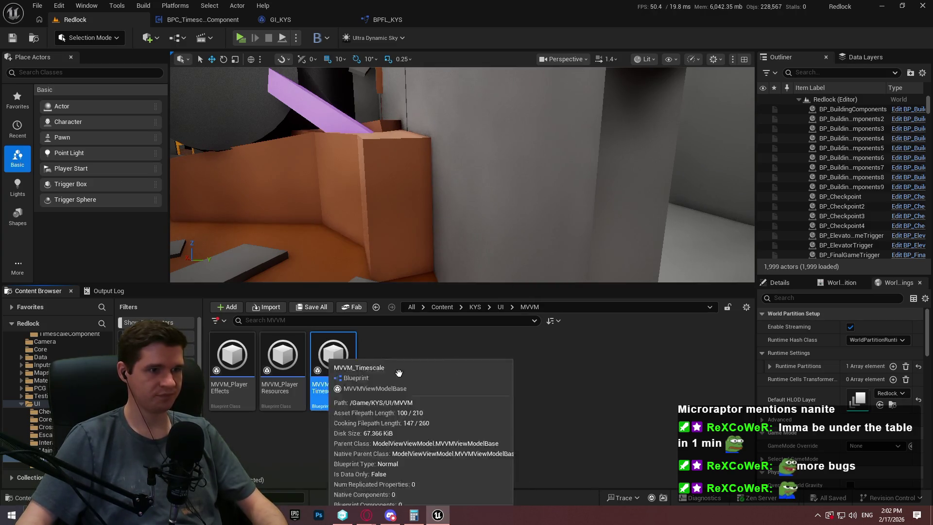
{"action": "double_click", "coordinate": [321, 389]}
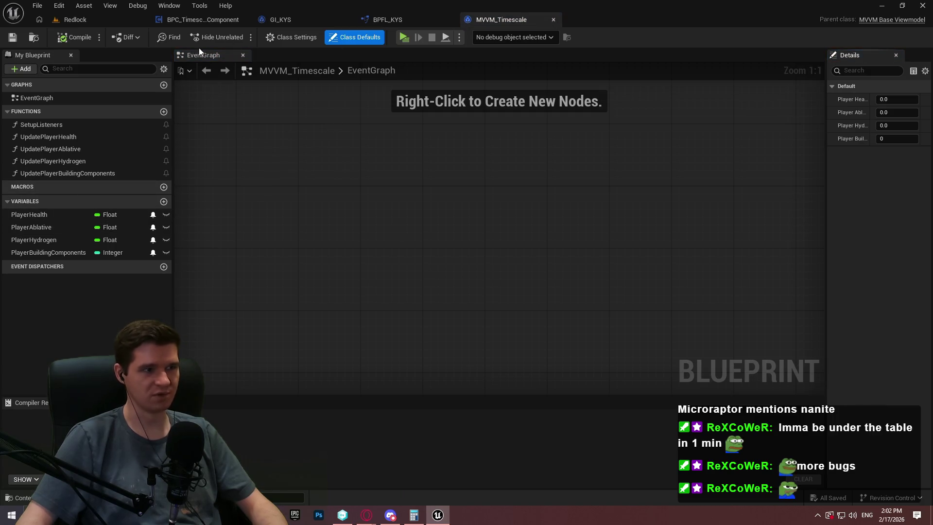
Delete the UpdatePlayerHealth, UpdatePlayerAblative, UpdatePlayerHydrogen and UpdatePlayerBuildingComponents functions.
{"action": "left_click", "coordinate": [60, 135]}
{"action": "left_click", "coordinate": [35, 125]}
{"action": "double_click", "coordinate": [34, 126]}
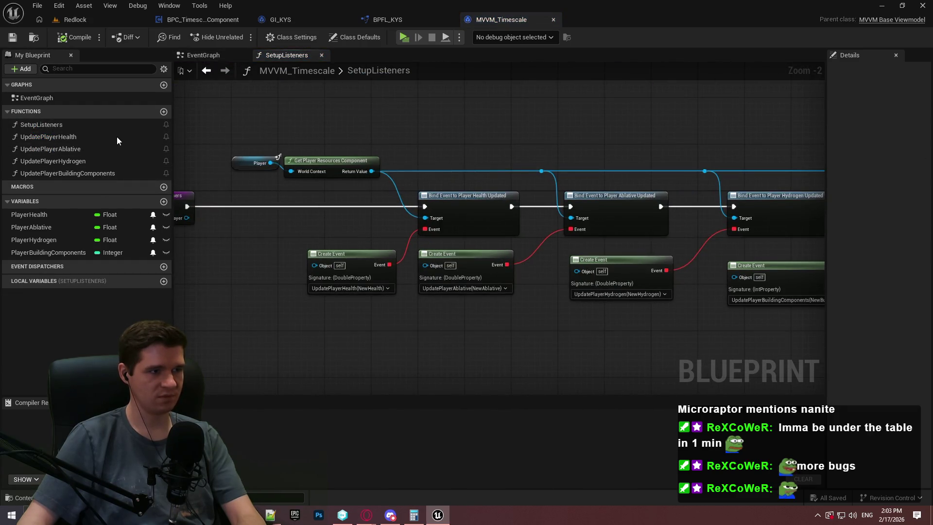
{"action": "left_click", "coordinate": [48, 138]}
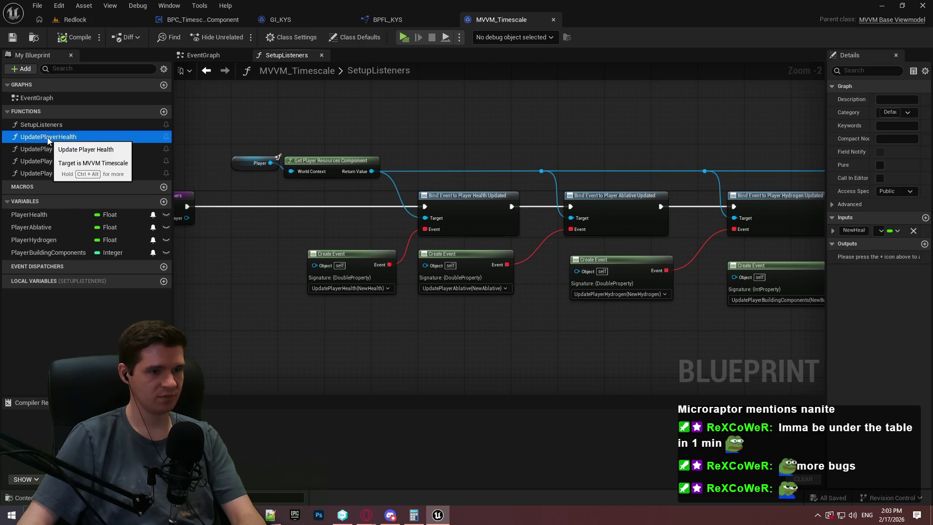
{"action": "key", "text": "Delete"}
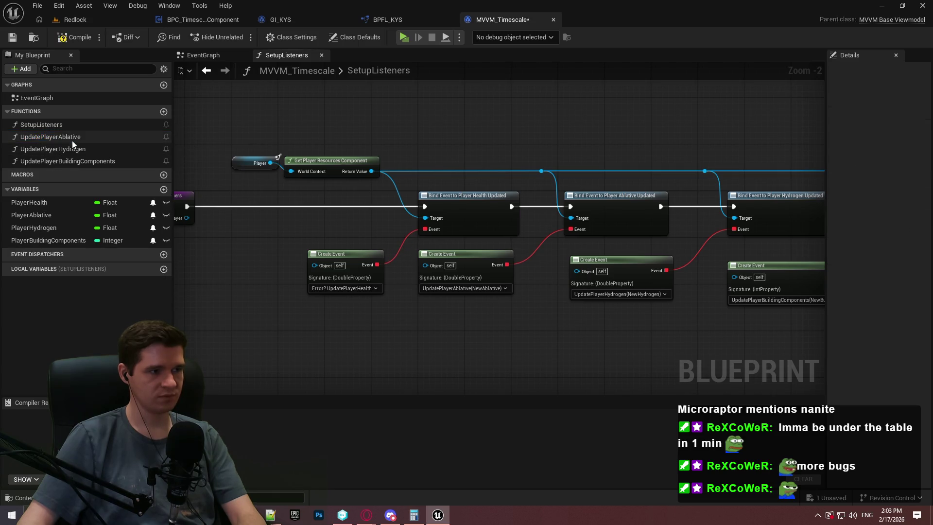
{"action": "left_click", "coordinate": [71, 141]}
{"action": "key", "text": "Delete"}
{"action": "left_click", "coordinate": [71, 140]}
{"action": "key", "text": "Delete"}
{"action": "double_click", "coordinate": [68, 136]}
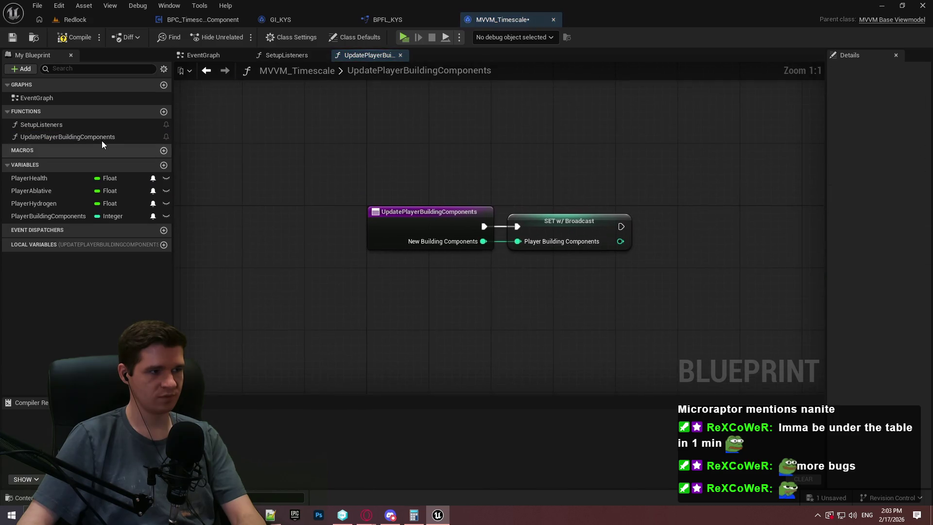
{"action": "left_click", "coordinate": [94, 139]}
{"action": "key", "text": "Delete"}
Select the nodes in the SetupListeners graph and delete the SetupListeners function.
{"action": "double_click", "coordinate": [47, 102]}
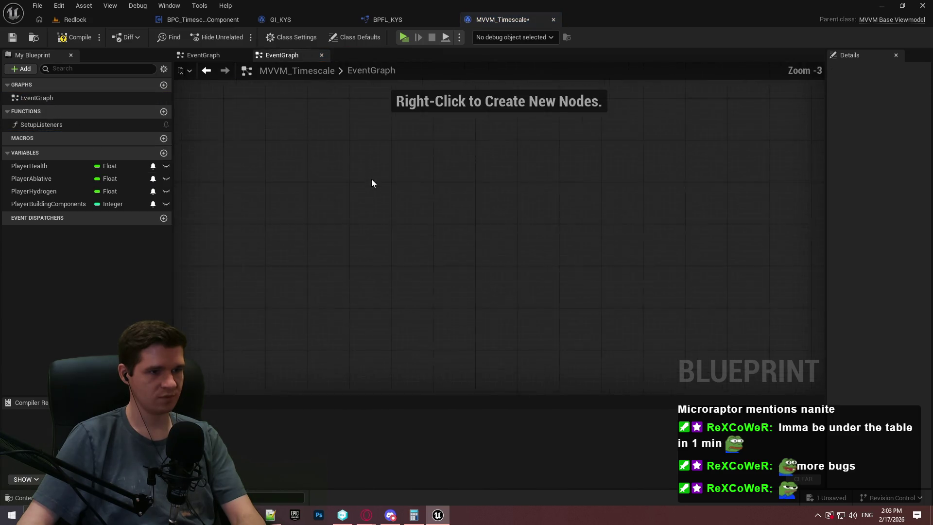
{"action": "double_click", "coordinate": [60, 124]}
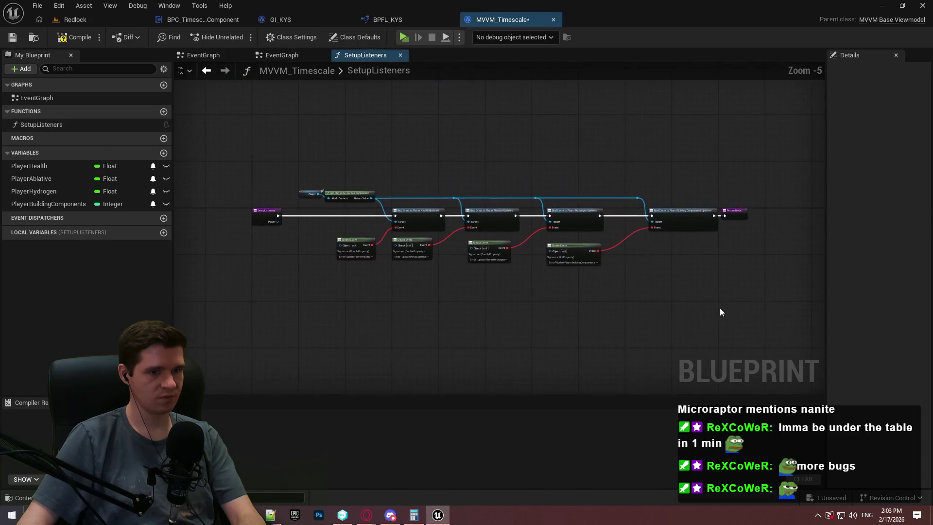
{"action": "mouse_move", "coordinate": [722, 303]}
{"action": "left_mouse_down"}
{"action": "mouse_move", "coordinate": [168, 143]}
{"action": "mouse_move", "coordinate": [314, 146]}
{"action": "mouse_move", "coordinate": [302, 142]}
{"action": "left_mouse_up"}
{"action": "left_click", "coordinate": [98, 125]}
{"action": "key", "text": "Delete"}
Delete the PlayerHealth, PlayerAblative, PlayerHydrogen and PlayerBuildingComponents variables, compile, and add a new variable.
{"action": "left_click", "coordinate": [34, 158]}
{"action": "key", "text": "Delete"}
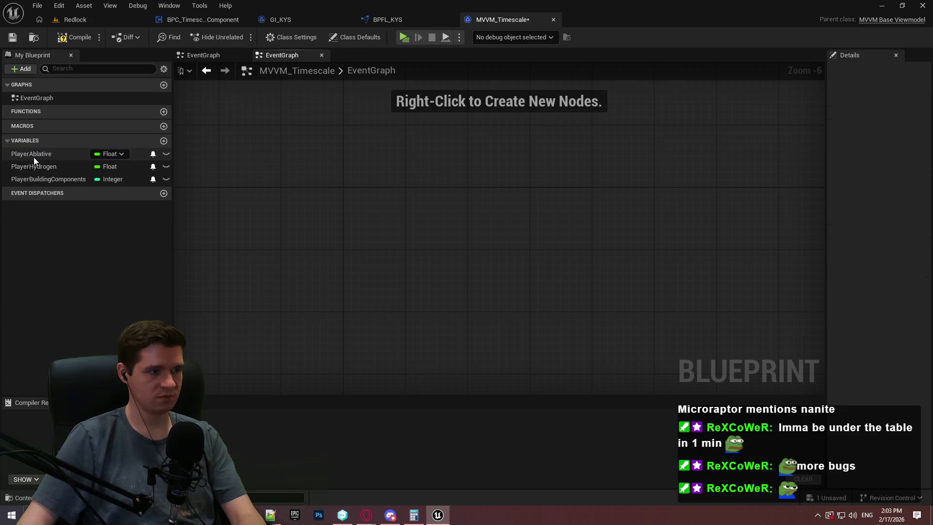
{"action": "left_click", "coordinate": [33, 156]}
{"action": "key", "text": "Delete"}
{"action": "left_click", "coordinate": [33, 156]}
{"action": "key", "text": "Delete"}
{"action": "left_click", "coordinate": [35, 153]}
{"action": "key", "text": "Delete"}
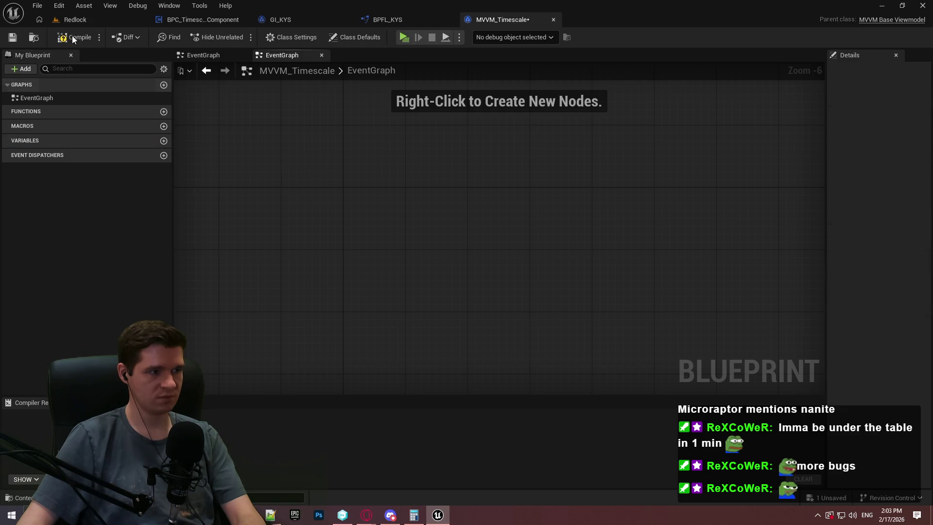
{"action": "left_click", "coordinate": [13, 39]}
{"action": "left_click", "coordinate": [163, 141]}
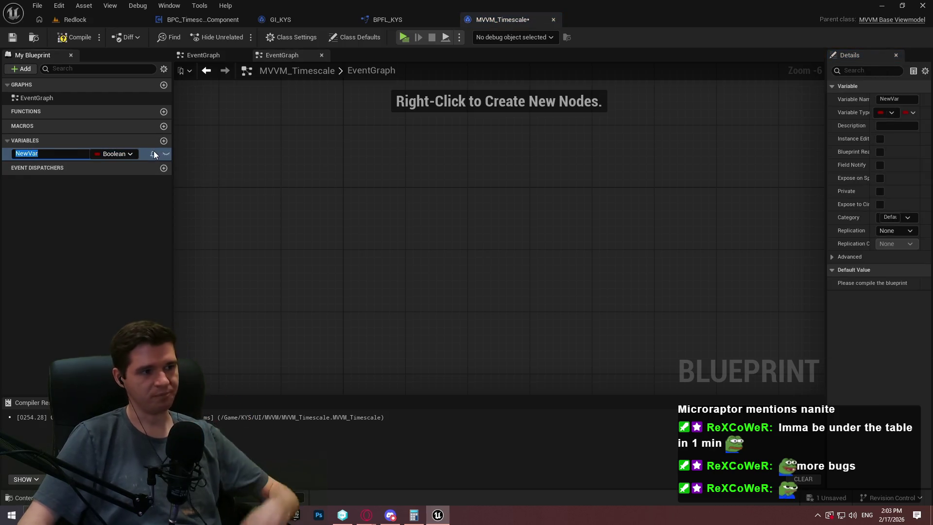
Create String variables FormattedEarthTime and FormattedRedlockTime, then save MVVM_Timescale.
{"action": "type", "text": "Formatted"}
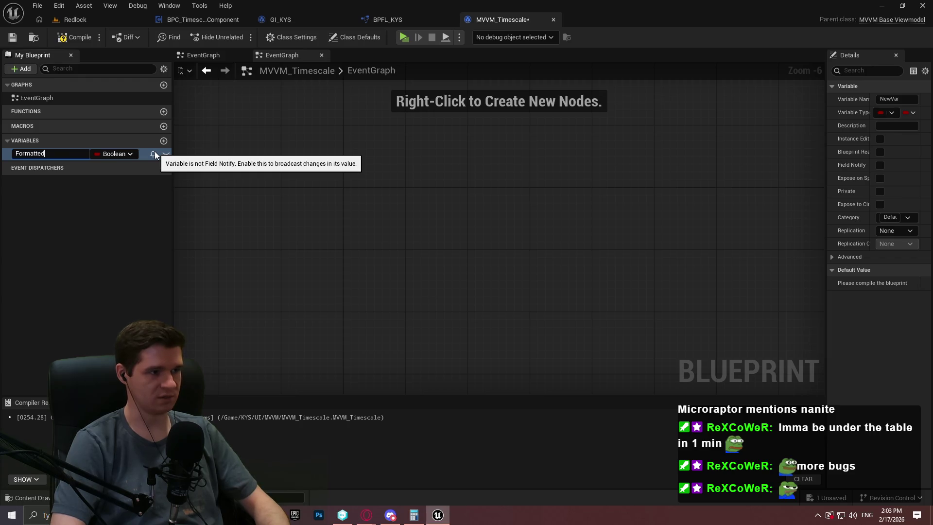
{"action": "key", "text": "Return"}
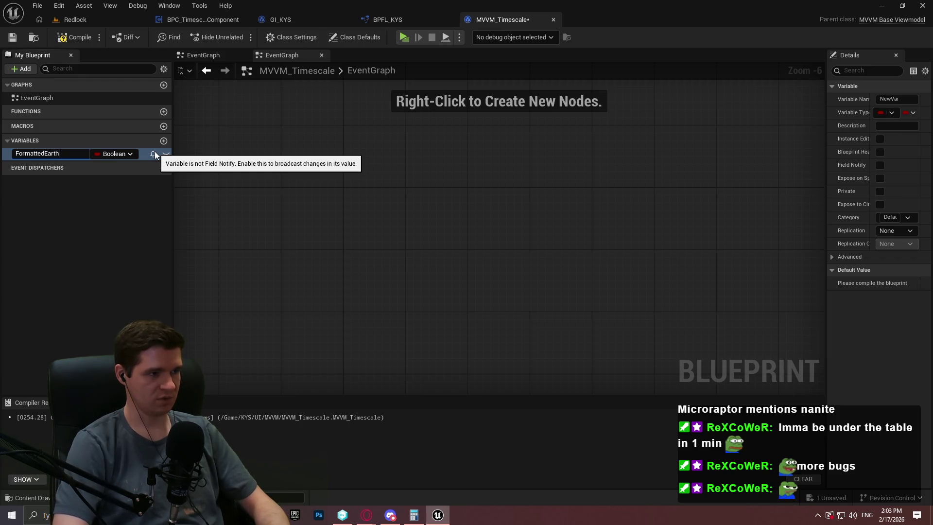
{"action": "type", "text": "Time"}
{"action": "left_click", "coordinate": [120, 154]}
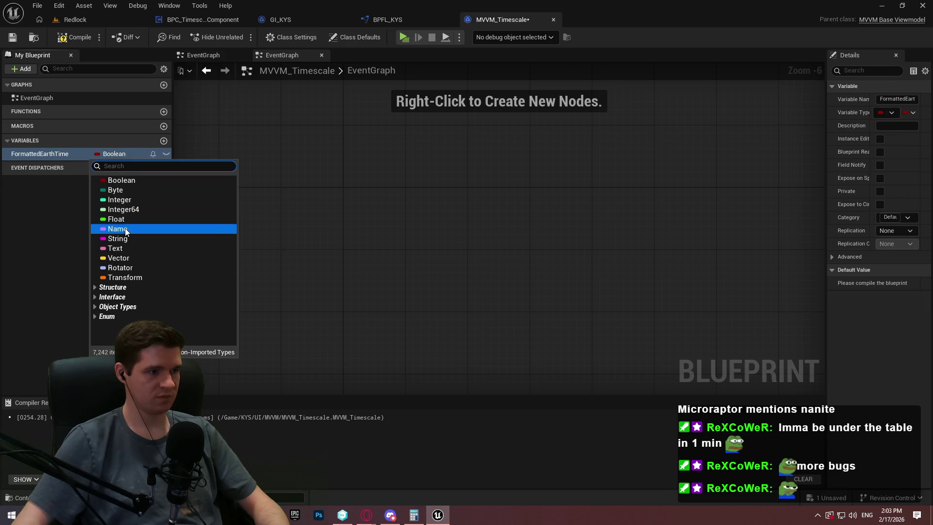
{"action": "left_click", "coordinate": [126, 237]}
{"action": "left_click", "coordinate": [163, 140]}
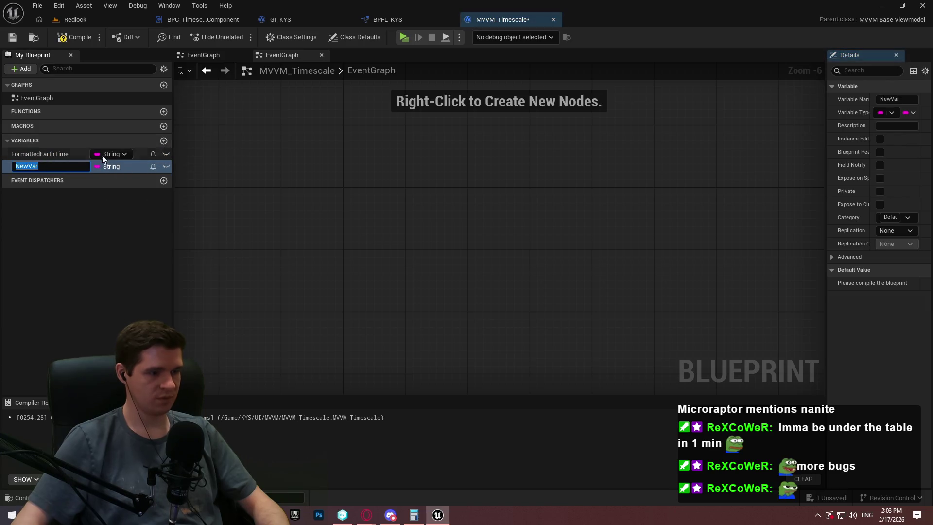
{"action": "type", "text": "Formatted"}
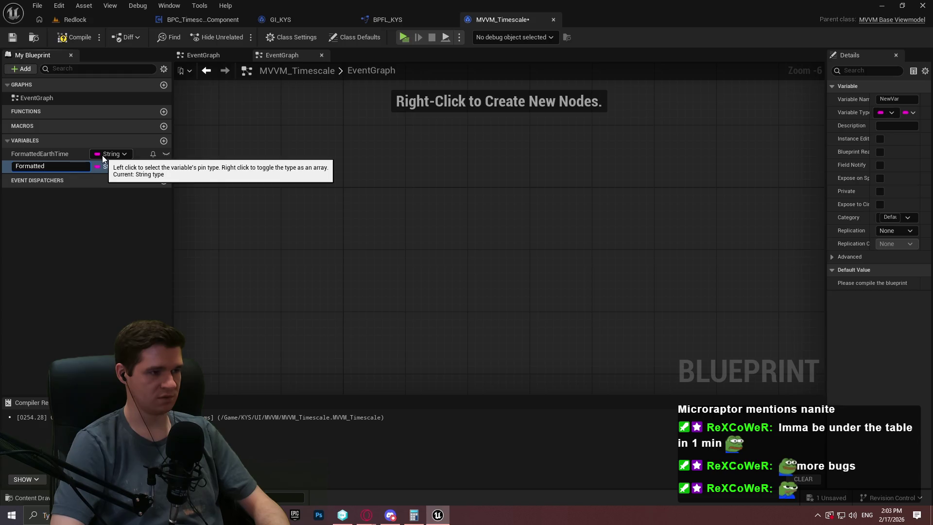
{"action": "type", "text": "me"}
{"action": "key", "text": "Return"}
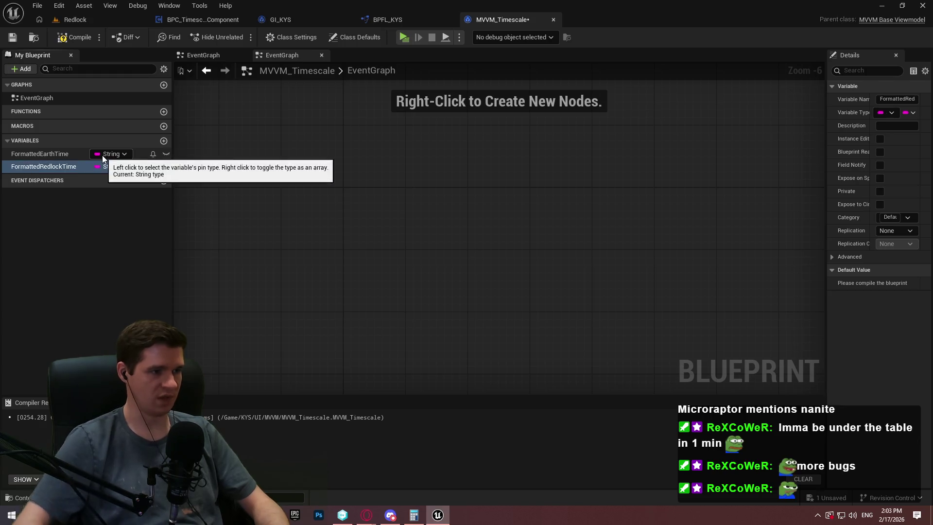
{"action": "left_click", "coordinate": [8, 41]}
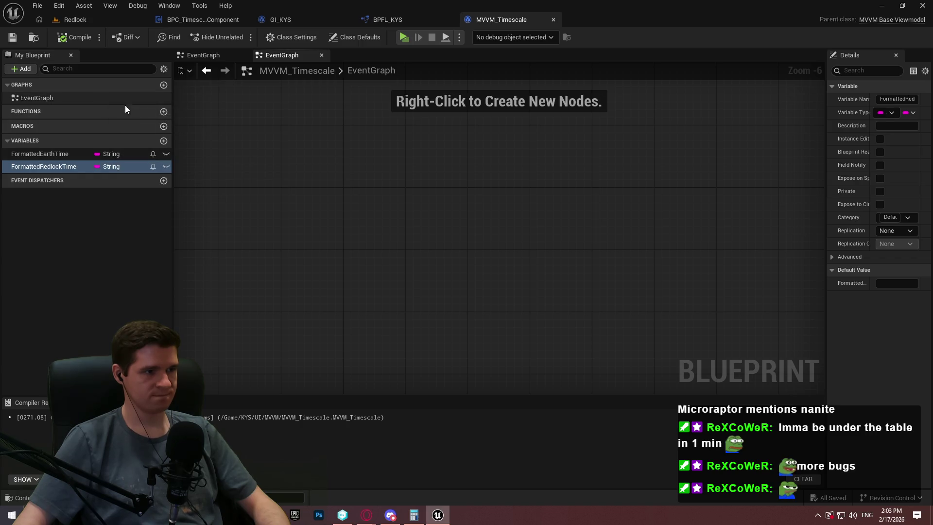
Add a function, correct its name to SetupListeners, and save the blueprint.
{"action": "left_click", "coordinate": [164, 111]}
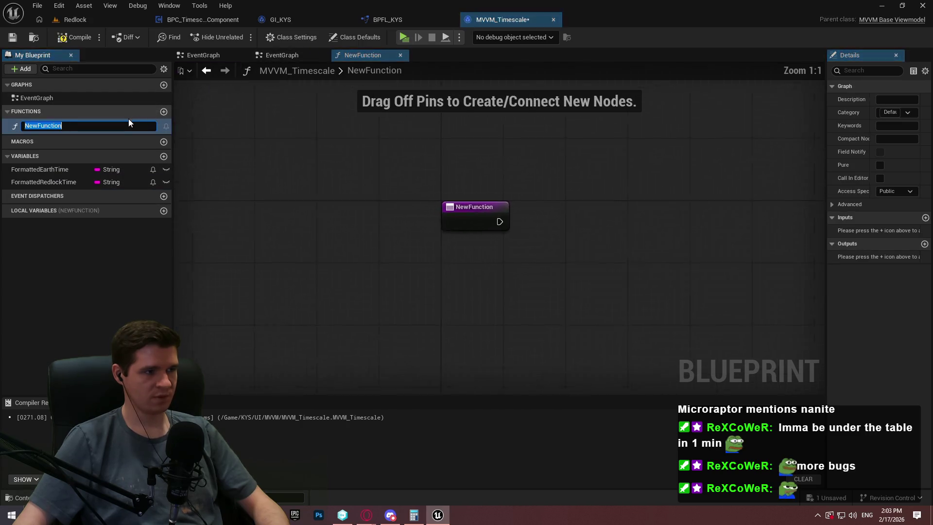
{"action": "type", "text": "SetupListenters"}
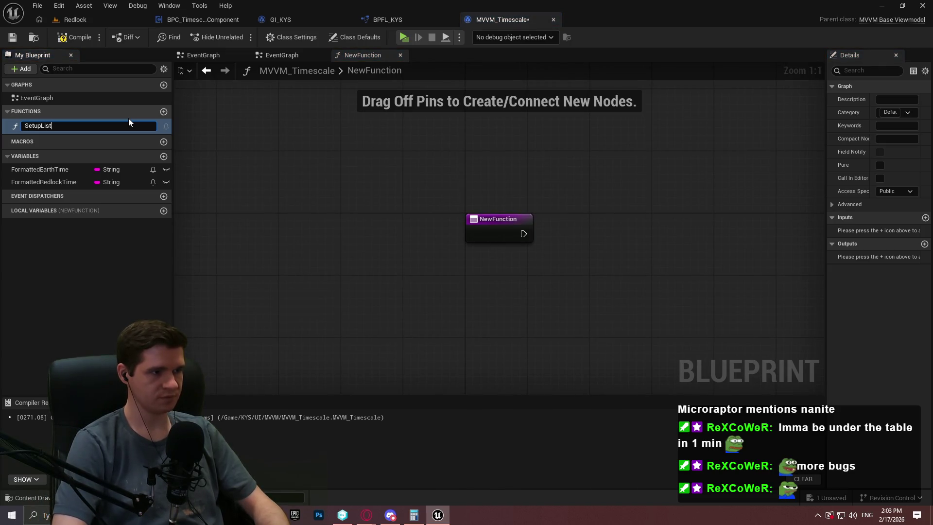
{"action": "key", "text": "Return"}
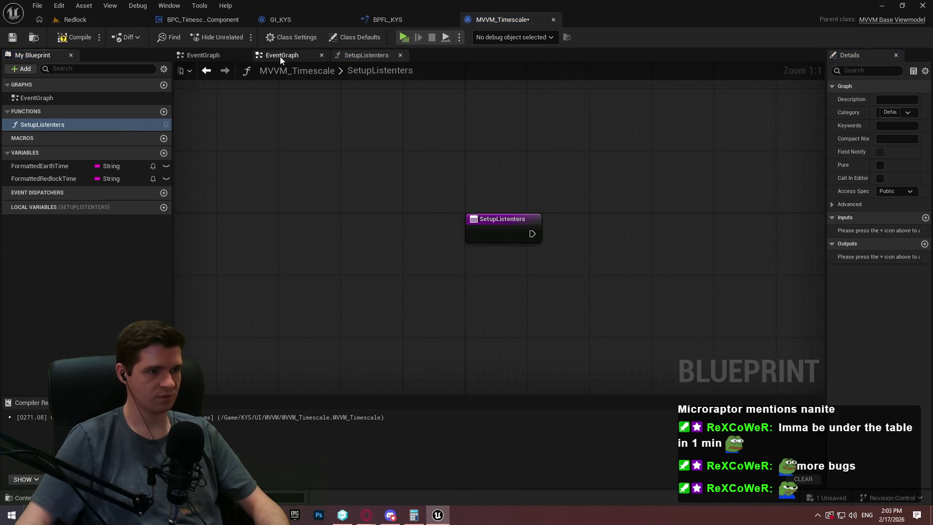
{"action": "left_click", "coordinate": [281, 57]}
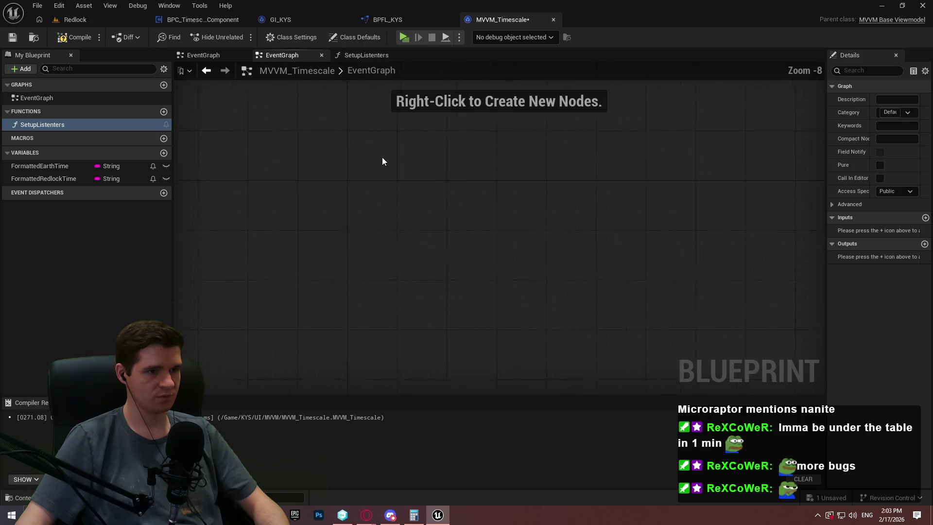
{"action": "double_click", "coordinate": [77, 128]}
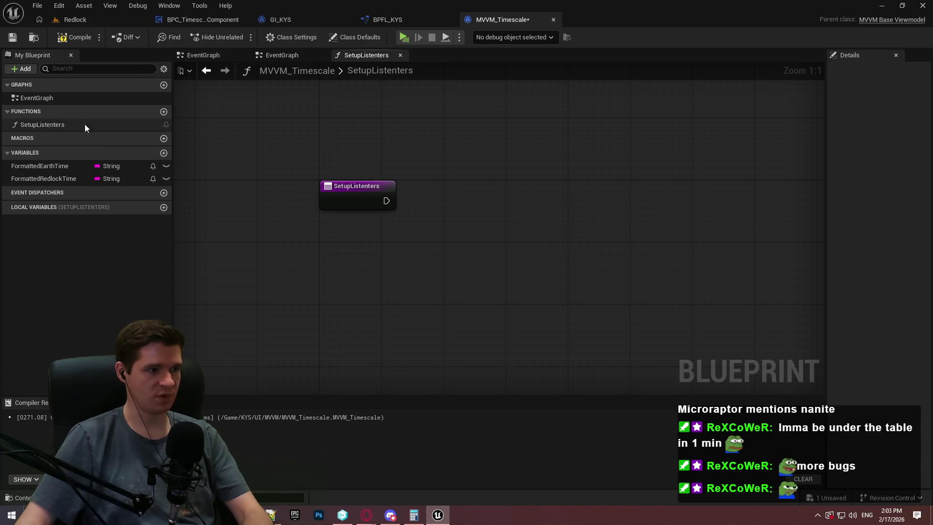
{"action": "left_click", "coordinate": [388, 202]}
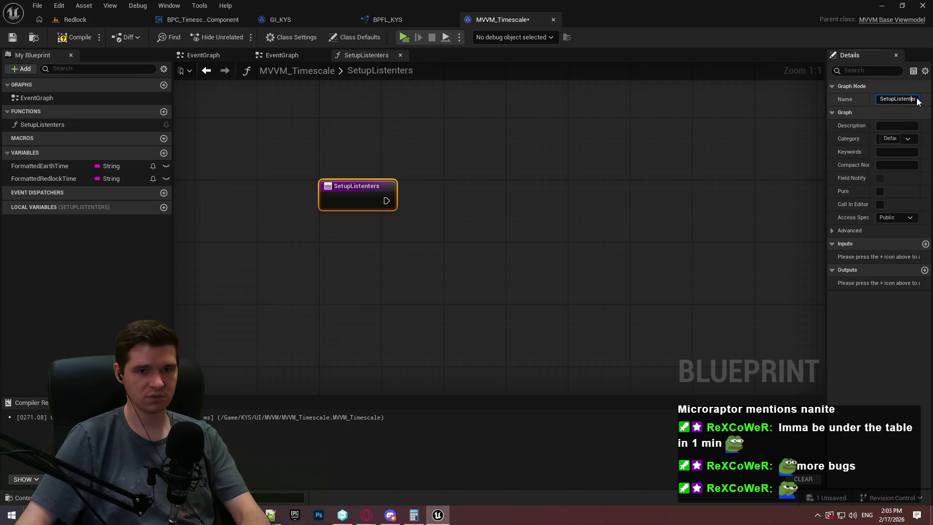
{"action": "left_click_drag", "start_coordinate": [823, 100], "coordinate": [766, 102]}
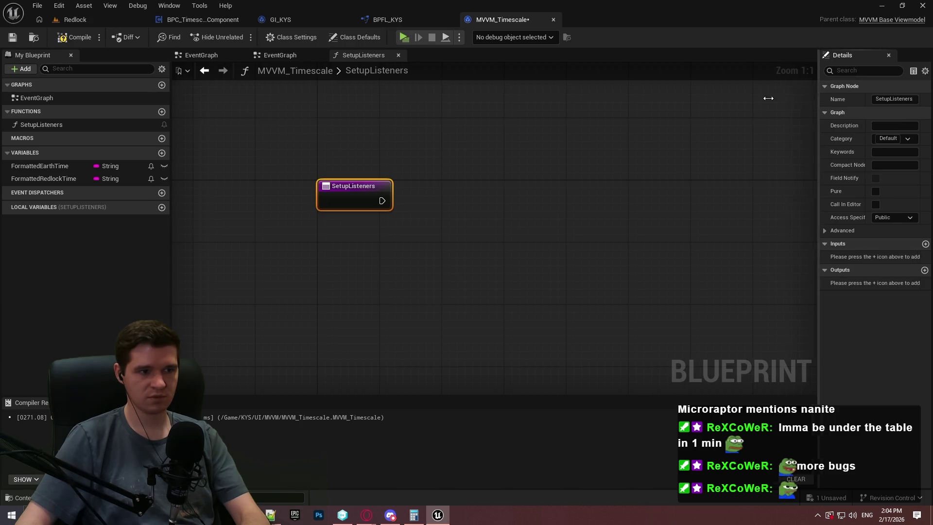
{"action": "left_click", "coordinate": [517, 220]}
{"action": "left_click", "coordinate": [12, 38]}
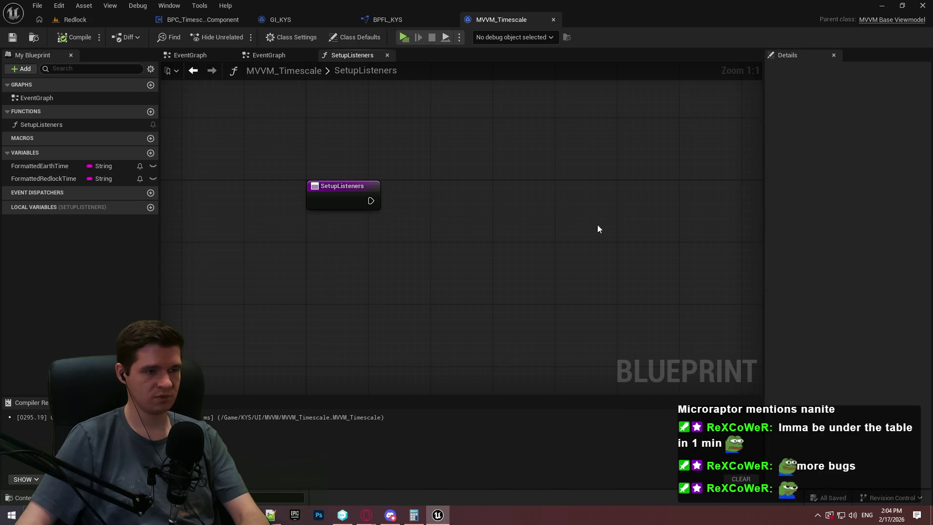
Bring up and dismiss the node list, then check and close the asset options.
{"action": "right_click", "coordinate": [425, 227]}
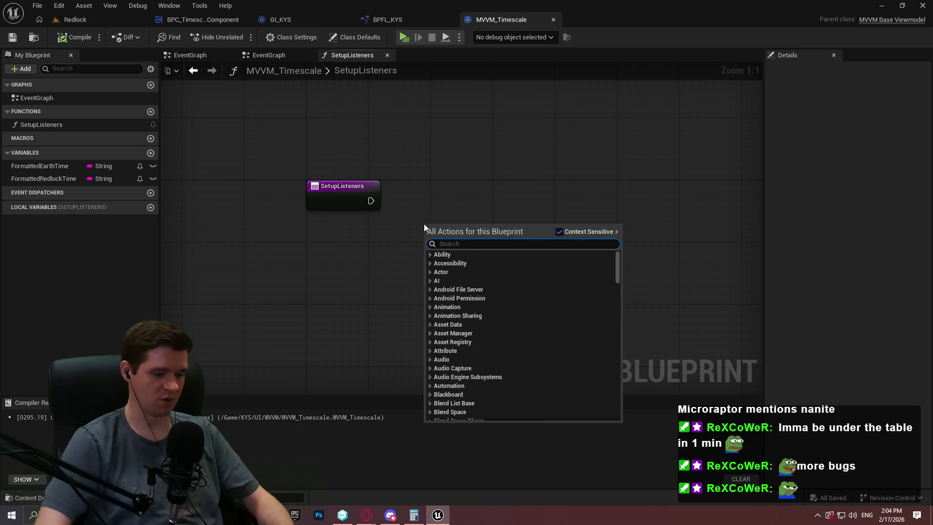
{"action": "key", "text": "Escape"}
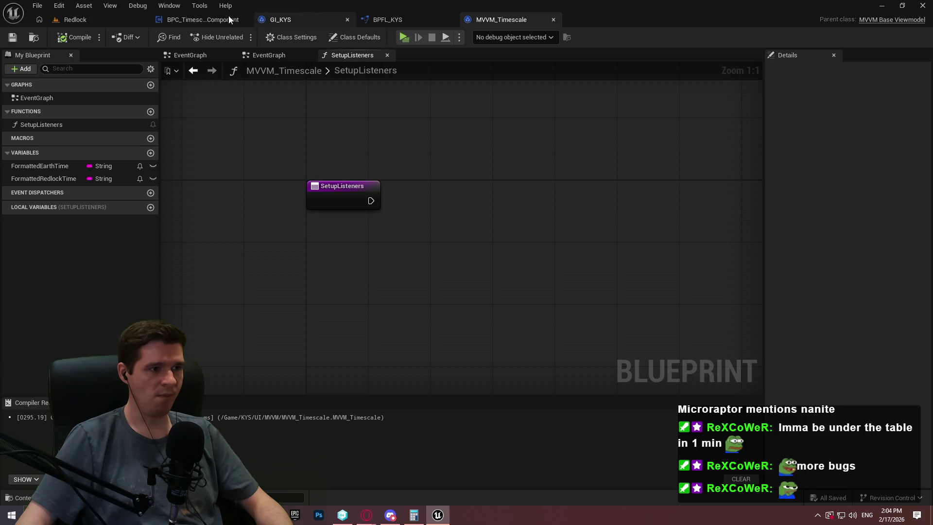
{"action": "left_click", "coordinate": [84, 6]}
{"action": "left_click", "coordinate": [72, 26]}
Open MVVM_PlayerResources from the Redlock level's Content Browser, then return to MVVM_Timescale.
{"action": "left_click", "coordinate": [74, 22]}
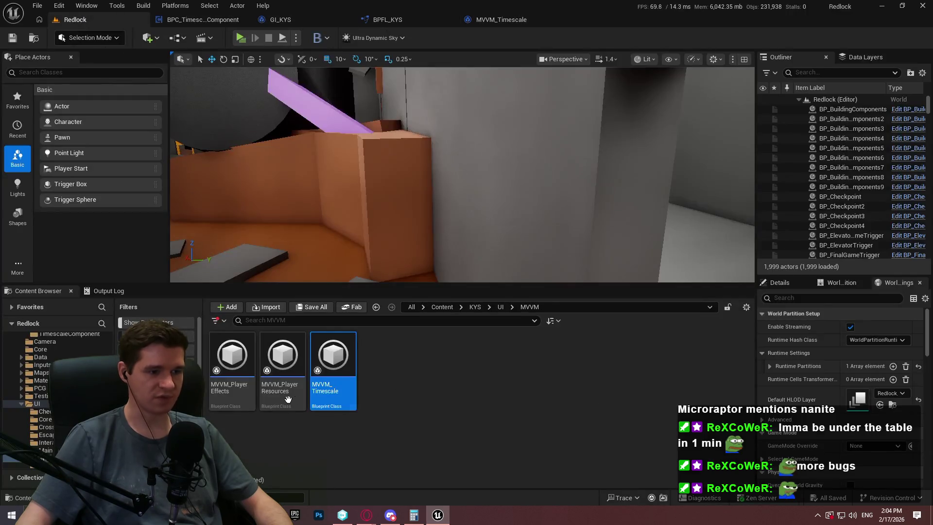
{"action": "double_click", "coordinate": [283, 369]}
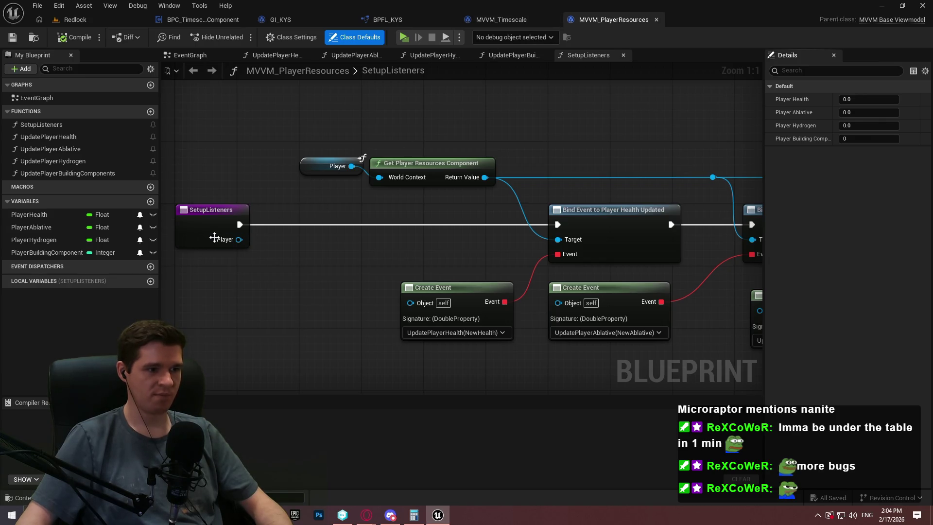
{"action": "left_click", "coordinate": [537, 14]}
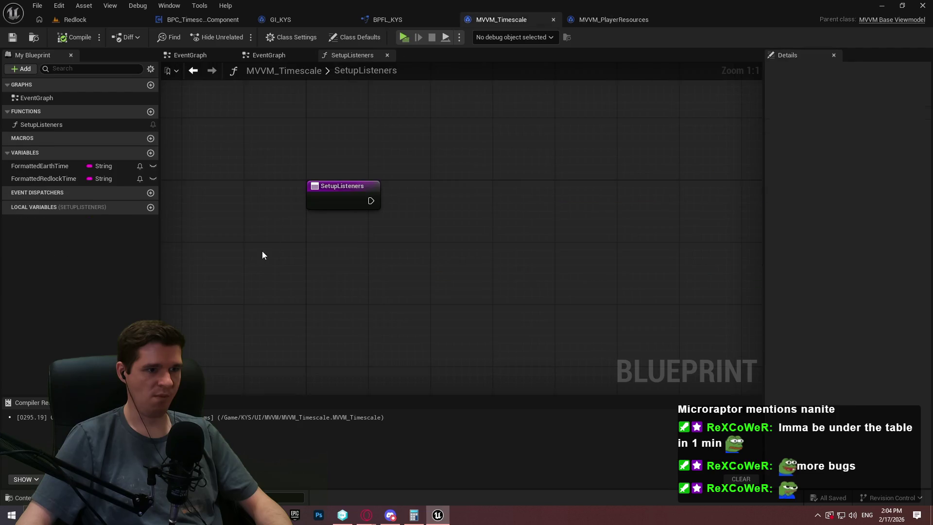
Add an Actor object reference input named Player to SetupListeners, then compile and save.
{"action": "left_click", "coordinate": [343, 186]}
{"action": "left_click", "coordinate": [925, 244]}
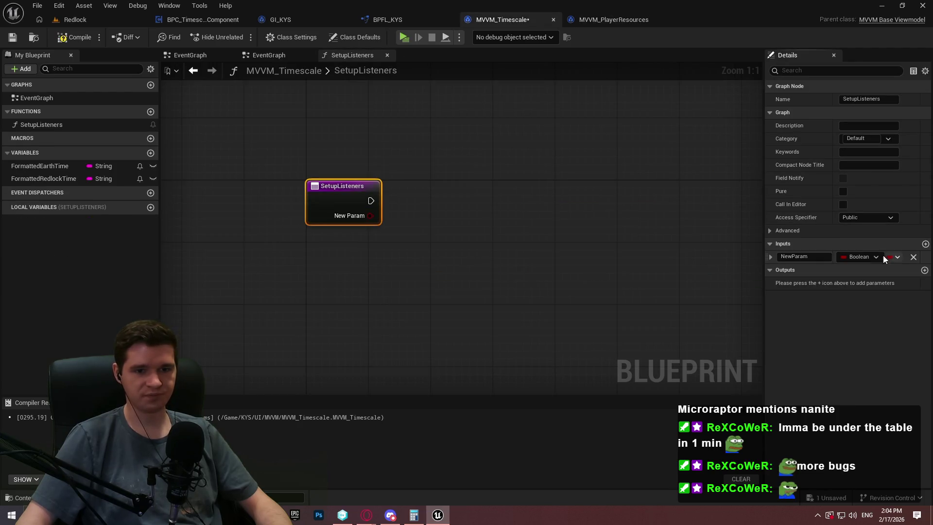
{"action": "left_click", "coordinate": [879, 257]}
{"action": "type", "text": "act"}
{"action": "mouse_move", "coordinate": [824, 371]}
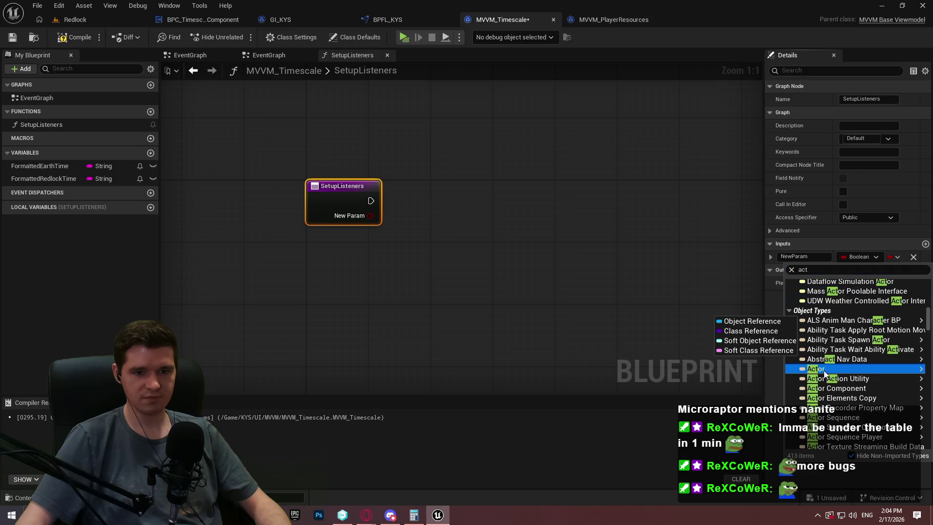
{"action": "left_click", "coordinate": [777, 369]}
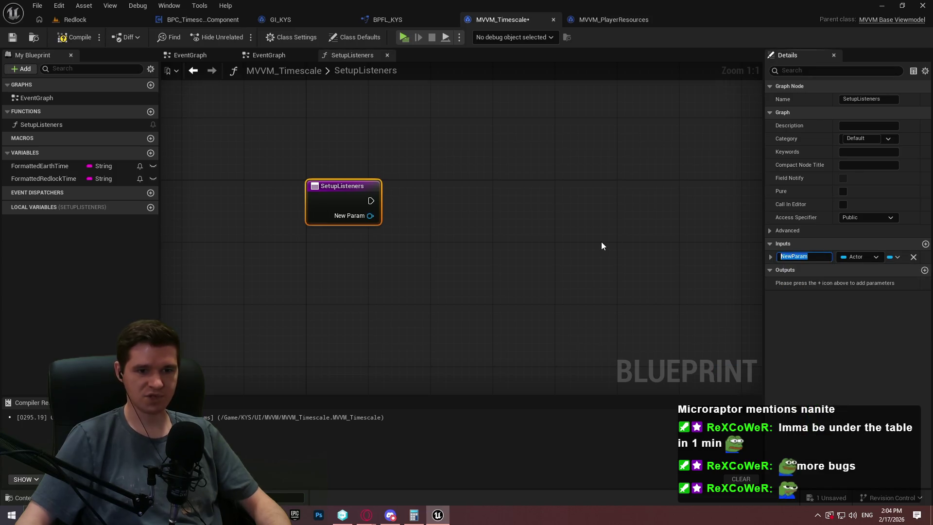
{"action": "left_click", "coordinate": [819, 256]}
{"action": "type", "text": "Player"}
{"action": "key", "text": "Return"}
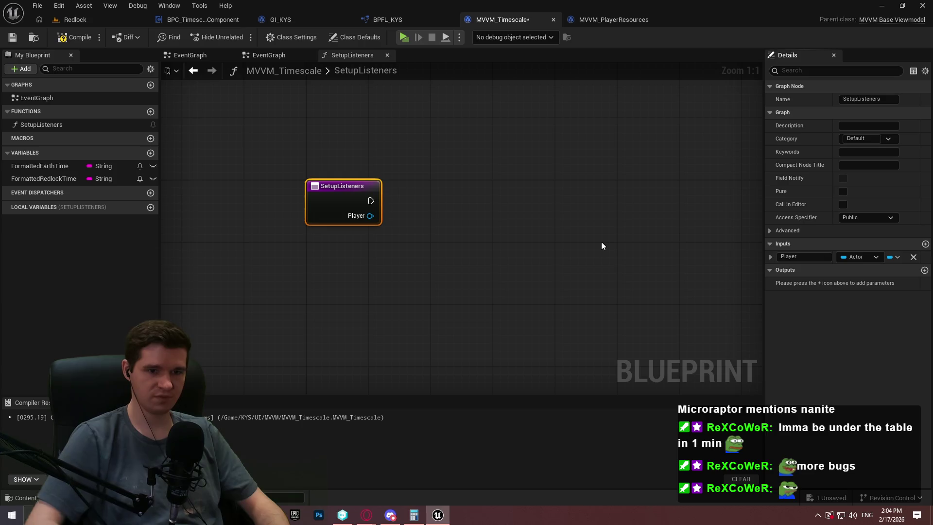
{"action": "left_click", "coordinate": [76, 37]}
{"action": "left_click", "coordinate": [15, 39]}
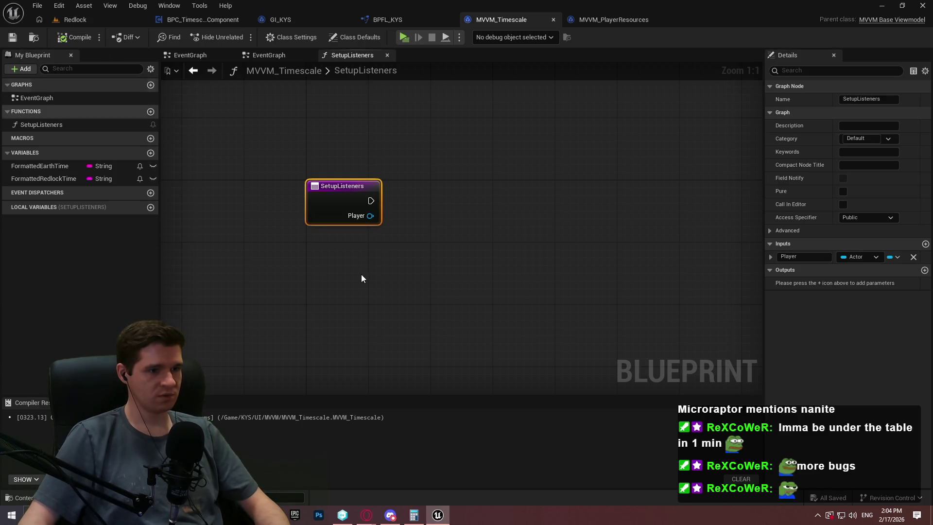
Add a Player getter feeding a Get Player Timescale Component node, then compile.
{"action": "right_click", "coordinate": [399, 264]}
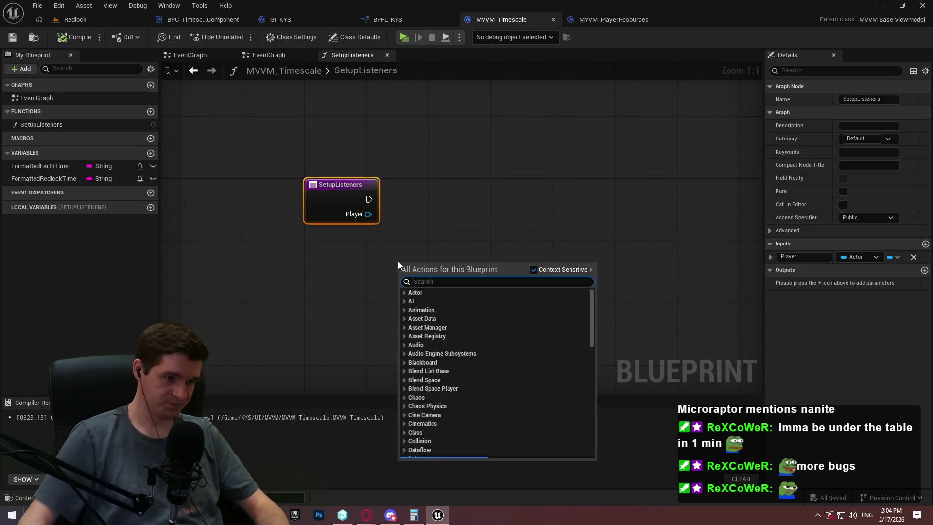
{"action": "type", "text": "player"}
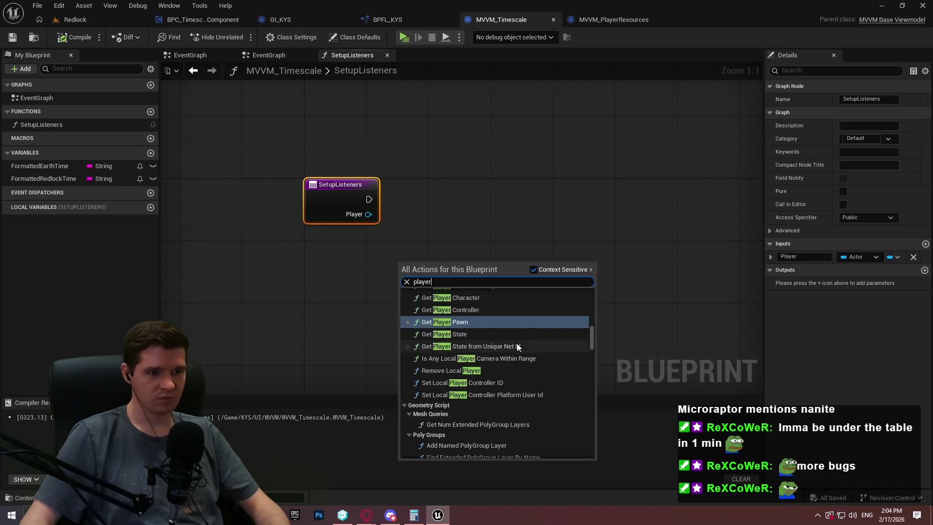
{"action": "scroll", "coordinate": [517, 343], "scroll_direction": "up", "scroll_amount": 3}
{"action": "left_click_drag", "start_coordinate": [592, 328], "coordinate": [593, 453]}
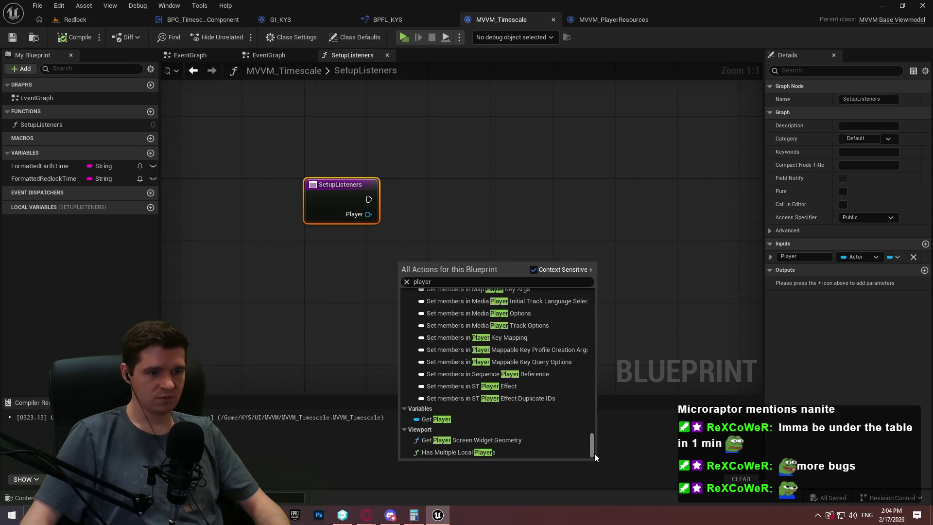
{"action": "left_click", "coordinate": [479, 426]}
{"action": "left_click_drag", "start_coordinate": [447, 265], "coordinate": [529, 256]}
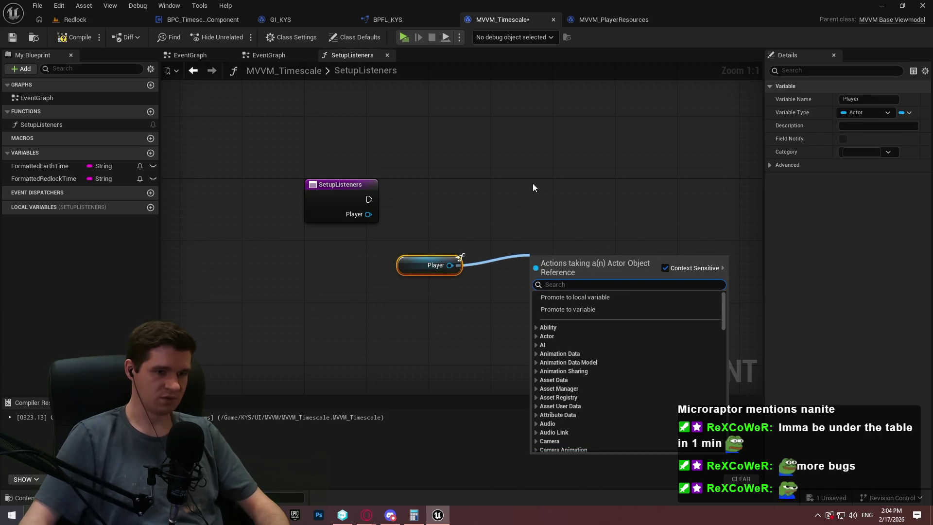
{"action": "type", "text": "get player"}
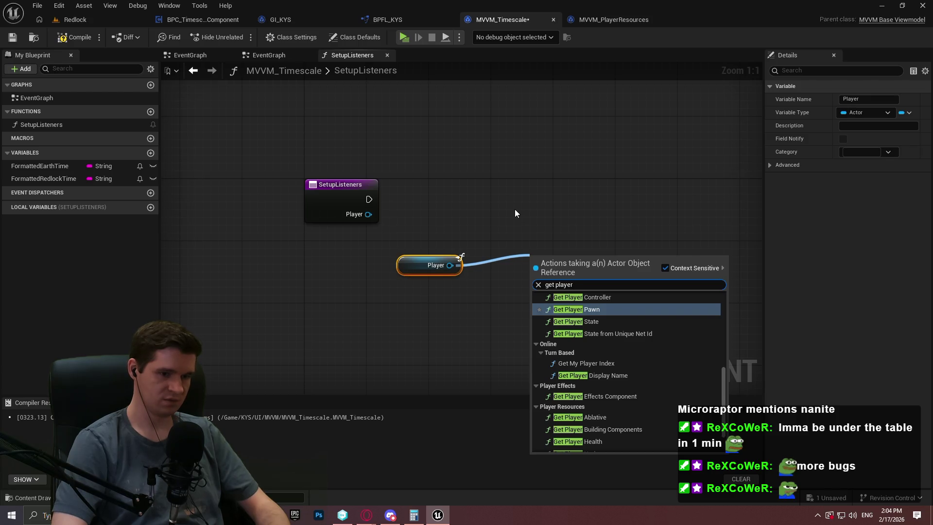
{"action": "type", "text": " time"}
{"action": "key", "text": "Return"}
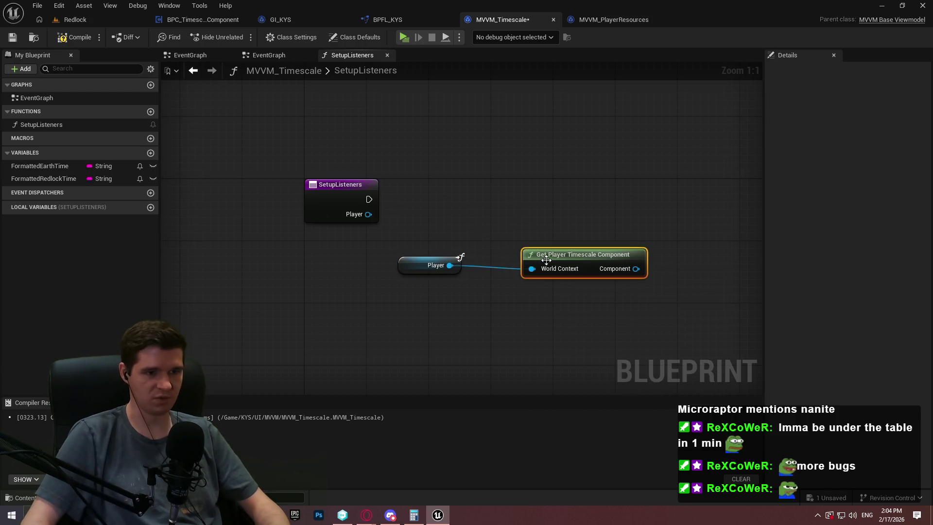
{"action": "left_click_drag", "start_coordinate": [546, 258], "coordinate": [491, 267]}
{"action": "key", "text": "F7"}
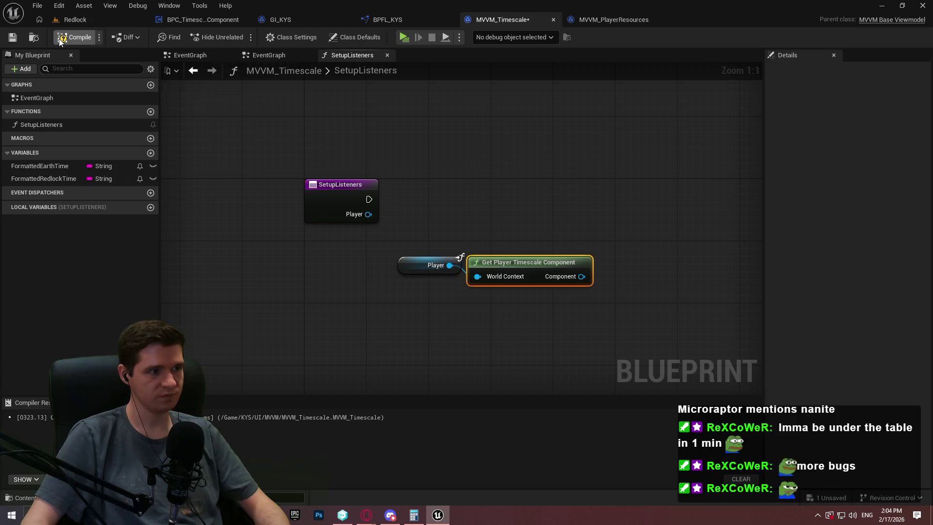
Add Bind Event to Time Updated from the component, wire SetupListeners' execution into it, and compile.
{"action": "left_click_drag", "start_coordinate": [647, 265], "coordinate": [648, 265]}
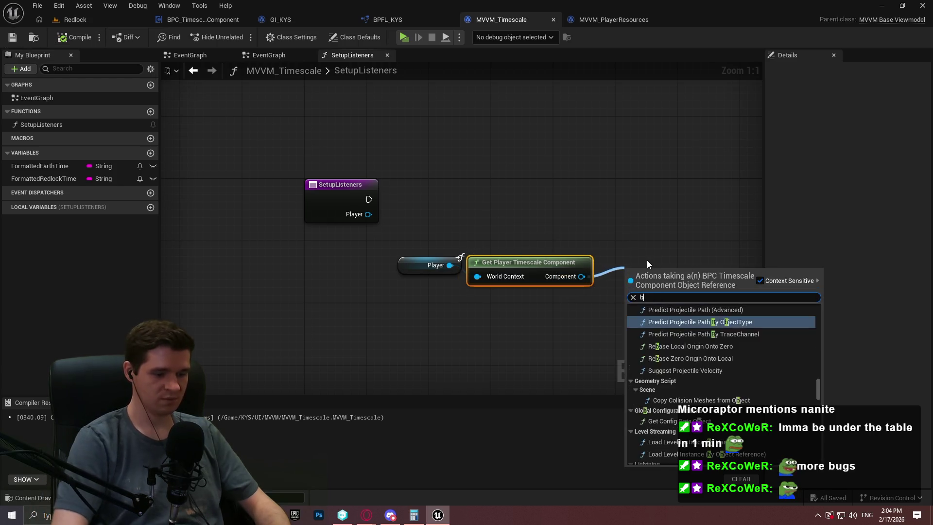
{"action": "type", "text": "bind event"}
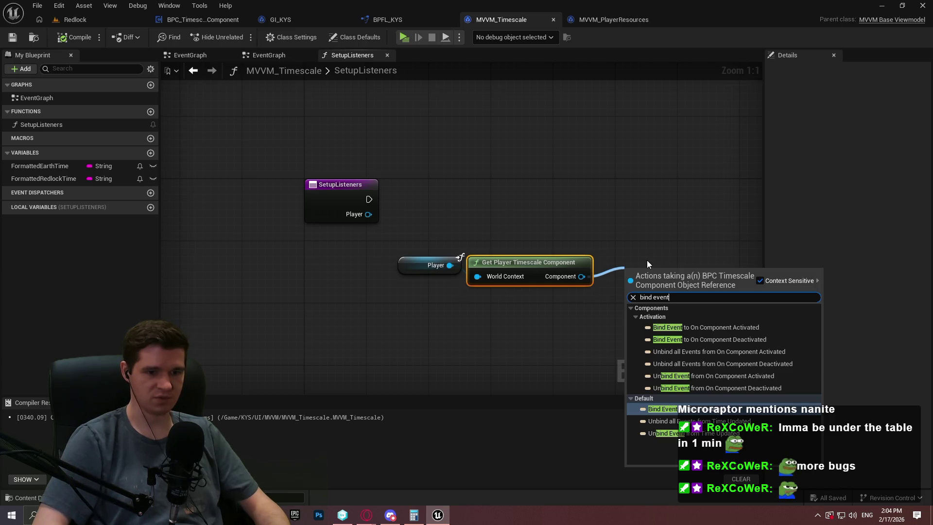
{"action": "key", "text": "Return"}
{"action": "left_click_drag", "start_coordinate": [632, 286], "coordinate": [372, 199]}
{"action": "left_click_drag", "start_coordinate": [750, 205], "coordinate": [715, 201]}
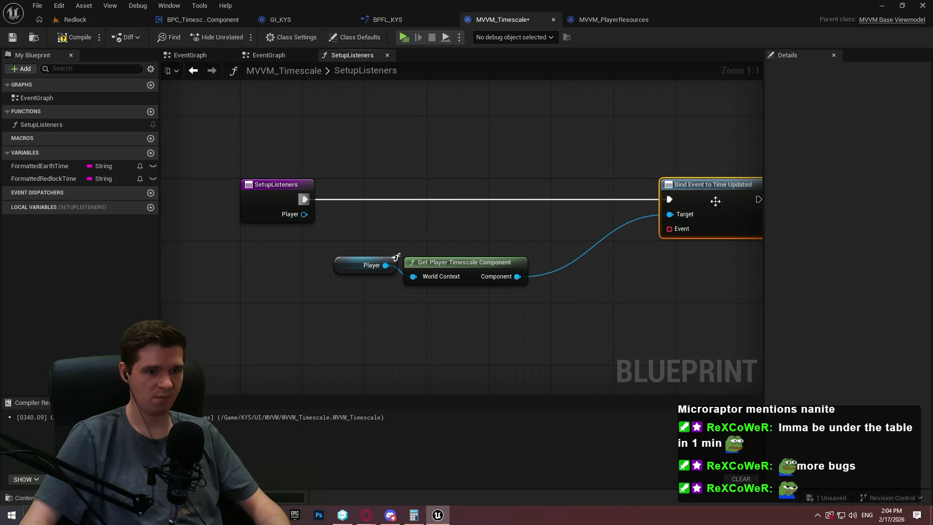
{"action": "mouse_move", "coordinate": [335, 250]}
{"action": "left_mouse_down"}
{"action": "mouse_move", "coordinate": [446, 267]}
{"action": "mouse_move", "coordinate": [562, 221]}
{"action": "left_mouse_up"}
{"action": "left_click", "coordinate": [534, 145]}
{"action": "left_click_drag", "start_coordinate": [499, 96], "coordinate": [357, 102]}
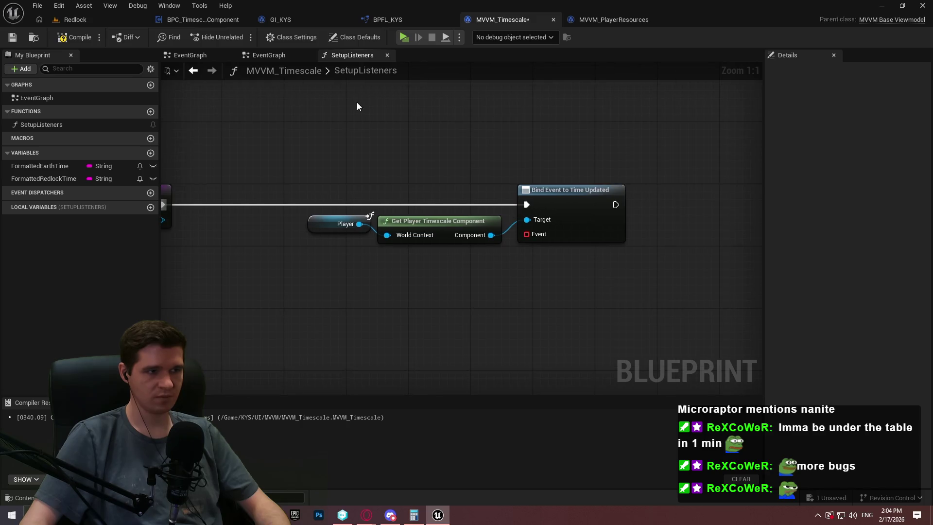
{"action": "left_click", "coordinate": [55, 41]}
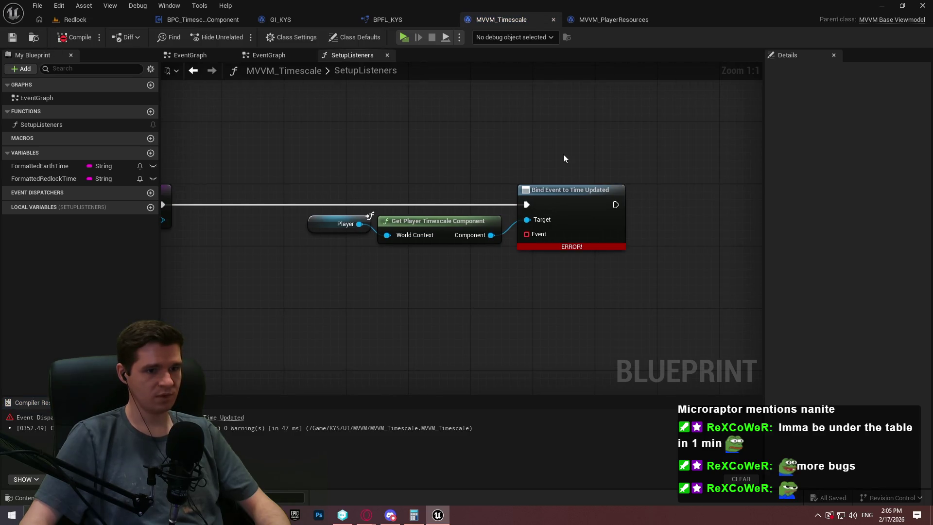
Inspect BPC_TimescaleComponent's Call Time Updated chain, glance at MVVM_Timescale, then return to the Redlock level.
{"action": "left_click", "coordinate": [216, 17]}
{"action": "left_click", "coordinate": [700, 218]}
{"action": "scroll", "coordinate": [700, 218], "scroll_direction": "up", "scroll_amount": 2}
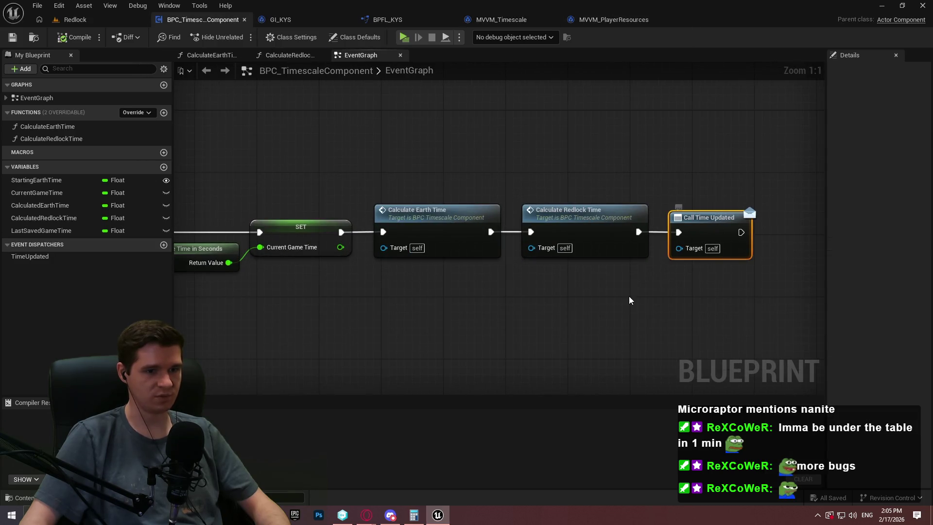
{"action": "left_click_drag", "start_coordinate": [701, 298], "coordinate": [541, 269]}
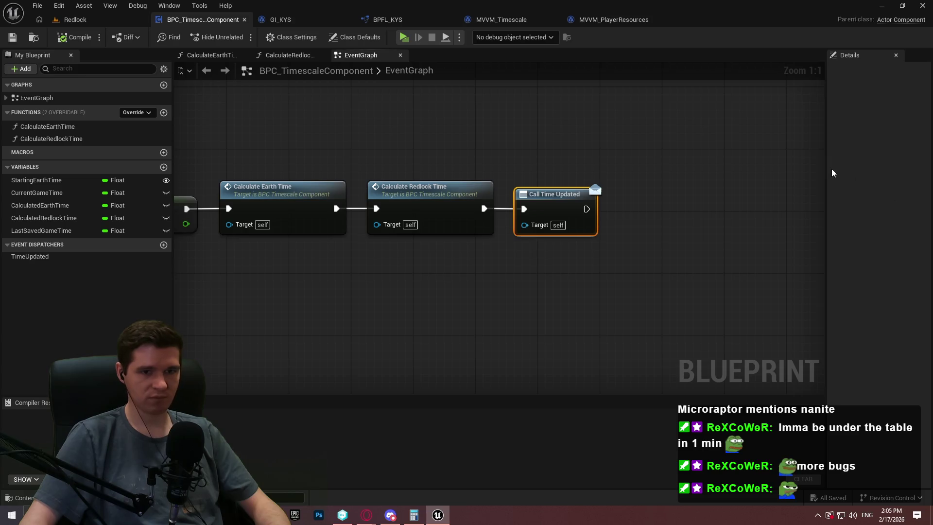
{"action": "mouse_move", "coordinate": [826, 167]}
{"action": "left_mouse_down"}
{"action": "mouse_move", "coordinate": [747, 175]}
{"action": "mouse_move", "coordinate": [815, 175]}
{"action": "left_mouse_up"}
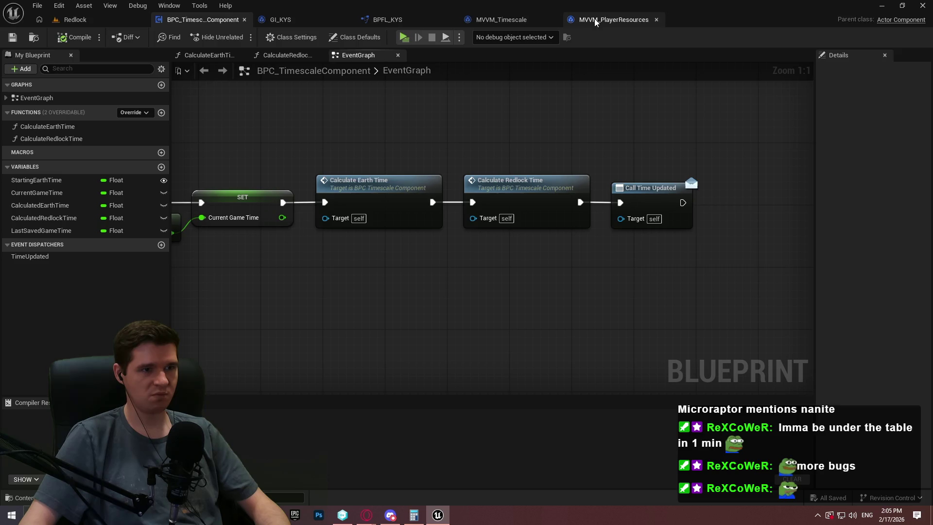
{"action": "left_click", "coordinate": [501, 19]}
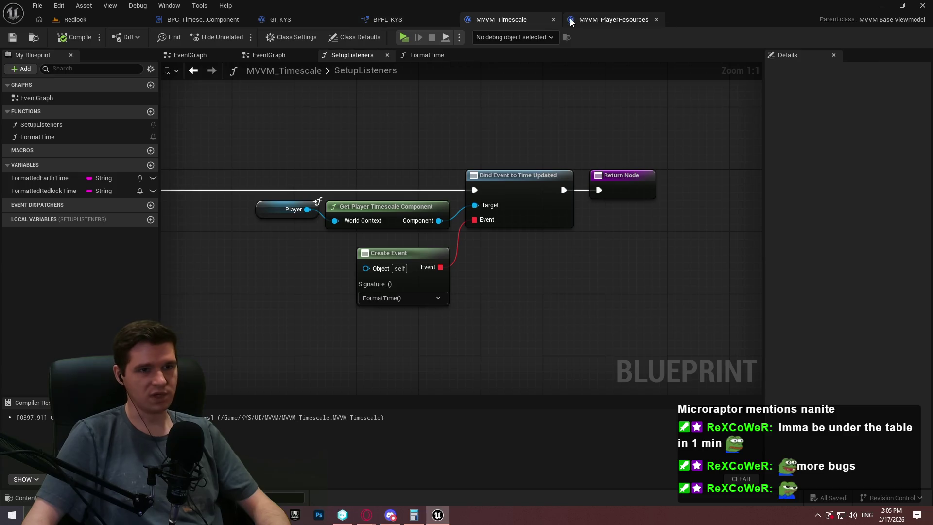
{"action": "left_click", "coordinate": [227, 19]}
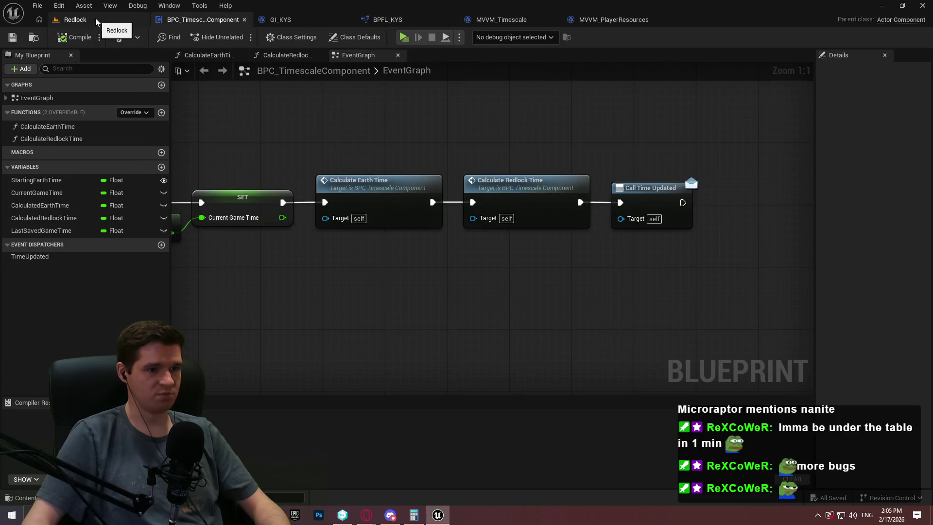
{"action": "left_click", "coordinate": [95, 18]}
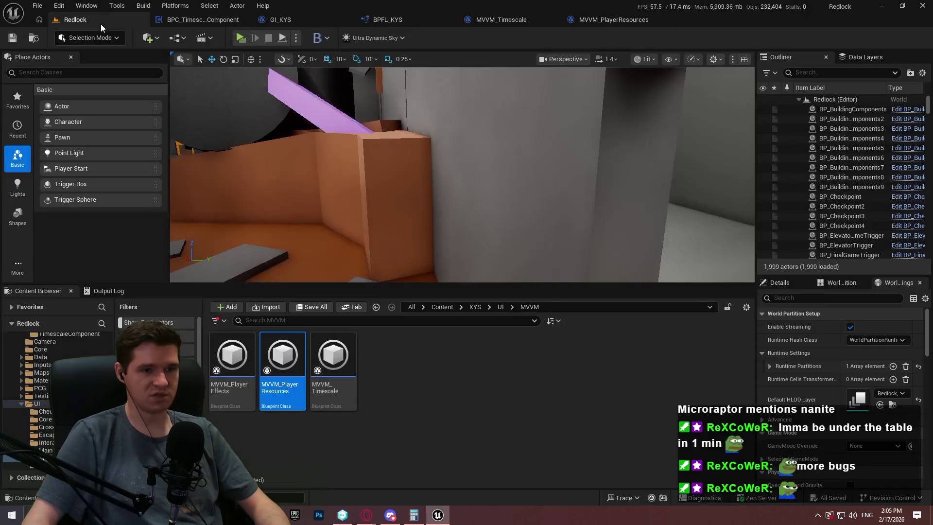
Browse to KYS > Blueprints > PlayerEffects and open BPC_PlayerEffects.
{"action": "left_click", "coordinate": [475, 307]}
{"action": "double_click", "coordinate": [283, 357]}
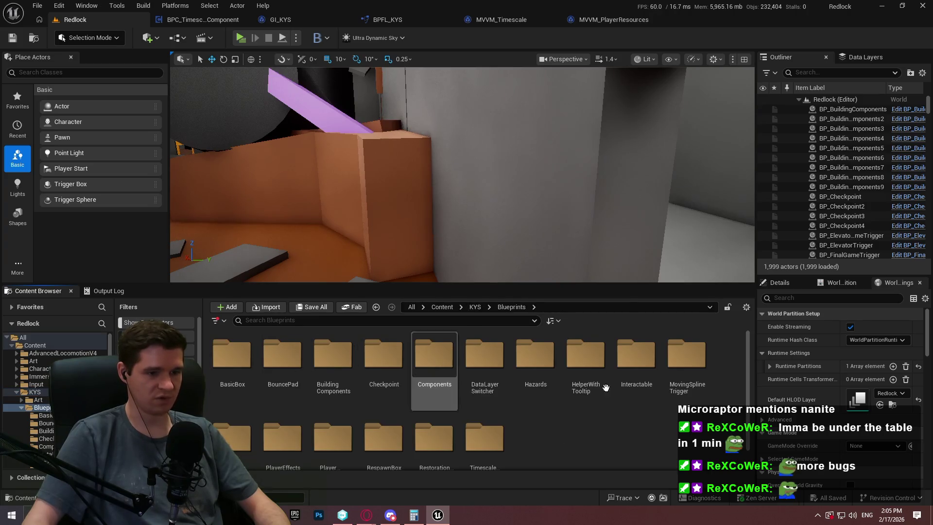
{"action": "scroll", "coordinate": [481, 417], "scroll_direction": "down", "scroll_amount": 1}
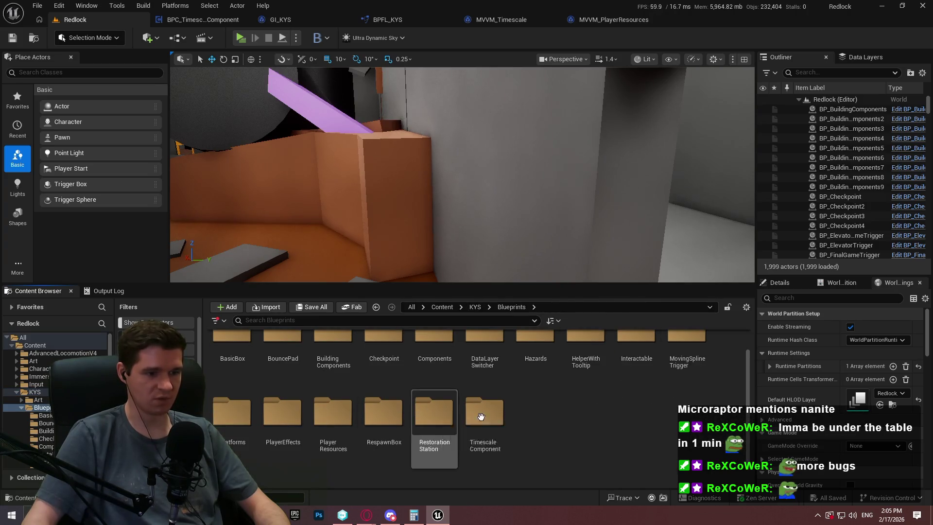
{"action": "double_click", "coordinate": [284, 418]}
{"action": "left_click", "coordinate": [249, 384]}
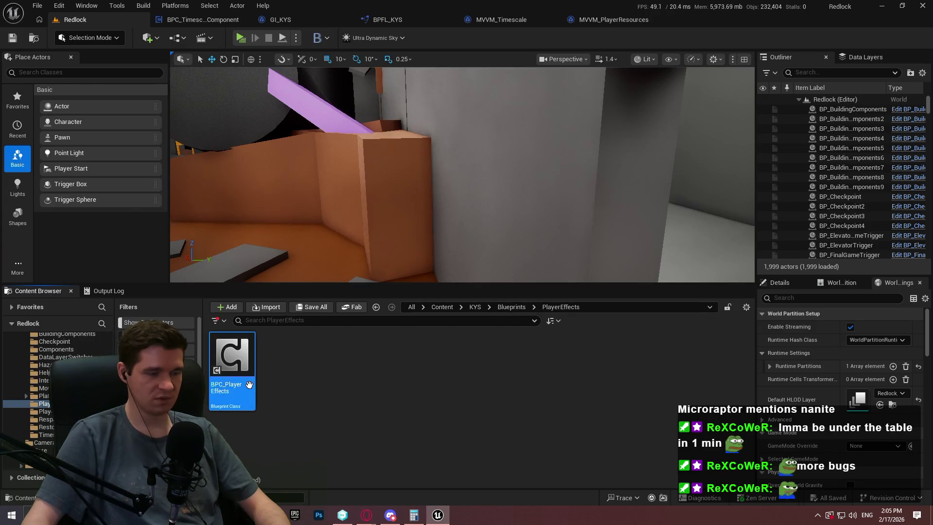
{"action": "double_click", "coordinate": [248, 385]}
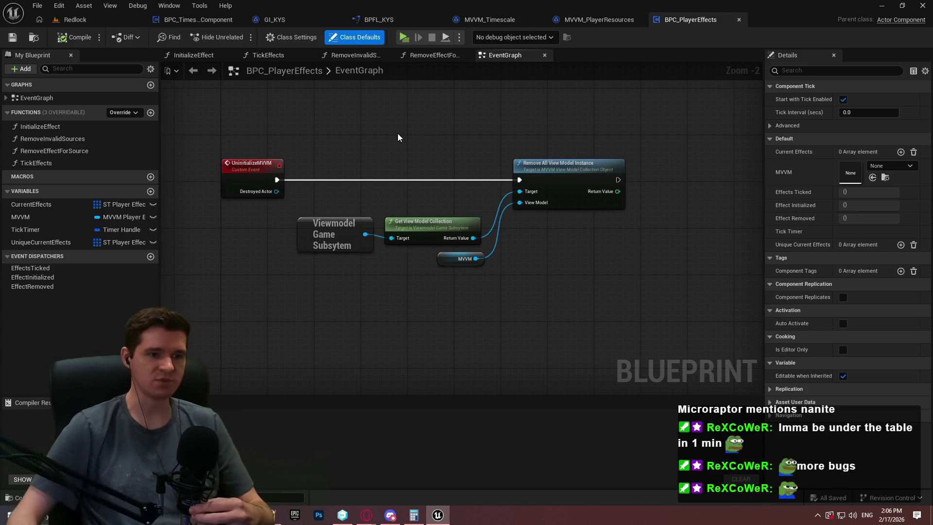
Marquee-select the commented node sections in BPC_PlayerEffects' EventGraph.
{"action": "scroll", "coordinate": [608, 265], "scroll_direction": "down", "scroll_amount": 5}
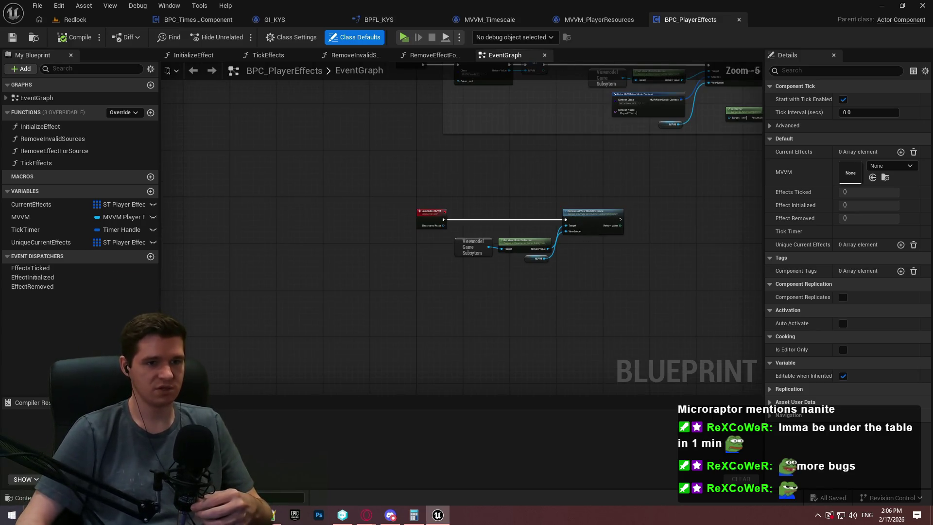
{"action": "scroll", "coordinate": [663, 165], "scroll_direction": "up", "scroll_amount": 5}
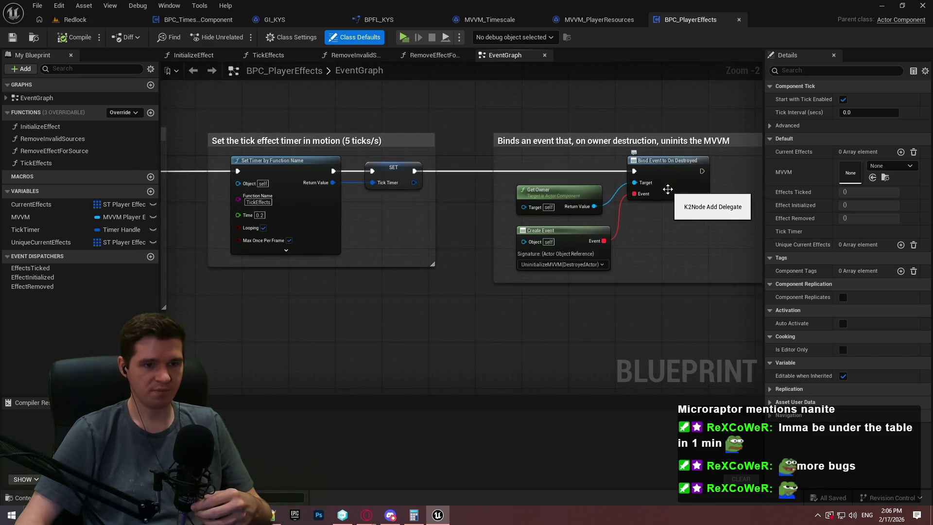
{"action": "scroll", "coordinate": [668, 202], "scroll_direction": "down", "scroll_amount": 3}
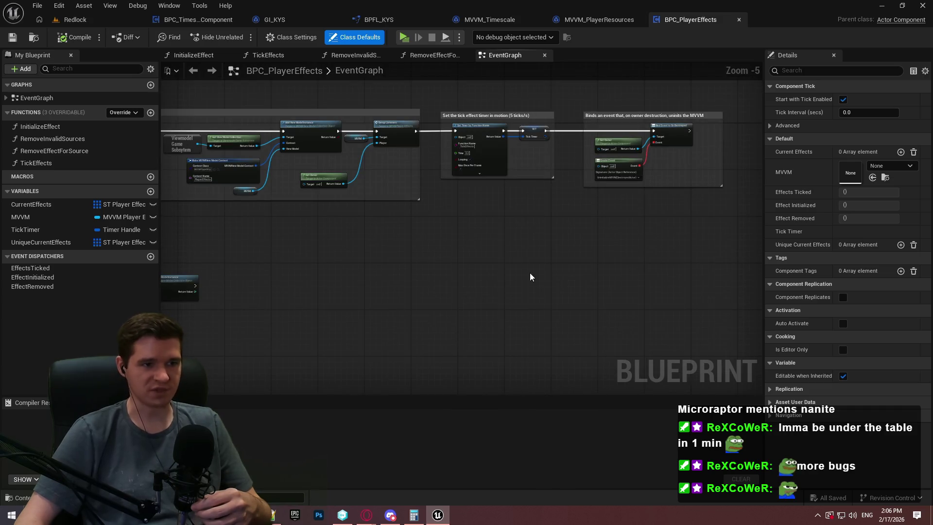
{"action": "scroll", "coordinate": [602, 221], "scroll_direction": "down", "scroll_amount": 3}
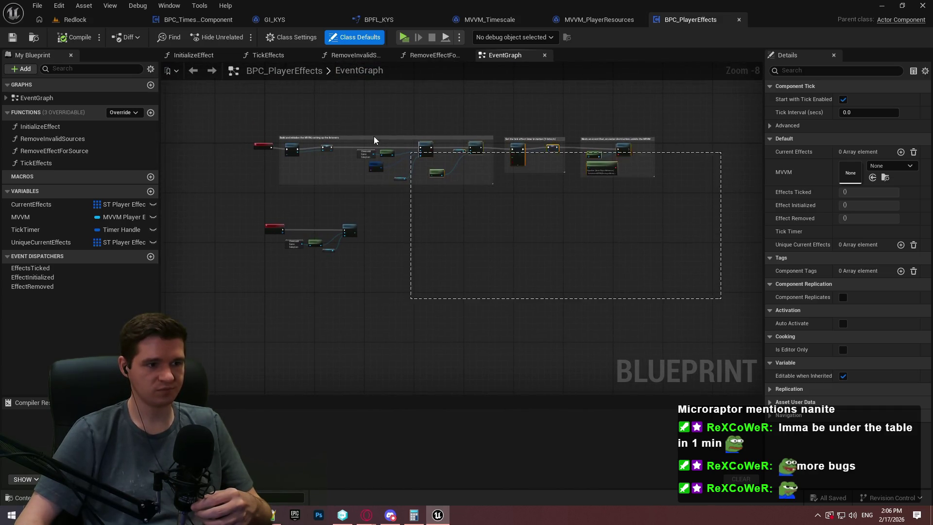
{"action": "left_click_drag", "start_coordinate": [374, 141], "coordinate": [296, 118]}
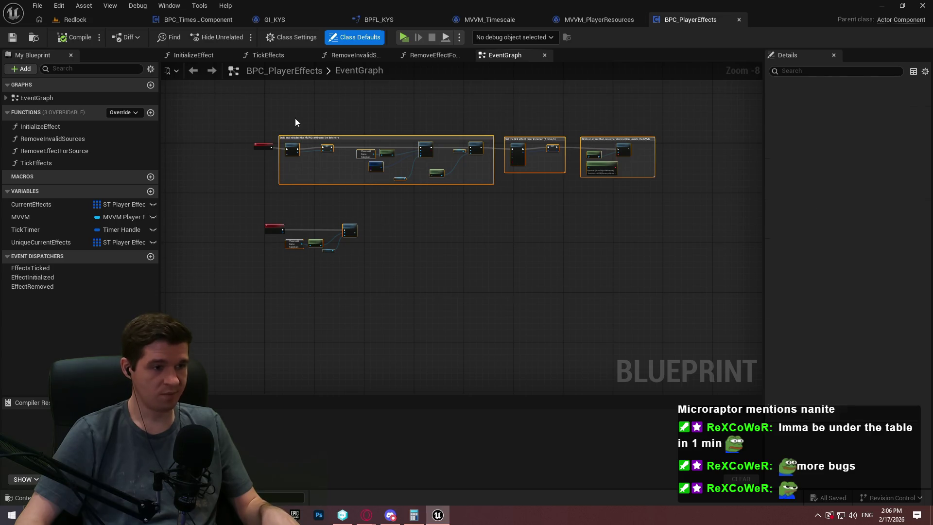
{"action": "left_click", "coordinate": [486, 20]}
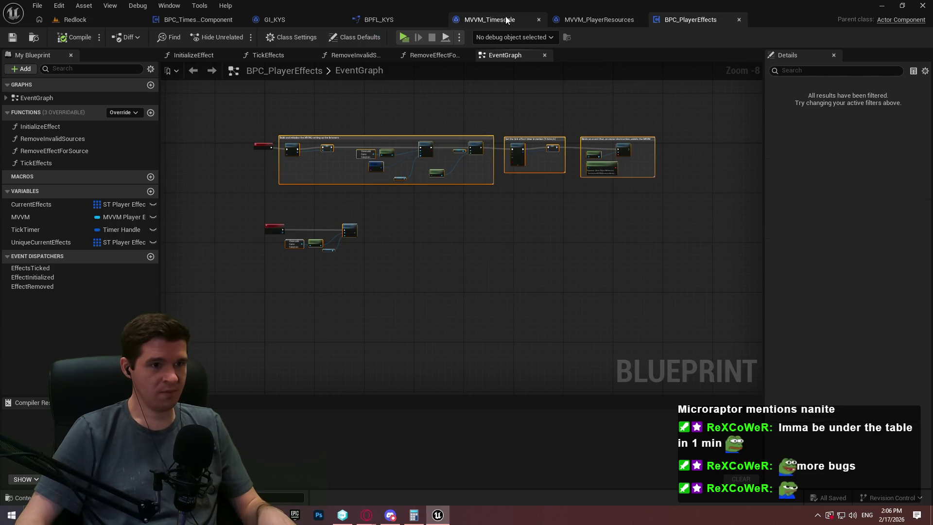
Separate the Event Tick chain and Event Begin Play in BPC_TimescaleComponent's EventGraph.
{"action": "scroll", "coordinate": [453, 158], "scroll_direction": "down", "scroll_amount": 3}
{"action": "left_click", "coordinate": [290, 54]}
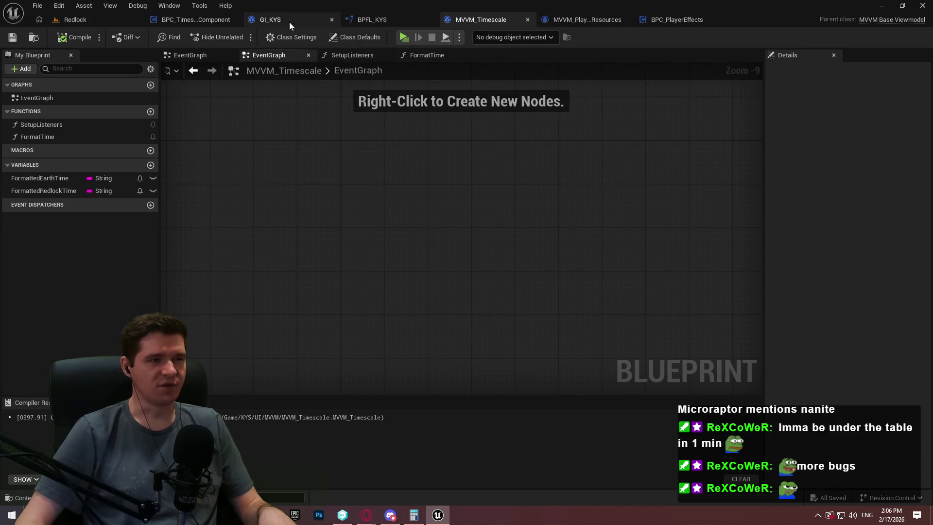
{"action": "left_click", "coordinate": [204, 20]}
{"action": "scroll", "coordinate": [509, 269], "scroll_direction": "down", "scroll_amount": 3}
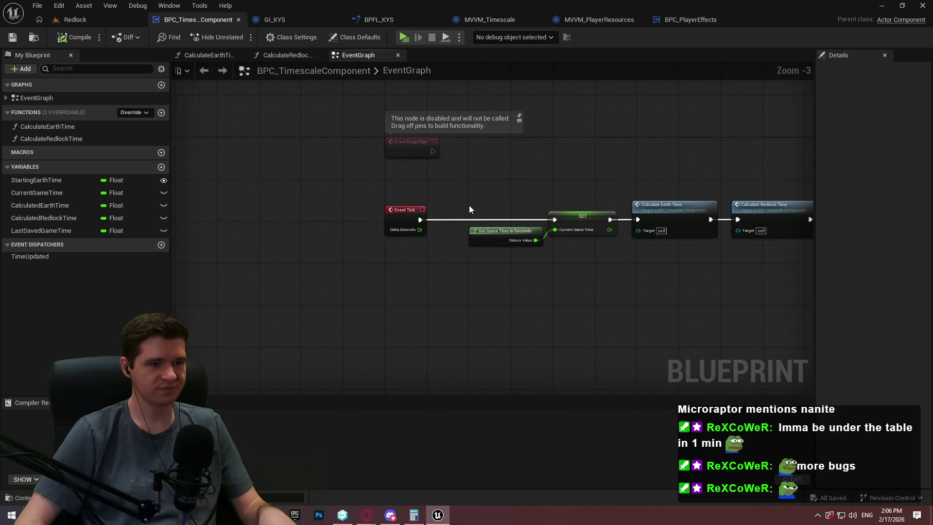
{"action": "scroll", "coordinate": [621, 205], "scroll_direction": "down", "scroll_amount": 3}
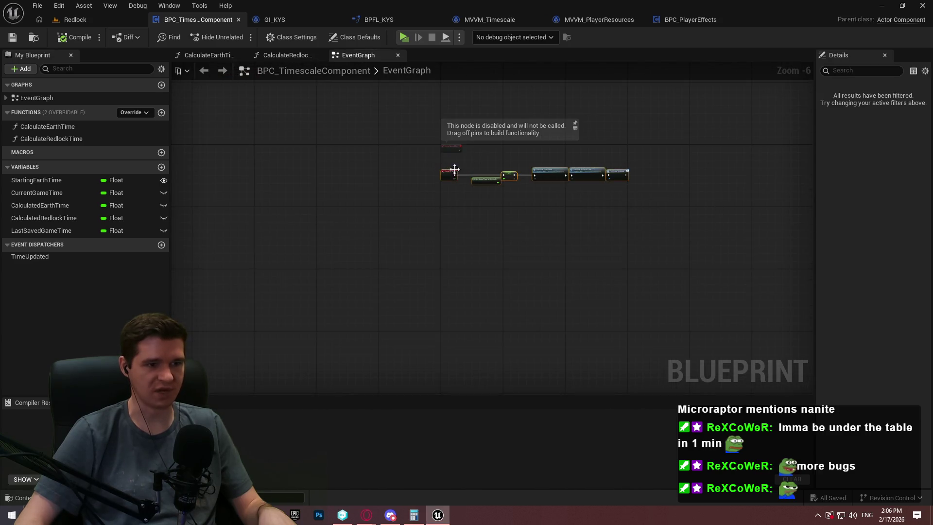
{"action": "scroll", "coordinate": [460, 161], "scroll_direction": "up", "scroll_amount": 3}
{"action": "left_click_drag", "start_coordinate": [453, 150], "coordinate": [439, 351]}
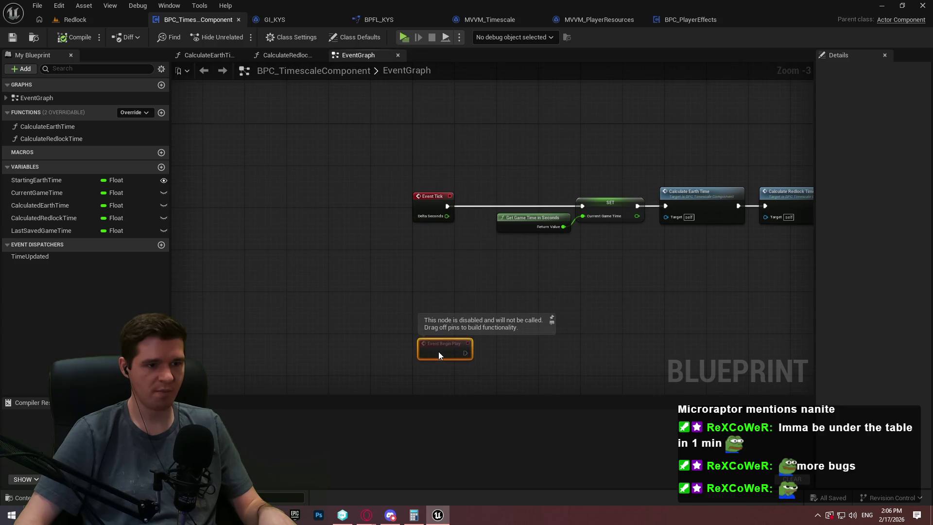
{"action": "left_click_drag", "start_coordinate": [720, 282], "coordinate": [235, 182]}
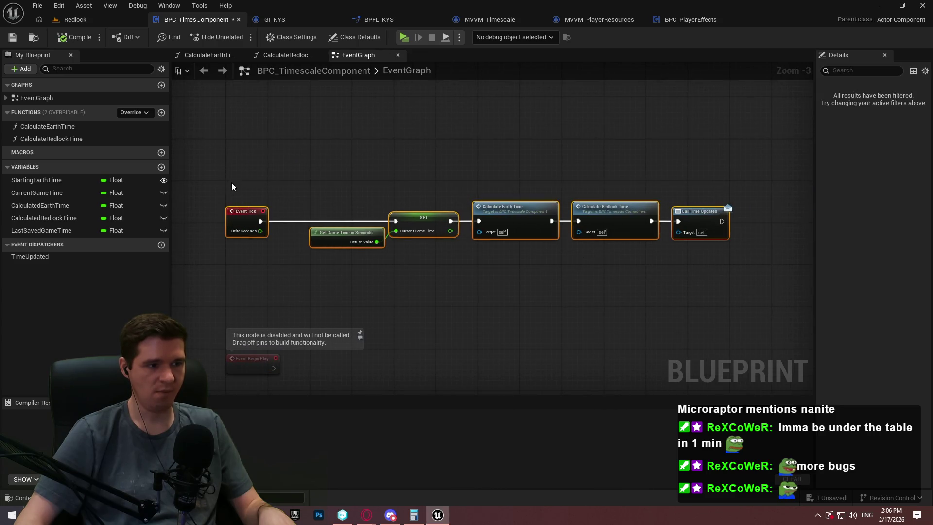
{"action": "left_click_drag", "start_coordinate": [242, 222], "coordinate": [246, 86]}
{"action": "left_click_drag", "start_coordinate": [246, 366], "coordinate": [244, 248]}
Connect Event Begin Play to the construct node of the Build and initialize the MVVM section.
{"action": "scroll", "coordinate": [340, 243], "scroll_direction": "down", "scroll_amount": 1}
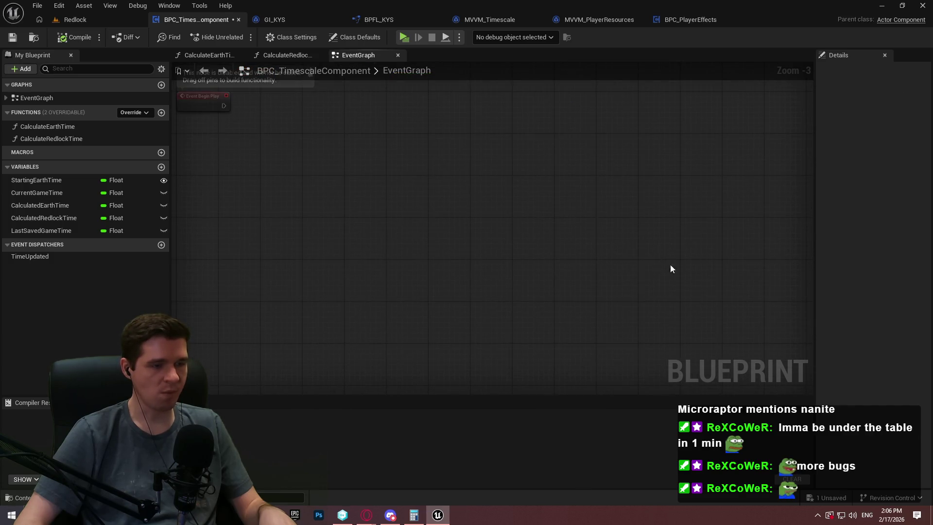
{"action": "left_click", "coordinate": [408, 219]}
{"action": "scroll", "coordinate": [408, 218], "scroll_direction": "up", "scroll_amount": 3}
{"action": "mouse_move", "coordinate": [246, 212]}
{"action": "left_mouse_down"}
{"action": "mouse_move", "coordinate": [271, 148]}
{"action": "mouse_move", "coordinate": [255, 147]}
{"action": "left_mouse_up"}
{"action": "mouse_move", "coordinate": [297, 272]}
{"action": "left_mouse_down"}
{"action": "mouse_move", "coordinate": [365, 148]}
{"action": "mouse_move", "coordinate": [381, 142]}
{"action": "mouse_move", "coordinate": [361, 148]}
{"action": "left_mouse_up"}
{"action": "scroll", "coordinate": [355, 197], "scroll_direction": "up", "scroll_amount": 1}
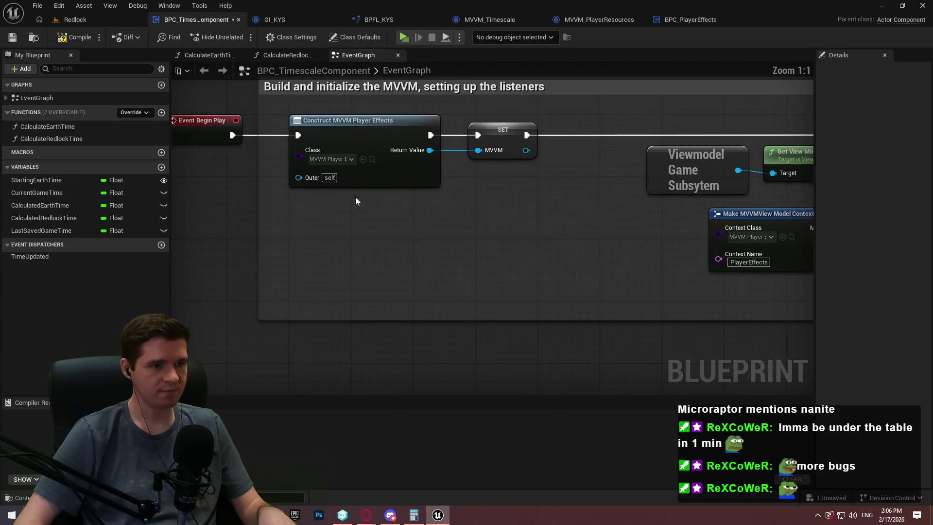
Set the construct node's class to MVVM Timescale and compile.
{"action": "left_click", "coordinate": [346, 159]}
{"action": "type", "text": "player"}
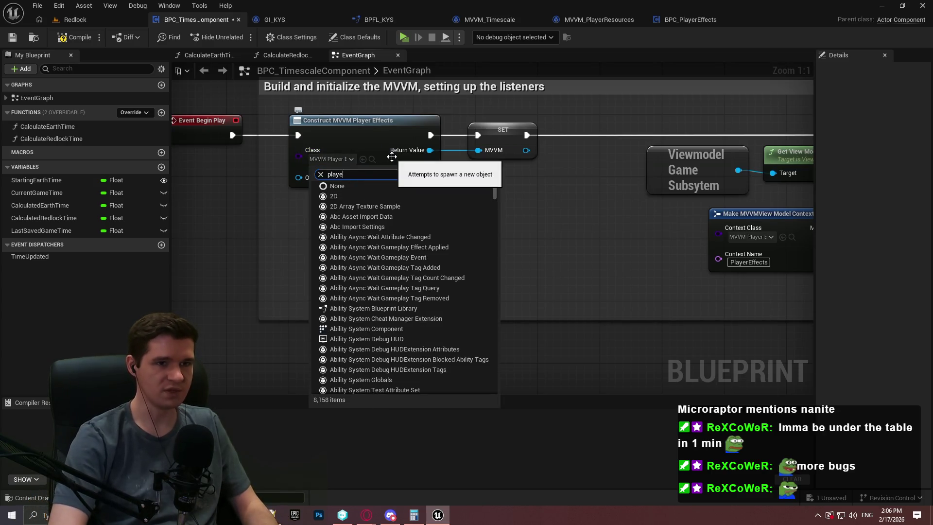
{"action": "key", "text": "BackSpace"}
{"action": "type", "text": "timesca"}
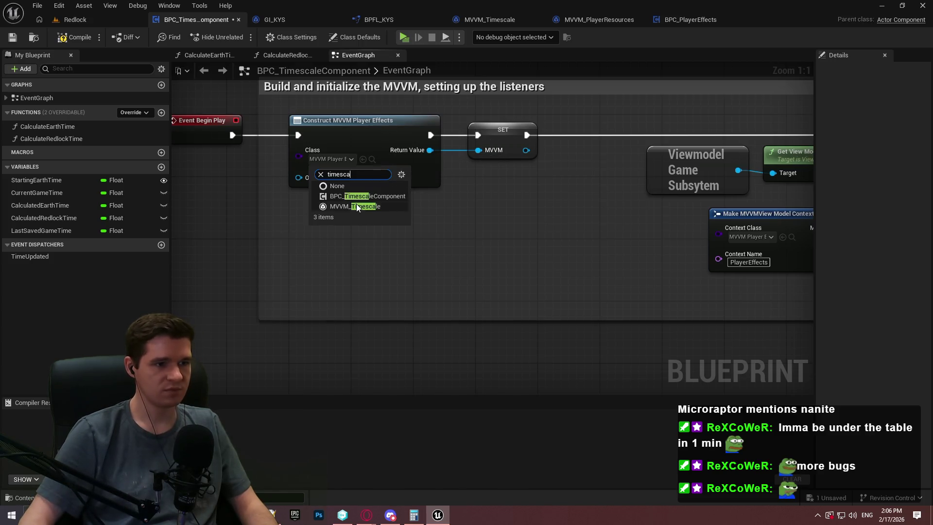
{"action": "left_click", "coordinate": [356, 203]}
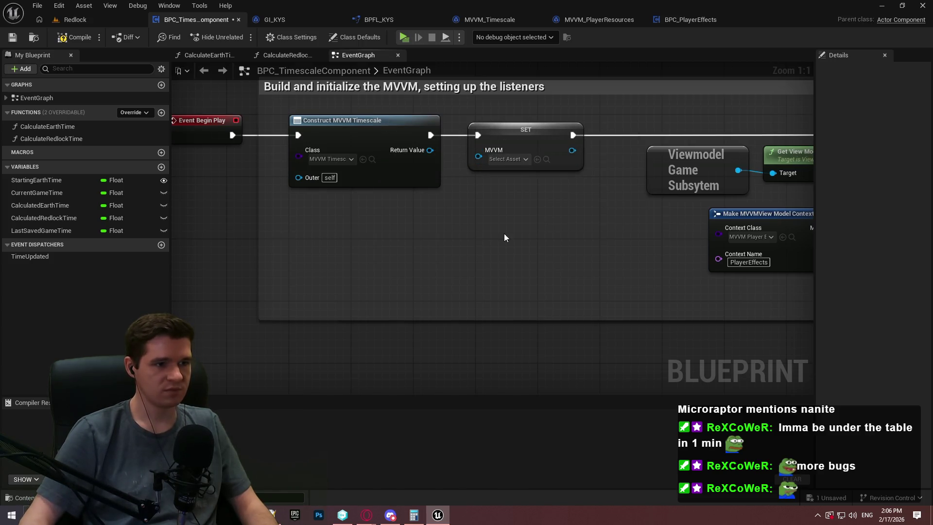
{"action": "left_click_drag", "start_coordinate": [504, 237], "coordinate": [449, 218]}
{"action": "left_click", "coordinate": [59, 37]}
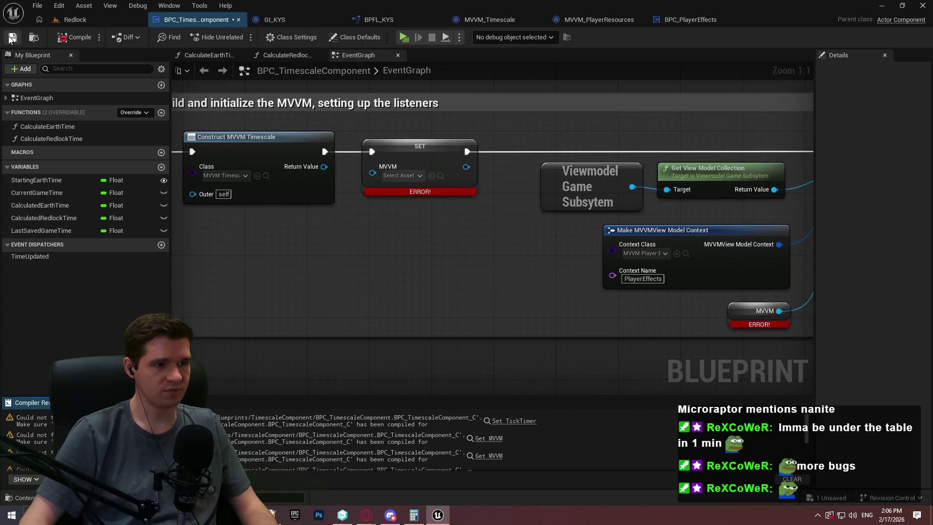
Replace the broken SET node by promoting the Return Value to a variable named MVVM.
{"action": "left_click", "coordinate": [414, 148]}
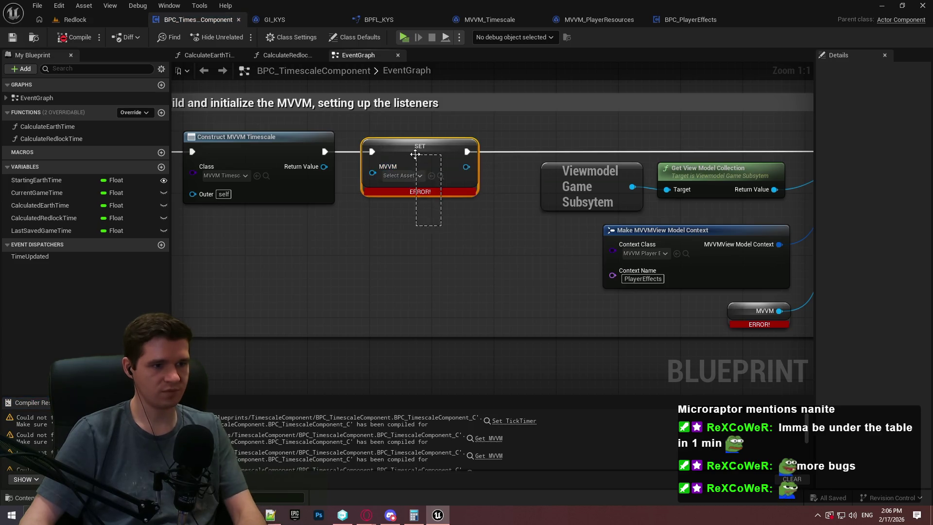
{"action": "key", "text": "Delete"}
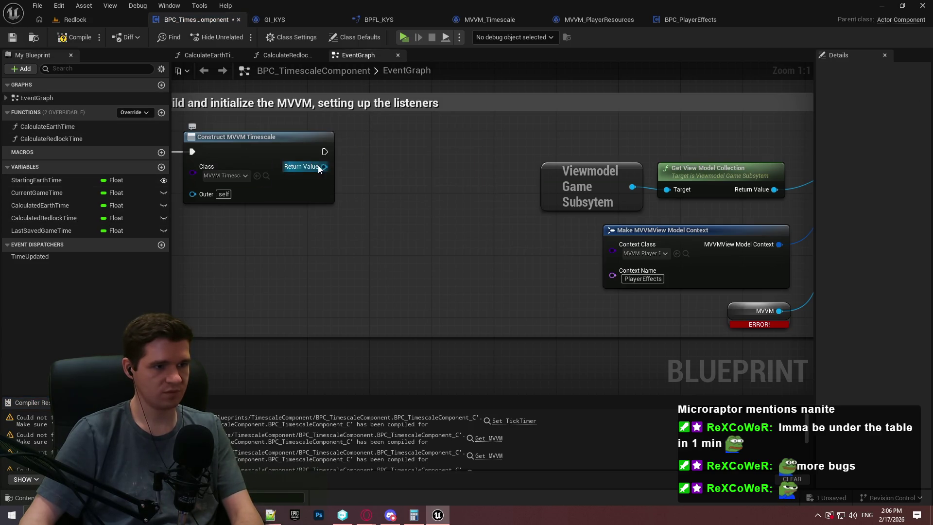
{"action": "mouse_move", "coordinate": [323, 166]}
{"action": "left_mouse_down"}
{"action": "mouse_move", "coordinate": [428, 200]}
{"action": "mouse_move", "coordinate": [386, 142]}
{"action": "mouse_move", "coordinate": [384, 155]}
{"action": "left_mouse_up"}
{"action": "left_click", "coordinate": [428, 208]}
{"action": "left_click", "coordinate": [27, 243]}
{"action": "key", "text": "F2"}
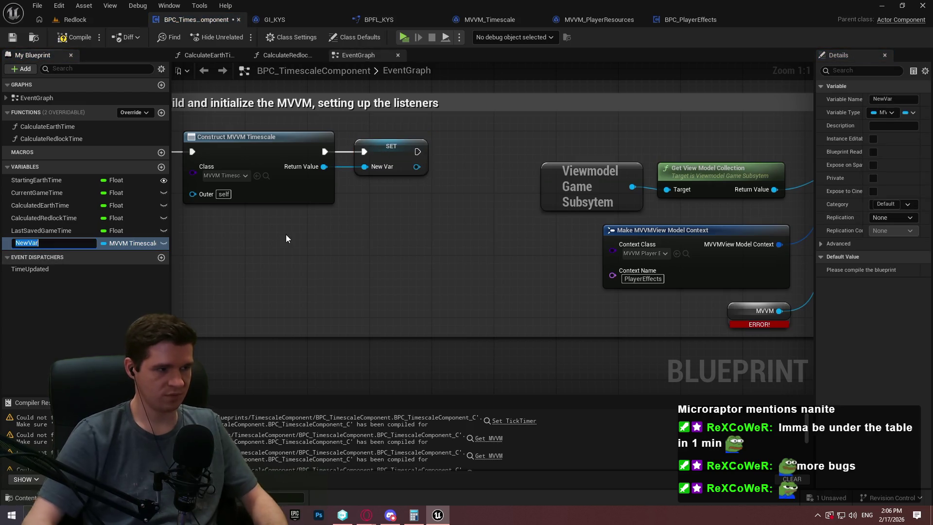
{"action": "type", "text": "MVVM"}
{"action": "key", "text": "Return"}
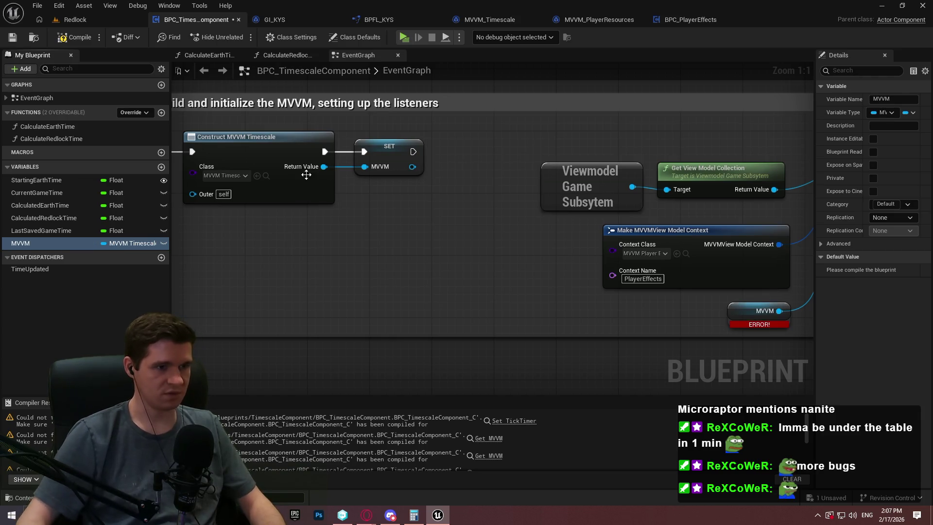
Set the view model Context Name to Timescale.
{"action": "left_click_drag", "start_coordinate": [526, 262], "coordinate": [404, 233]}
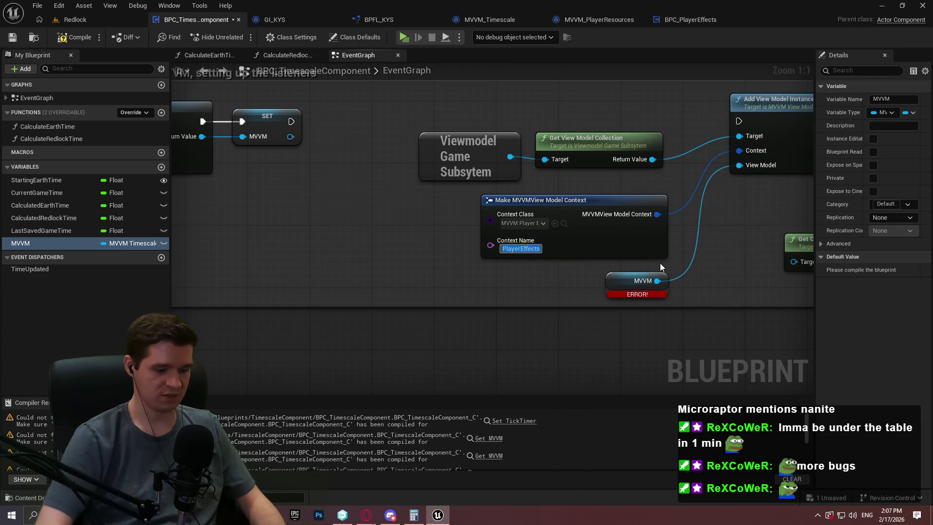
{"action": "type", "text": "Timescale"}
{"action": "key", "text": "Return"}
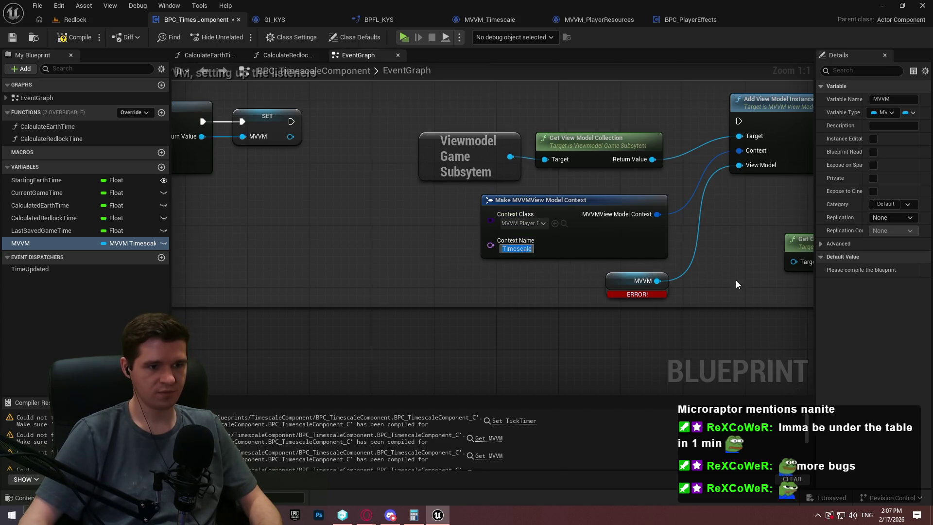
{"action": "scroll", "coordinate": [514, 311], "scroll_direction": "down", "scroll_amount": 5}
{"action": "scroll", "coordinate": [409, 217], "scroll_direction": "up", "scroll_amount": 2}
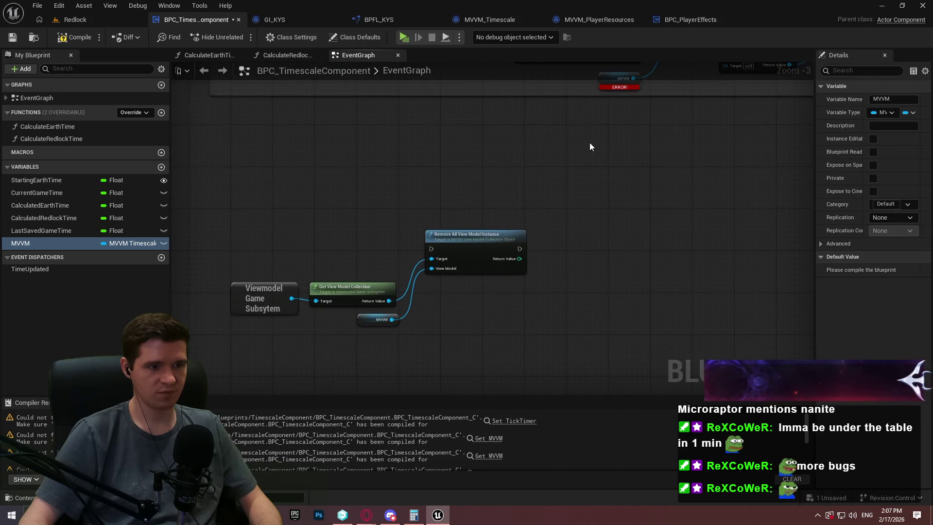
Delete the copied tick effect timer section from the component graph.
{"action": "left_click_drag", "start_coordinate": [590, 141], "coordinate": [440, 265]}
{"action": "left_click_drag", "start_coordinate": [634, 206], "coordinate": [575, 198]}
{"action": "scroll", "coordinate": [576, 194], "scroll_direction": "up", "scroll_amount": 2}
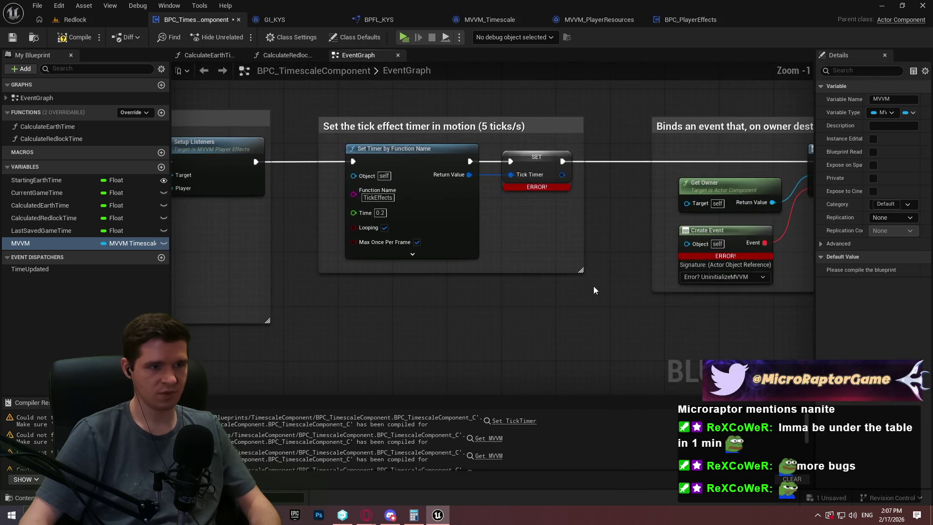
{"action": "left_click_drag", "start_coordinate": [593, 286], "coordinate": [295, 82]}
{"action": "key", "text": "Delete"}
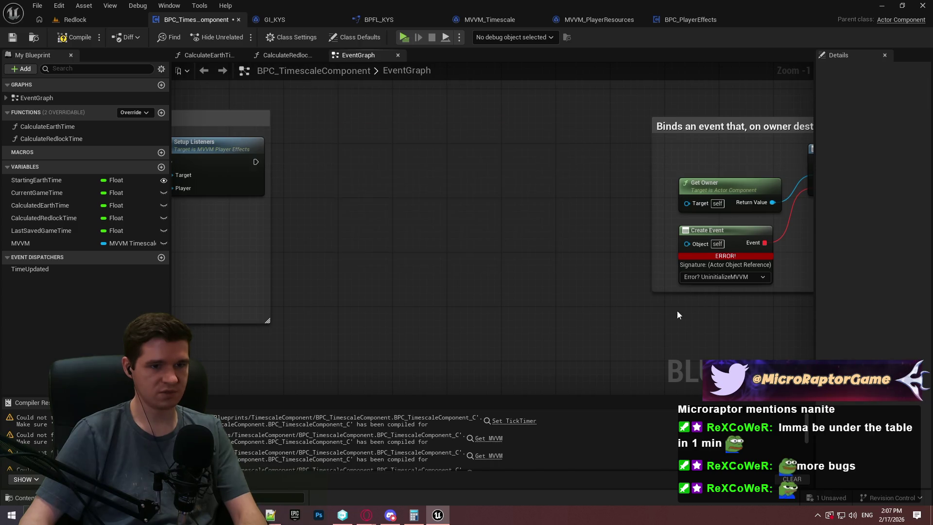
Create a matching custom event for the owner-destruction binding and name it UninitializeMVVM.
{"action": "left_click_drag", "start_coordinate": [676, 312], "coordinate": [326, 274]}
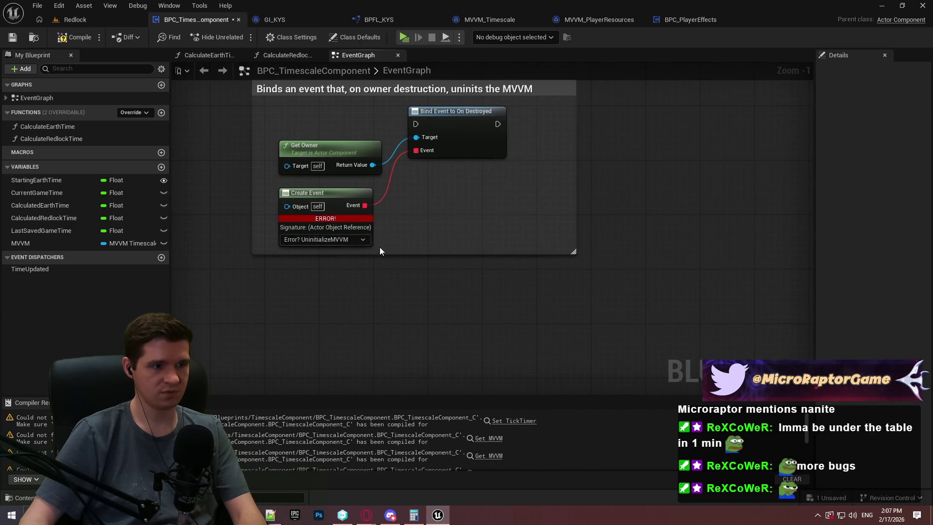
{"action": "left_click", "coordinate": [348, 240]}
{"action": "left_click", "coordinate": [369, 311]}
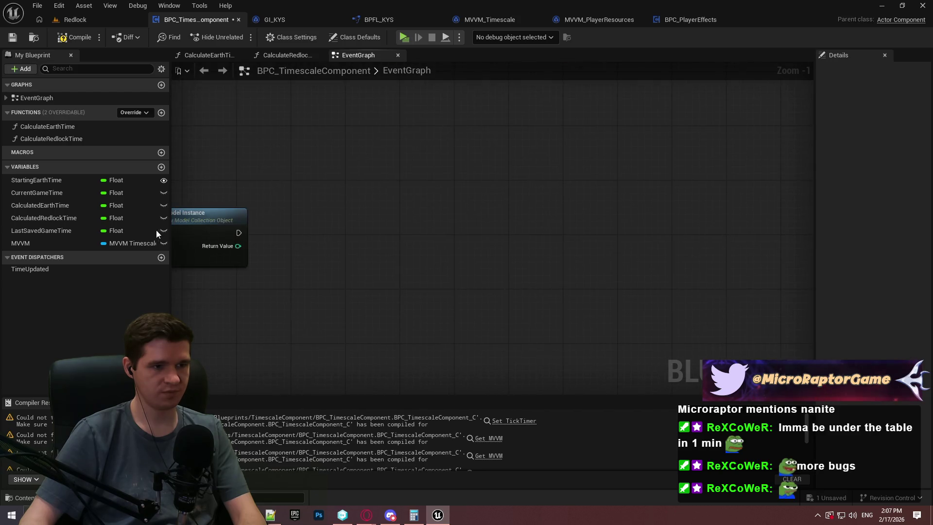
{"action": "left_click_drag", "start_coordinate": [420, 205], "coordinate": [565, 229]}
{"action": "left_click_drag", "start_coordinate": [682, 253], "coordinate": [340, 238]}
{"action": "mouse_move", "coordinate": [444, 181]}
{"action": "left_mouse_down"}
{"action": "mouse_move", "coordinate": [306, 211]}
{"action": "mouse_move", "coordinate": [612, 270]}
{"action": "mouse_move", "coordinate": [572, 299]}
{"action": "left_mouse_up"}
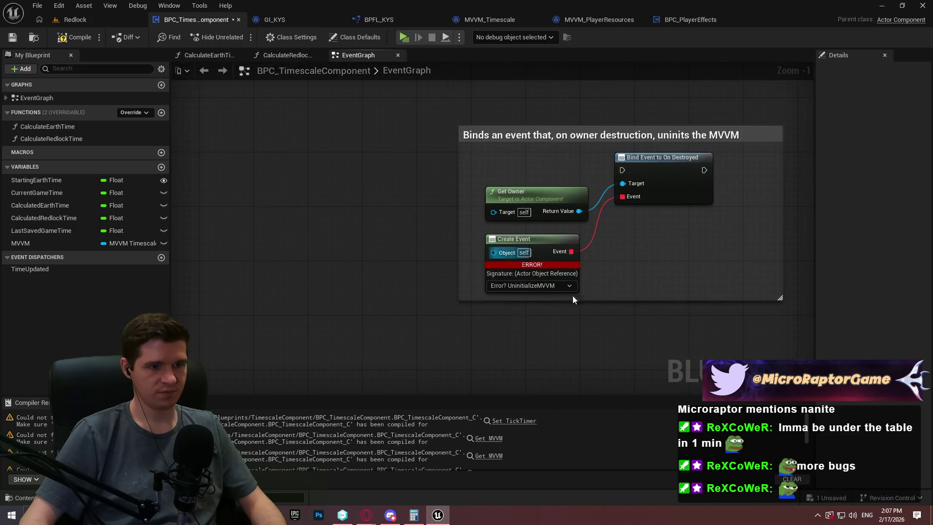
{"action": "left_click", "coordinate": [553, 283]}
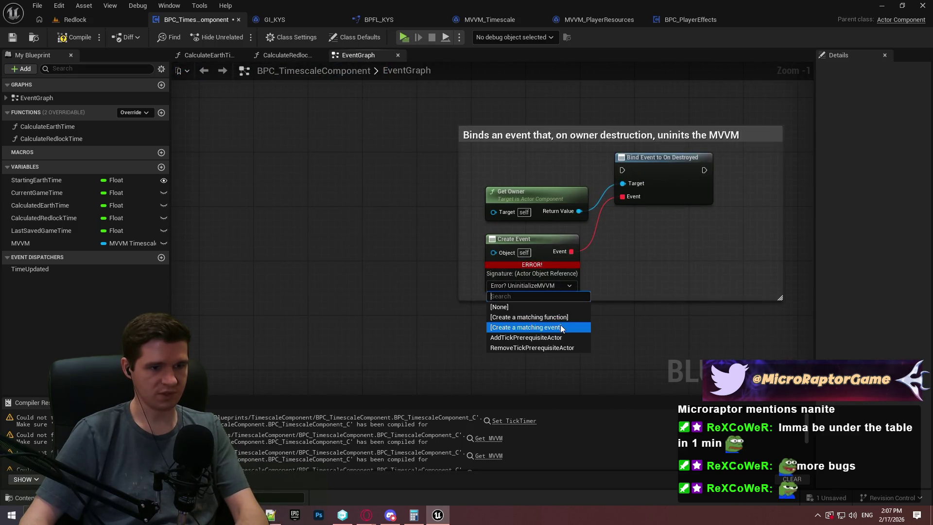
{"action": "left_click", "coordinate": [561, 325]}
{"action": "type", "text": "Unu"}
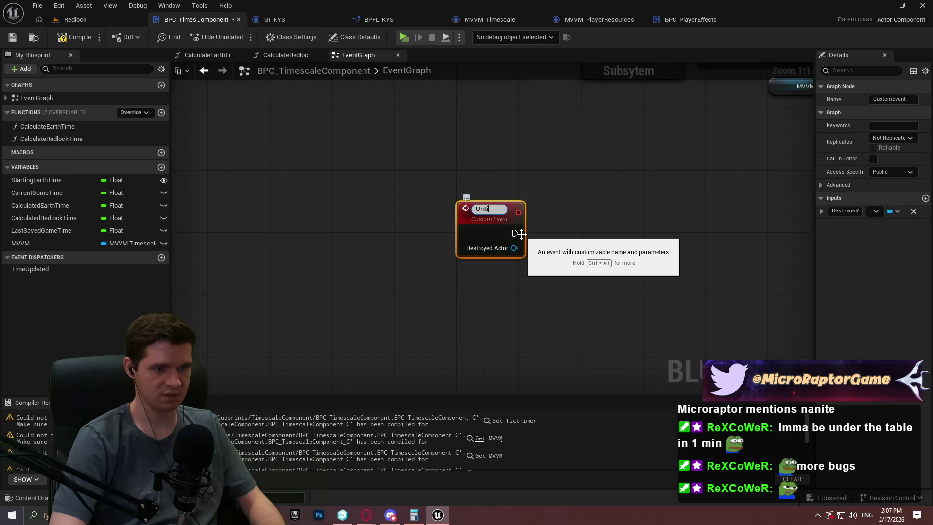
{"action": "key", "text": "BackSpace"}
{"action": "key", "text": "BackSpace"}
{"action": "type", "text": "nin"}
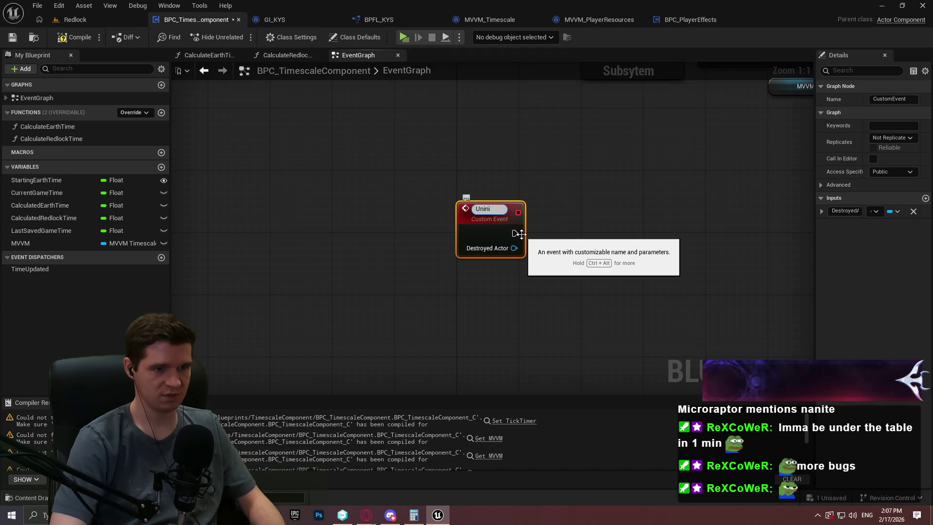
{"action": "type", "text": "itializeMVVM"}
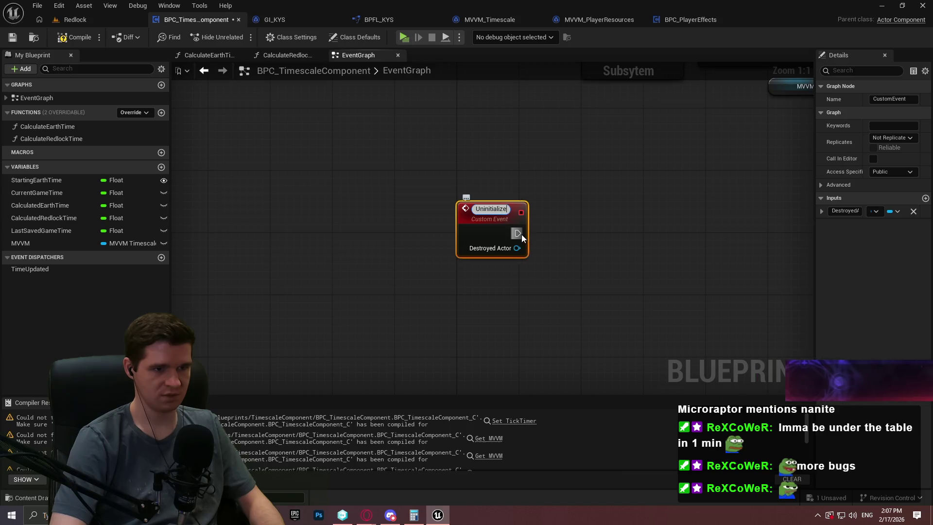
{"action": "key", "text": "Return"}
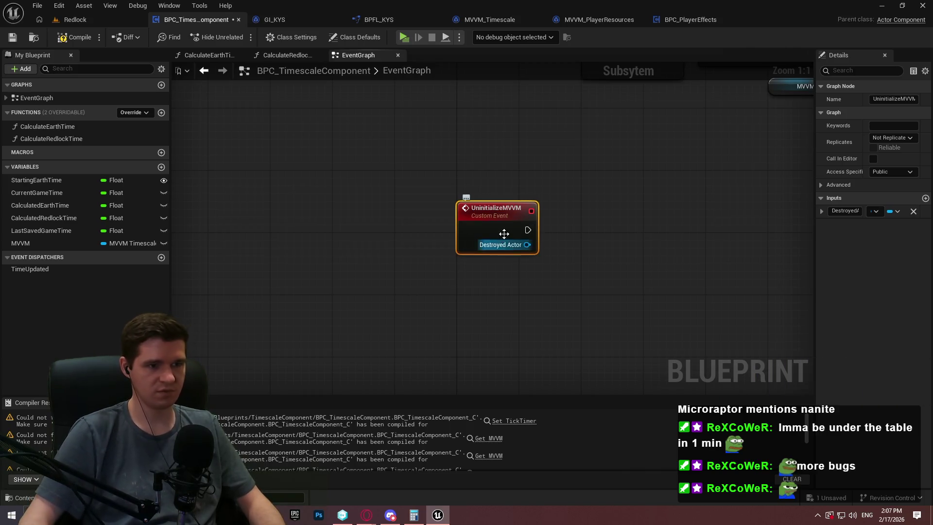
Connect UninitializeMVVM's exec to Remove All View Model Instance and compile the blueprint.
{"action": "mouse_move", "coordinate": [497, 232]}
{"action": "left_mouse_down"}
{"action": "mouse_move", "coordinate": [573, 112]}
{"action": "mouse_move", "coordinate": [517, 187]}
{"action": "mouse_move", "coordinate": [275, 190]}
{"action": "mouse_move", "coordinate": [624, 185]}
{"action": "left_mouse_up"}
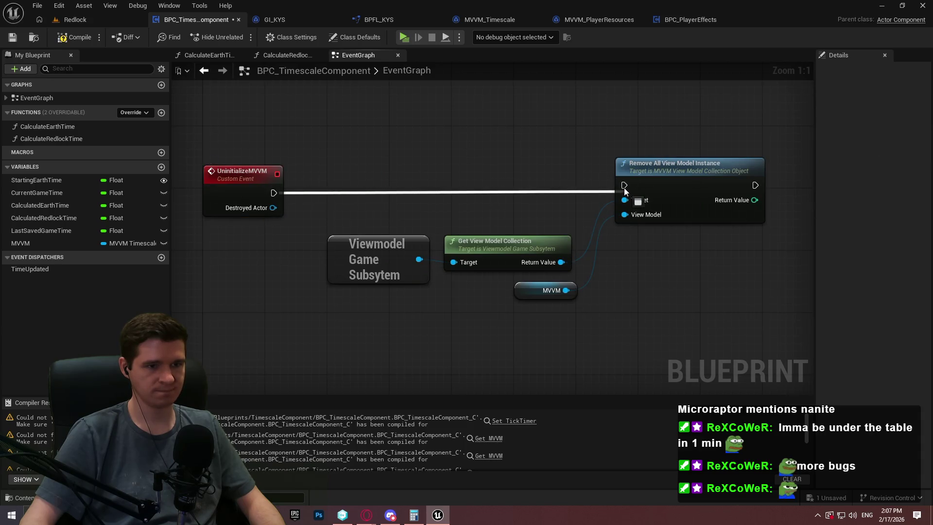
{"action": "mouse_move", "coordinate": [274, 193]}
{"action": "left_mouse_down"}
{"action": "mouse_move", "coordinate": [250, 193]}
{"action": "mouse_move", "coordinate": [238, 179]}
{"action": "left_mouse_up"}
{"action": "left_click", "coordinate": [236, 186]}
{"action": "left_click", "coordinate": [573, 234]}
{"action": "scroll", "coordinate": [607, 176], "scroll_direction": "down", "scroll_amount": 4}
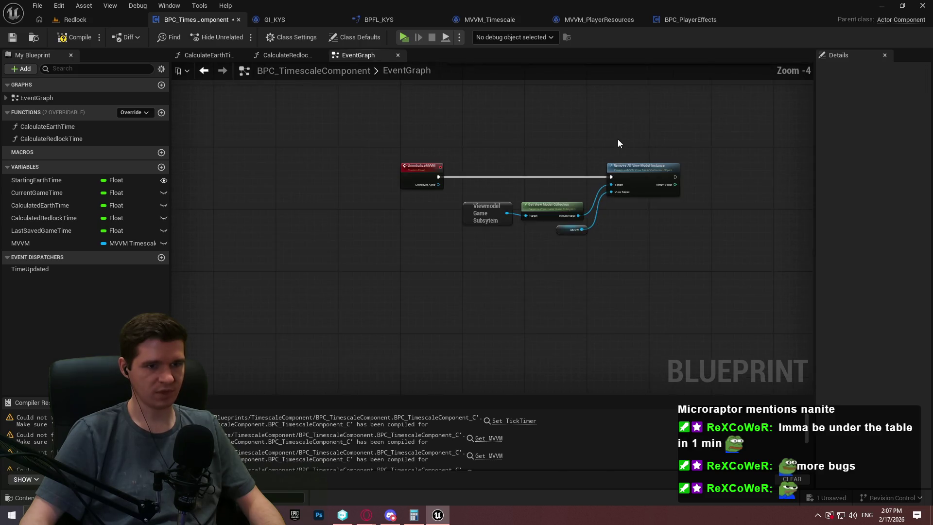
{"action": "left_click", "coordinate": [59, 38]}
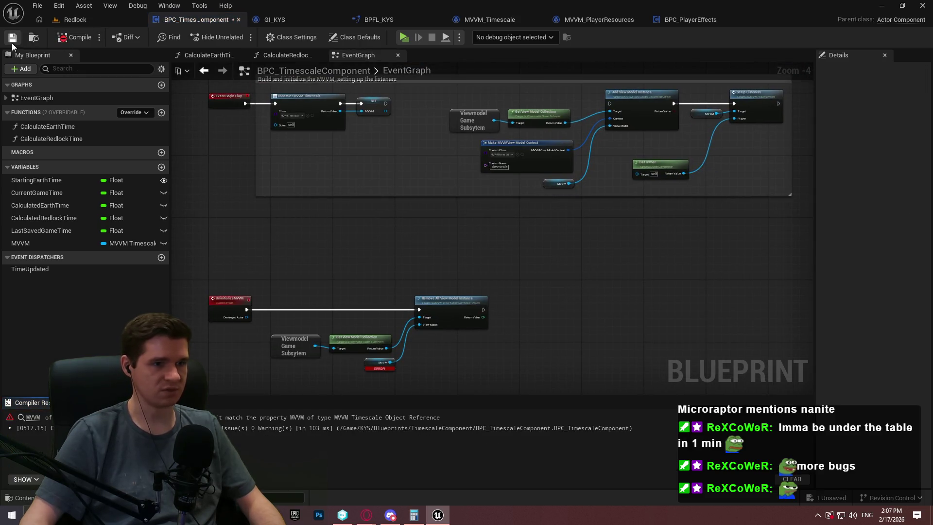
Break the erroring MVVM getter's links and reconnect it to the View Model input.
{"action": "scroll", "coordinate": [495, 267], "scroll_direction": "up", "scroll_amount": 3}
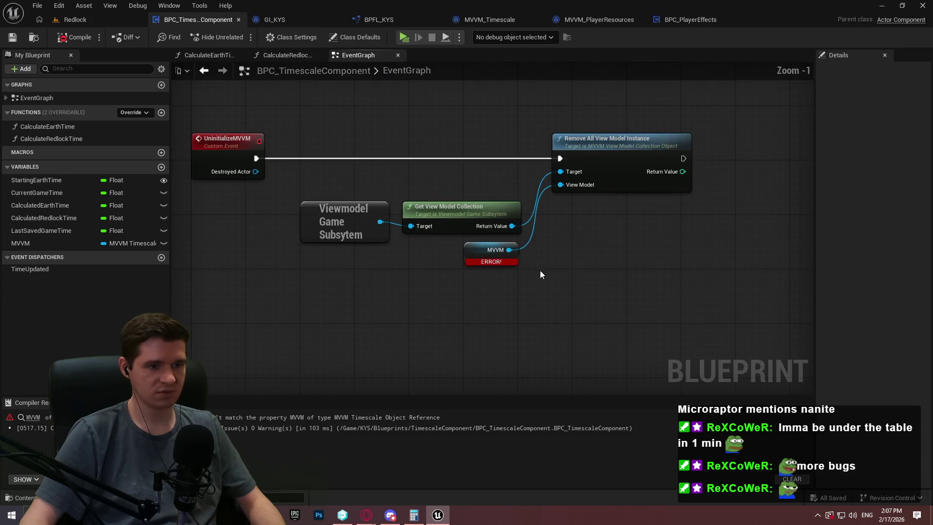
{"action": "left_click", "coordinate": [477, 251]}
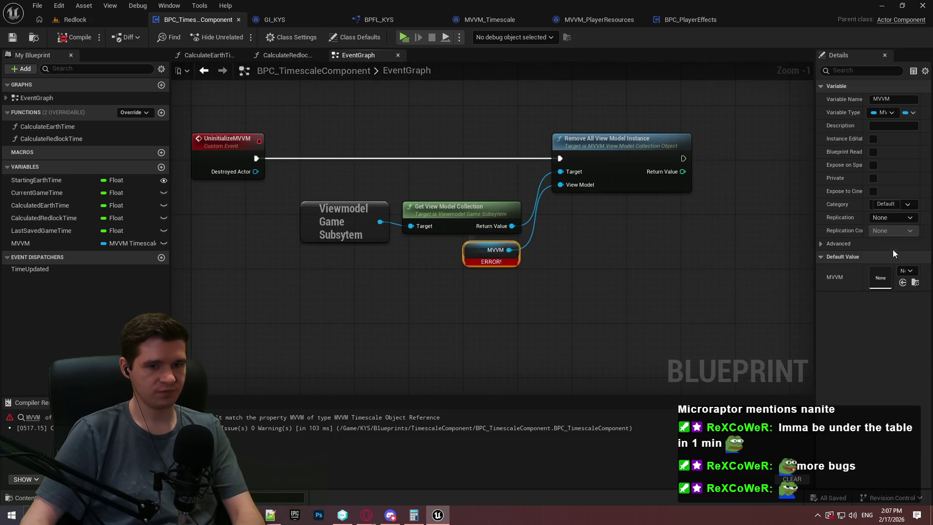
{"action": "mouse_move", "coordinate": [815, 177]}
{"action": "left_mouse_down"}
{"action": "mouse_move", "coordinate": [784, 187]}
{"action": "mouse_move", "coordinate": [650, 187]}
{"action": "mouse_move", "coordinate": [789, 190]}
{"action": "left_mouse_up"}
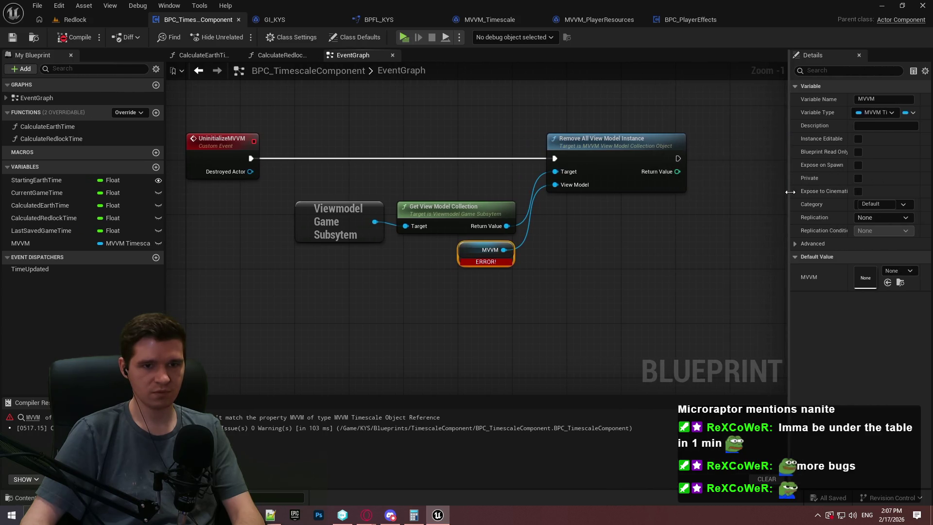
{"action": "left_click", "coordinate": [256, 101]}
{"action": "left_click", "coordinate": [66, 39]}
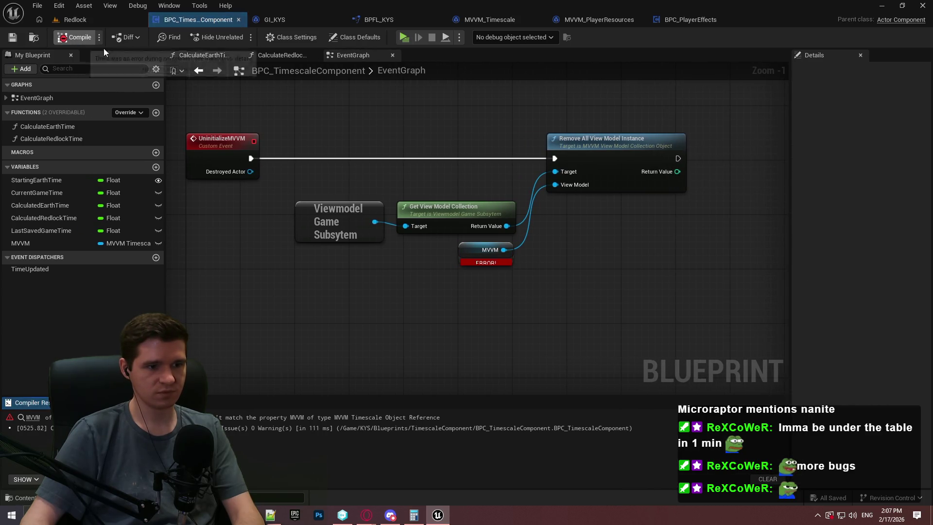
{"action": "right_click", "coordinate": [468, 248]}
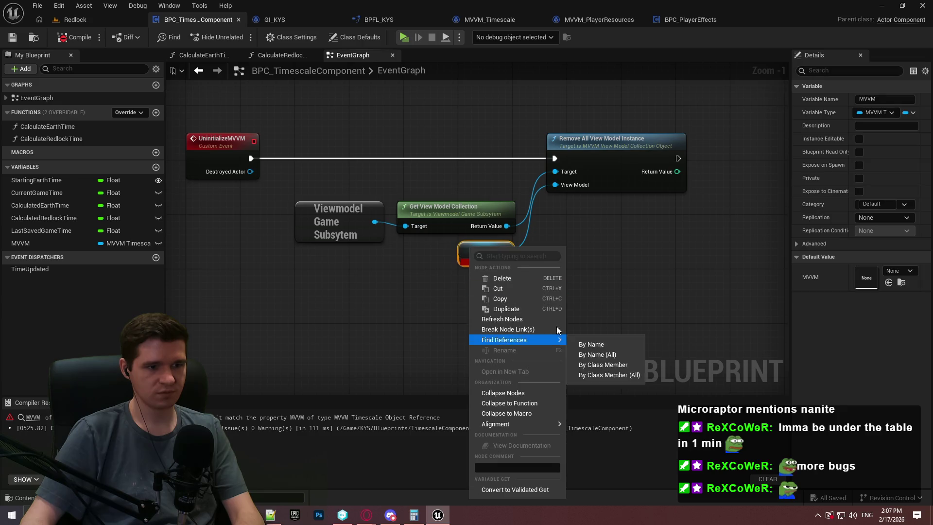
{"action": "left_click", "coordinate": [532, 318]}
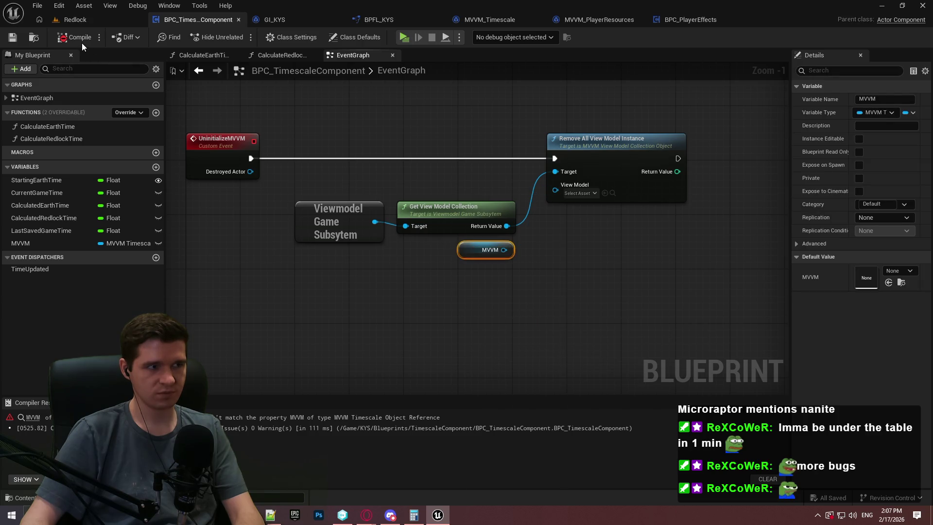
{"action": "left_click_drag", "start_coordinate": [592, 200], "coordinate": [592, 199]}
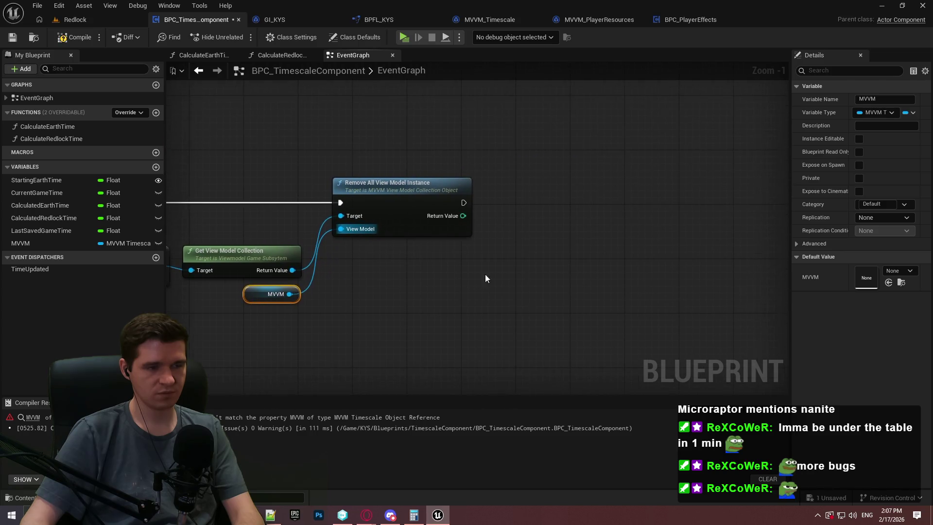
Compile and save the repaired BPC_TimescaleComponent blueprint.
{"action": "left_click", "coordinate": [76, 36]}
{"action": "key", "text": "ctrl+s"}
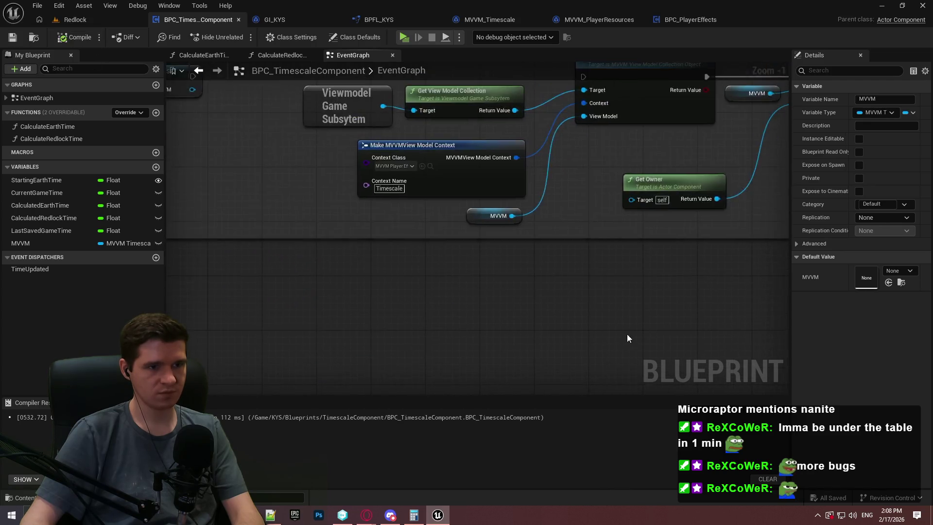
{"action": "scroll", "coordinate": [446, 330], "scroll_direction": "down", "scroll_amount": 2}
{"action": "scroll", "coordinate": [629, 249], "scroll_direction": "up", "scroll_amount": 2}
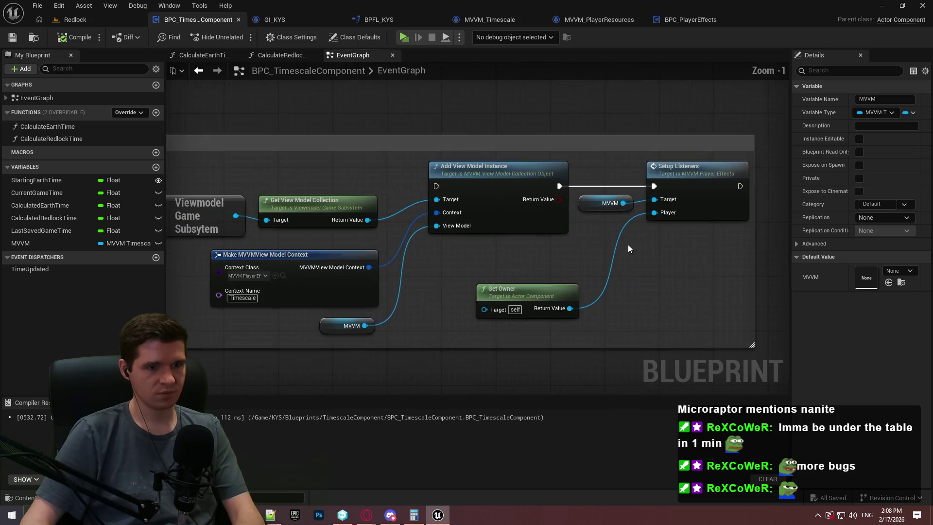
Replace the old MVVM getter at Add View Model Instance with the working one, wired to View Model.
{"action": "left_click", "coordinate": [695, 182]}
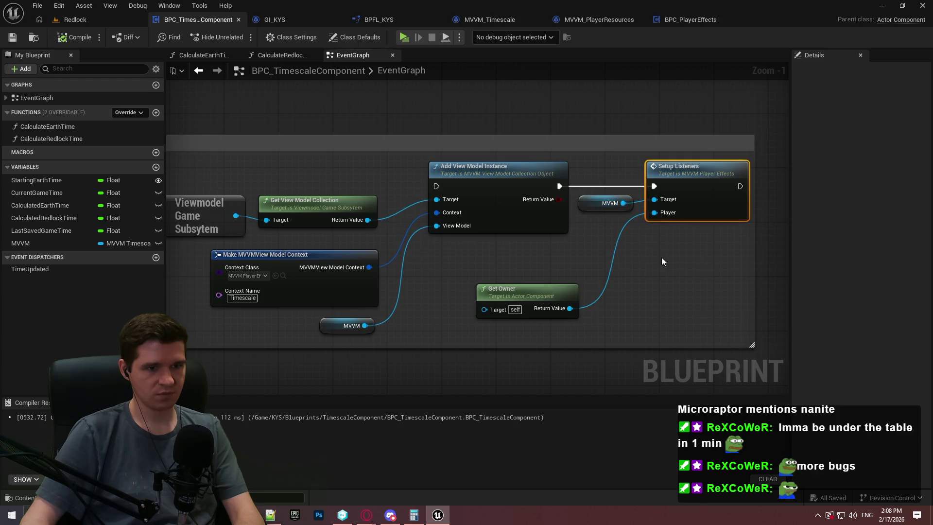
{"action": "mouse_move", "coordinate": [660, 258]}
{"action": "left_mouse_down"}
{"action": "mouse_move", "coordinate": [700, 263]}
{"action": "mouse_move", "coordinate": [693, 211]}
{"action": "mouse_move", "coordinate": [375, 199]}
{"action": "left_mouse_up"}
{"action": "scroll", "coordinate": [389, 204], "scroll_direction": "down", "scroll_amount": 1}
{"action": "left_click_drag", "start_coordinate": [554, 330], "coordinate": [474, 223]}
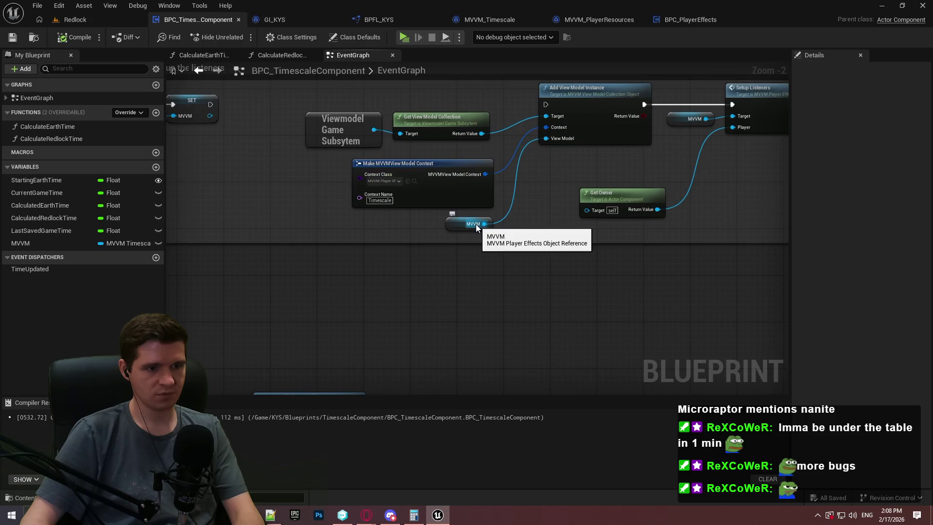
{"action": "left_click", "coordinate": [471, 224]}
{"action": "key", "text": "Delete"}
{"action": "left_click_drag", "start_coordinate": [687, 117], "coordinate": [310, 273]}
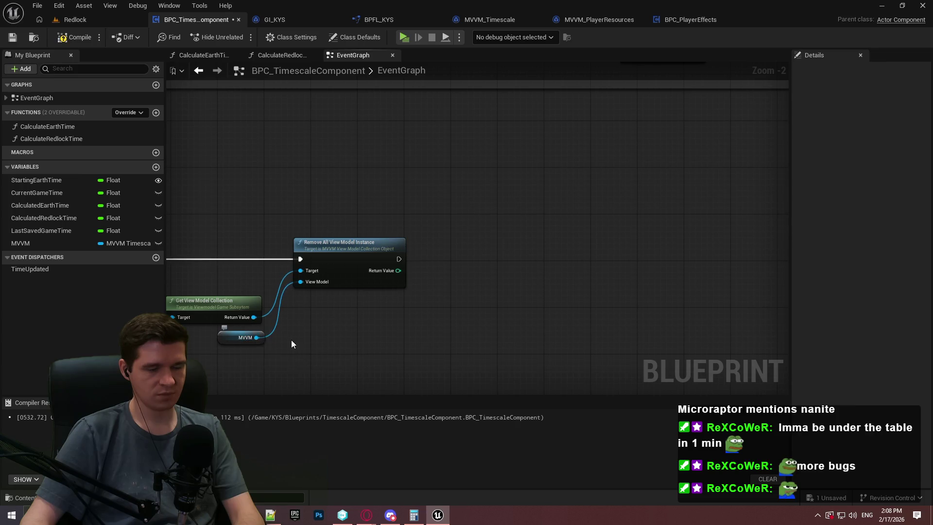
{"action": "left_click", "coordinate": [245, 337]}
{"action": "mouse_move", "coordinate": [253, 340]}
{"action": "left_mouse_down"}
{"action": "mouse_move", "coordinate": [530, 265]}
{"action": "mouse_move", "coordinate": [596, 165]}
{"action": "left_mouse_up"}
{"action": "scroll", "coordinate": [530, 264], "scroll_direction": "up", "scroll_amount": 1}
{"action": "scroll", "coordinate": [452, 291], "scroll_direction": "up", "scroll_amount": 1}
{"action": "key", "text": "ctrl+v"}
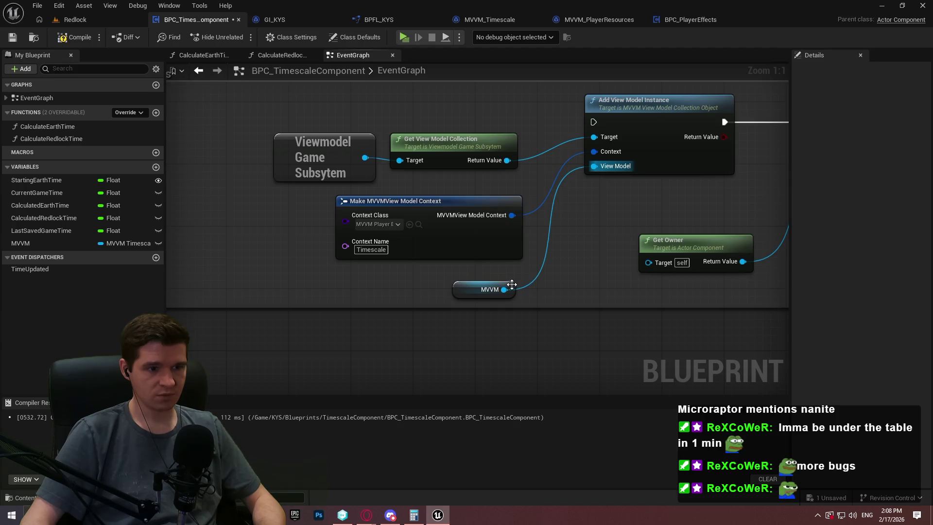
{"action": "left_click", "coordinate": [512, 285]}
{"action": "left_click", "coordinate": [613, 267]}
Add MVVM Timescale's Setup Listeners from an MVVM getter, replacing the Player Effects version.
{"action": "left_click_drag", "start_coordinate": [613, 267], "coordinate": [413, 265]}
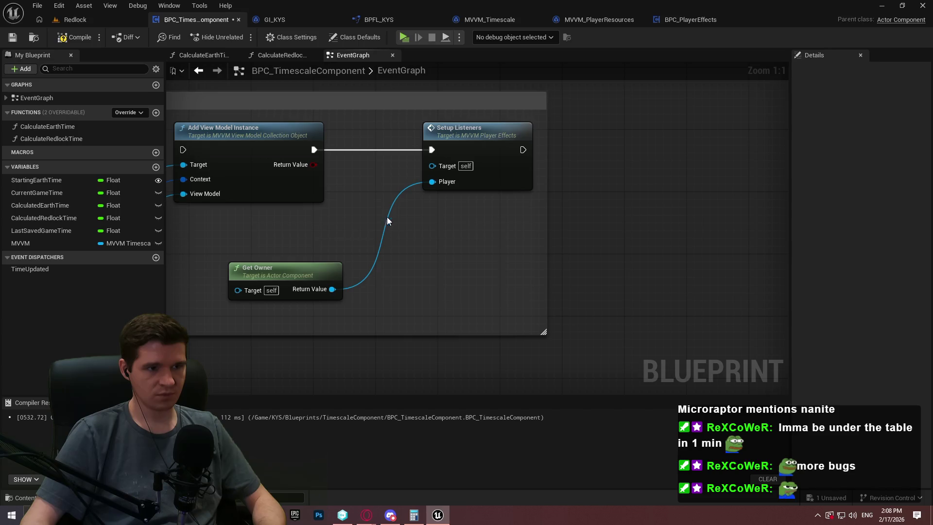
{"action": "key", "text": "ctrl+v"}
{"action": "left_click_drag", "start_coordinate": [382, 247], "coordinate": [414, 238]}
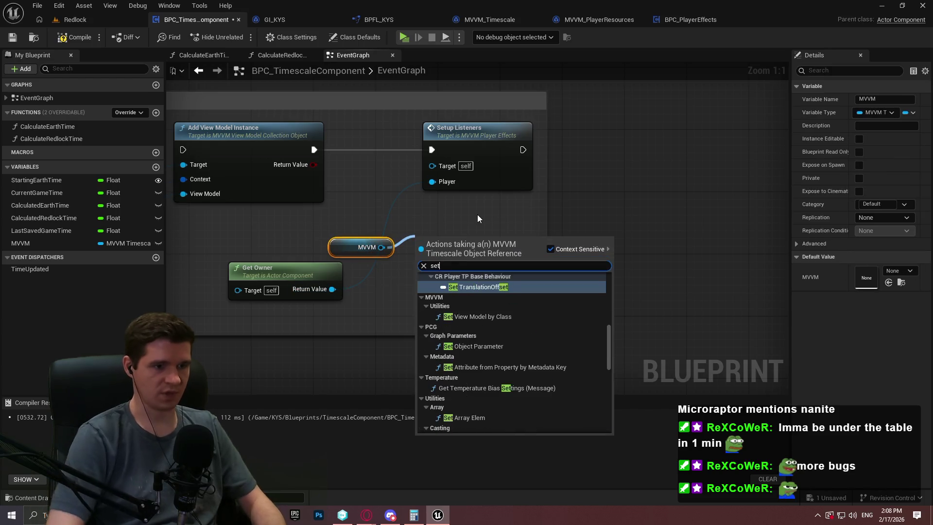
{"action": "type", "text": "setup l"}
{"action": "key", "text": "Return"}
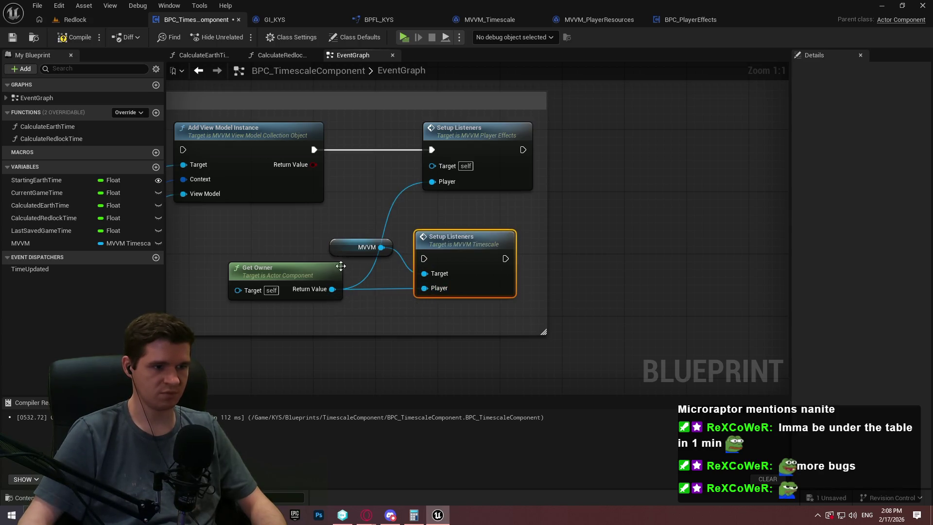
{"action": "left_click_drag", "start_coordinate": [424, 258], "coordinate": [314, 150]}
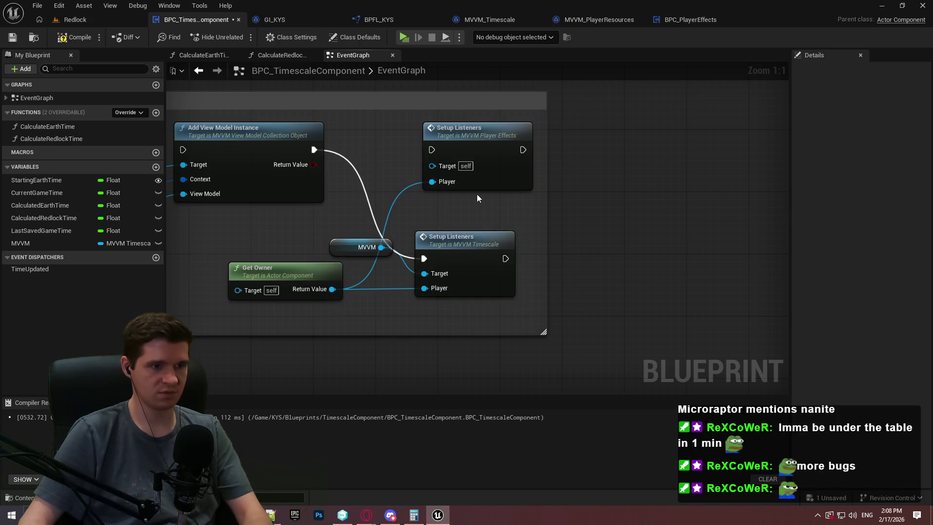
{"action": "left_click", "coordinate": [477, 189]}
{"action": "key", "text": "Delete"}
{"action": "left_click_drag", "start_coordinate": [461, 239], "coordinate": [482, 134]}
{"action": "mouse_move", "coordinate": [364, 246]}
{"action": "left_mouse_down"}
{"action": "mouse_move", "coordinate": [368, 167]}
{"action": "mouse_move", "coordinate": [383, 166]}
{"action": "left_mouse_up"}
Arrange Get Owner, MVVM and Setup Listeners, widen their comment, and wire SET to Add View Model Instance.
{"action": "mouse_move", "coordinate": [311, 275]}
{"action": "left_mouse_down"}
{"action": "mouse_move", "coordinate": [366, 245]}
{"action": "mouse_move", "coordinate": [388, 259]}
{"action": "left_mouse_up"}
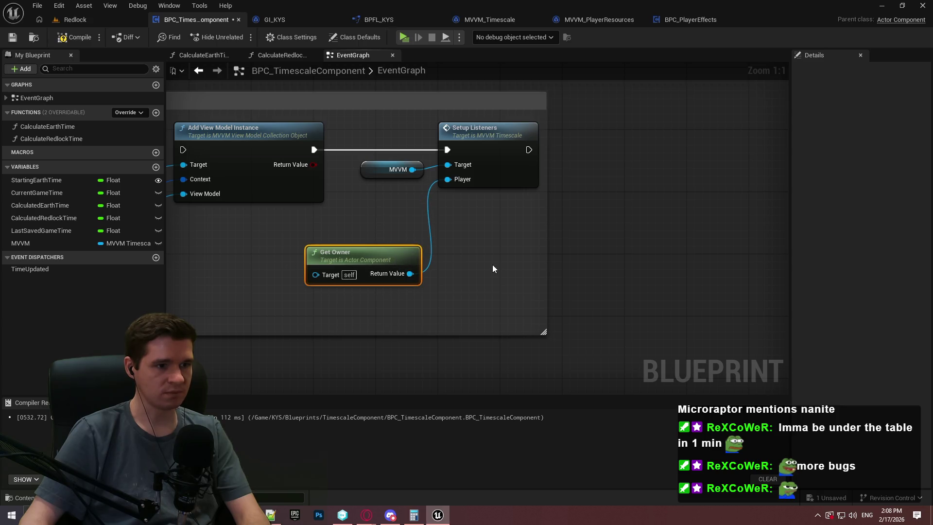
{"action": "left_click_drag", "start_coordinate": [491, 264], "coordinate": [358, 129]}
{"action": "left_click_drag", "start_coordinate": [479, 132], "coordinate": [494, 132]}
{"action": "left_click", "coordinate": [566, 256]}
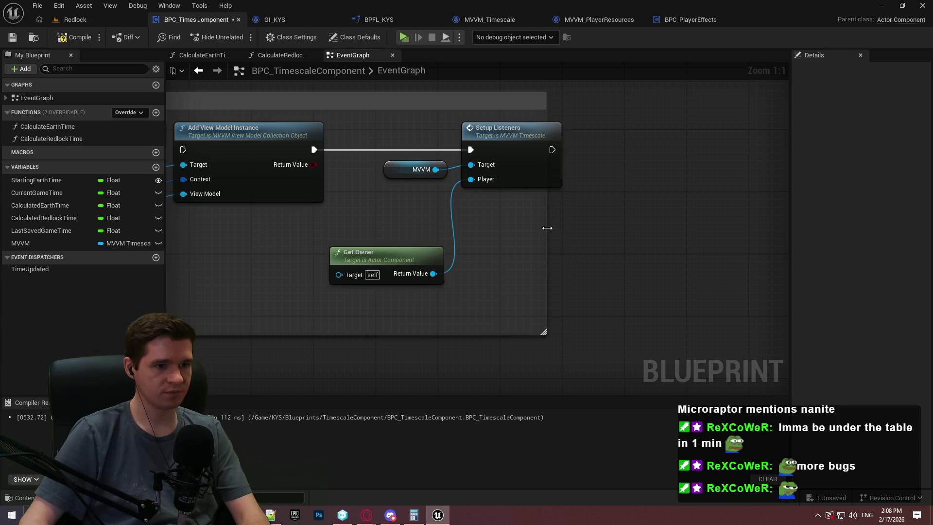
{"action": "left_click_drag", "start_coordinate": [546, 225], "coordinate": [605, 227]}
{"action": "scroll", "coordinate": [571, 258], "scroll_direction": "down", "scroll_amount": 2}
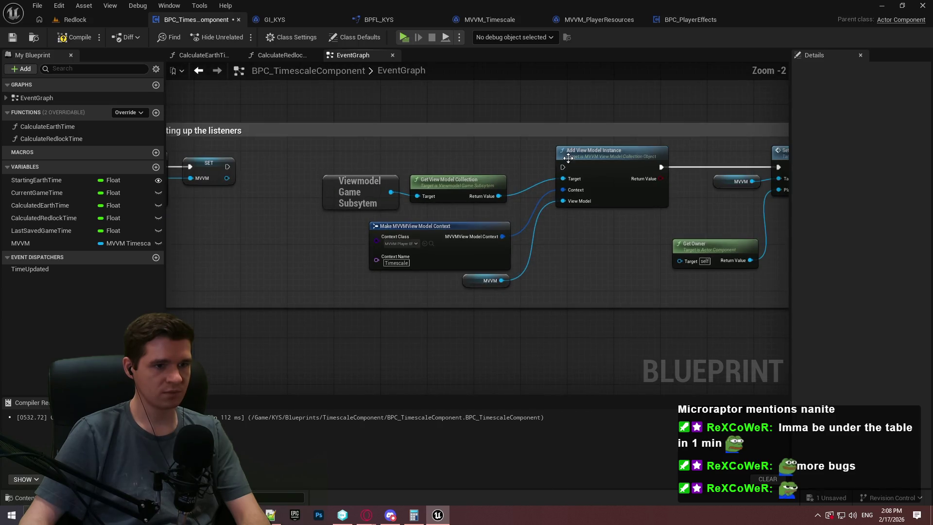
{"action": "left_click_drag", "start_coordinate": [563, 166], "coordinate": [227, 166]}
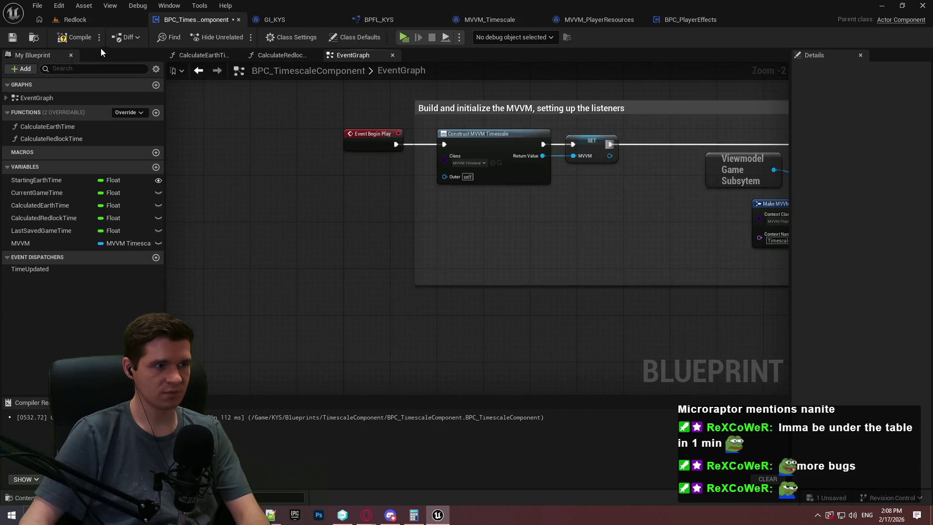
Save BPC_TimescaleComponent, review its graph groups, then bring up BPC_PlayerEffects' event graph.
{"action": "key", "text": "ctrl+s"}
{"action": "scroll", "coordinate": [392, 196], "scroll_direction": "down", "scroll_amount": 3}
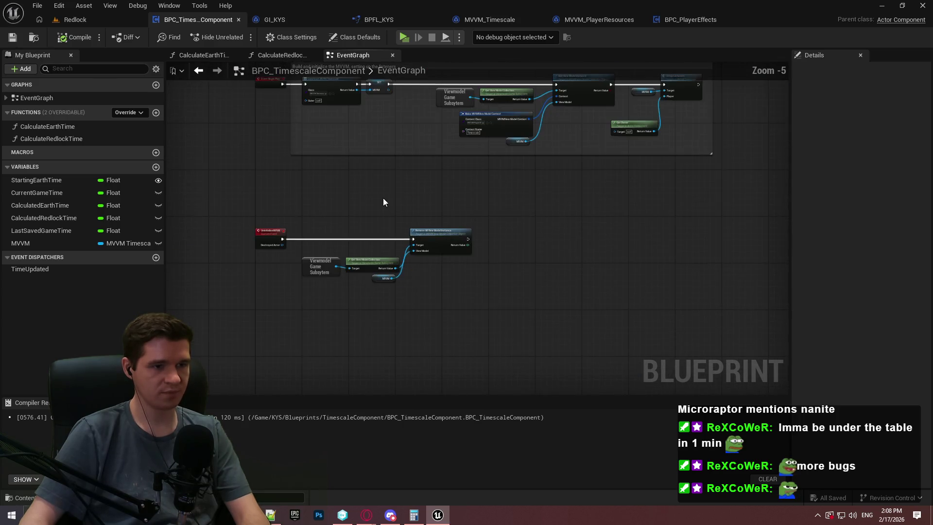
{"action": "left_click_drag", "start_coordinate": [383, 199], "coordinate": [386, 274]}
{"action": "left_click_drag", "start_coordinate": [417, 80], "coordinate": [421, 199]}
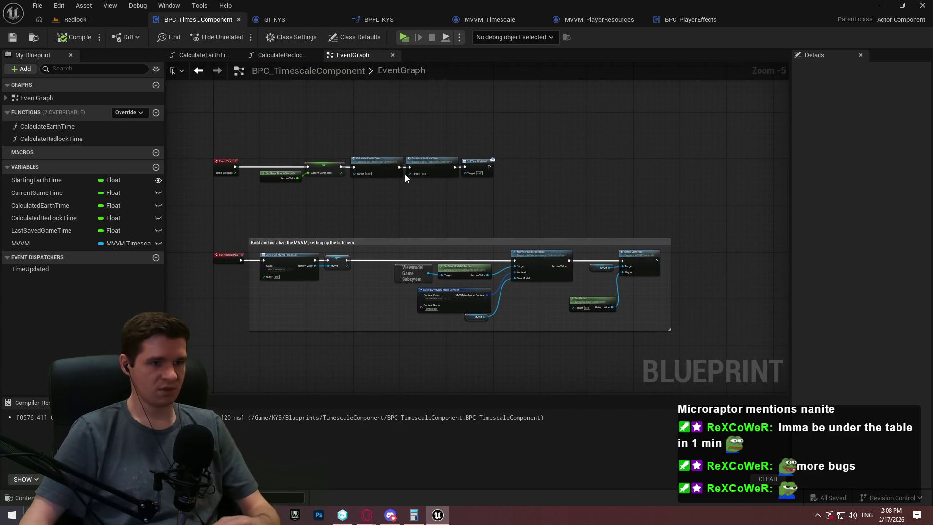
{"action": "scroll", "coordinate": [215, 176], "scroll_direction": "up", "scroll_amount": 4}
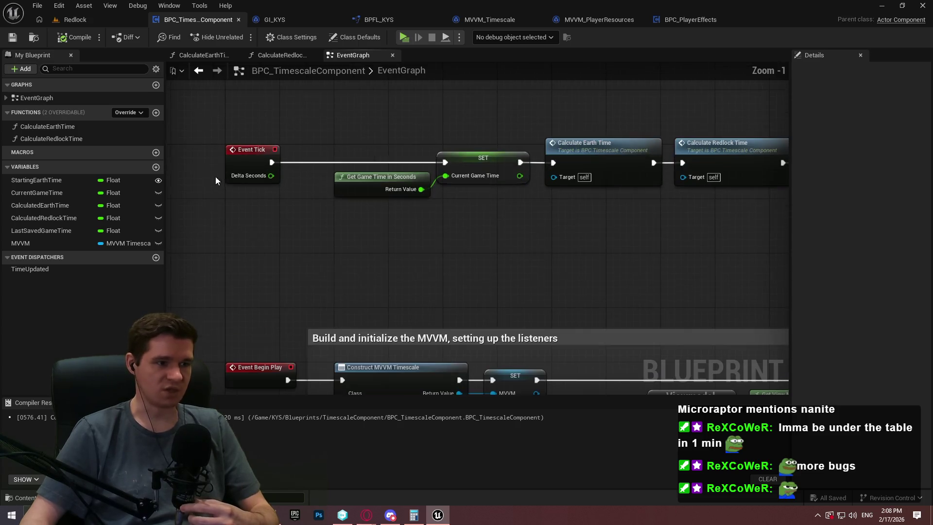
{"action": "mouse_move", "coordinate": [526, 217]}
{"action": "left_mouse_down"}
{"action": "mouse_move", "coordinate": [380, 217]}
{"action": "mouse_move", "coordinate": [146, 165]}
{"action": "mouse_move", "coordinate": [39, 110]}
{"action": "left_mouse_up"}
{"action": "scroll", "coordinate": [436, 217], "scroll_direction": "down", "scroll_amount": 3}
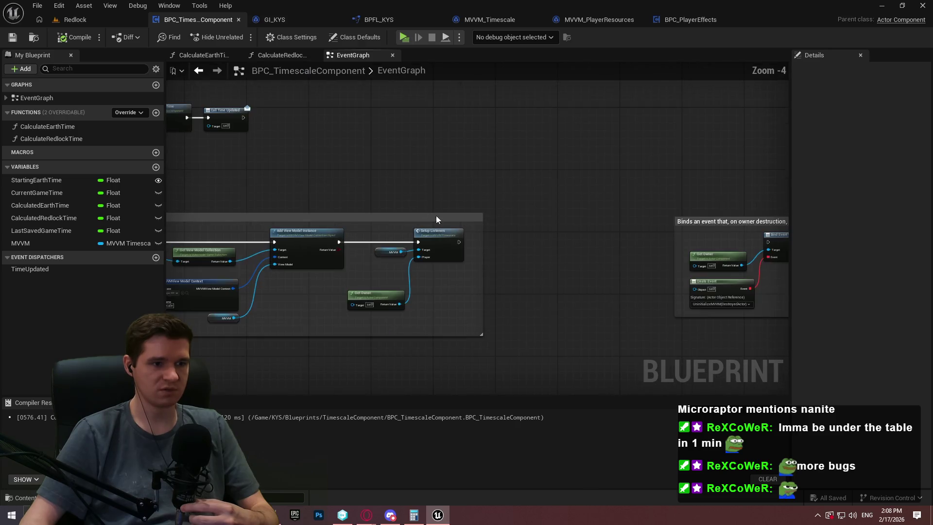
{"action": "scroll", "coordinate": [562, 228], "scroll_direction": "up", "scroll_amount": 1}
{"action": "left_click_drag", "start_coordinate": [562, 227], "coordinate": [422, 209]}
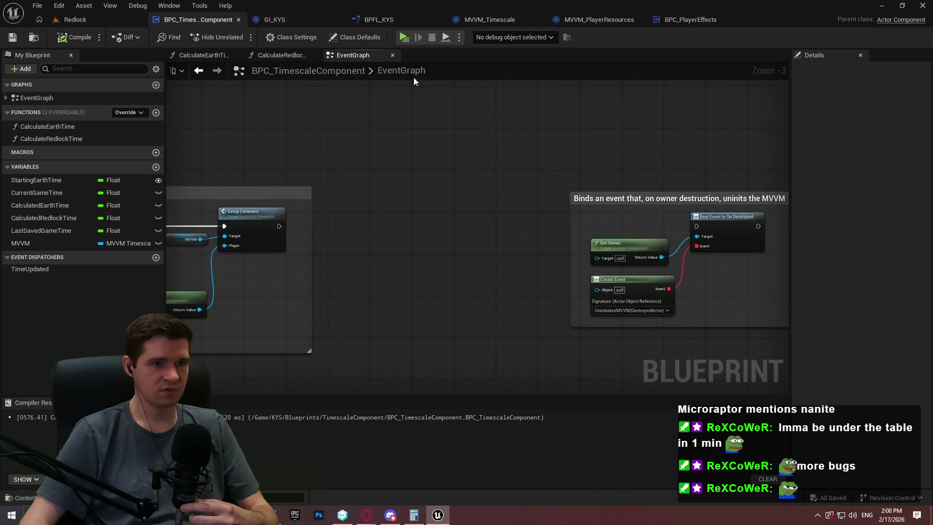
{"action": "left_click", "coordinate": [687, 20]}
{"action": "scroll", "coordinate": [537, 146], "scroll_direction": "up", "scroll_amount": 8}
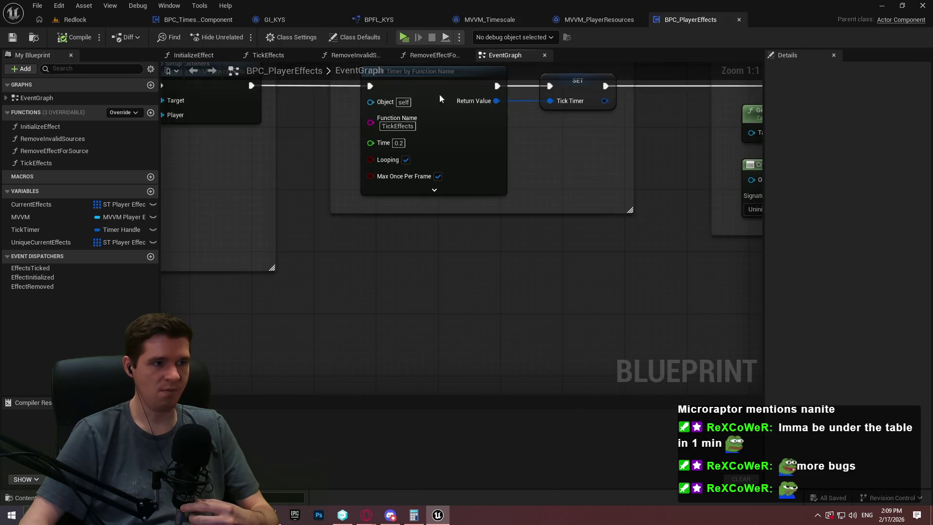
In BPC_TimescaleComponent's Class Defaults, start changing the Component Tick interval to 0.0.
{"action": "left_click", "coordinate": [184, 22]}
{"action": "mouse_move", "coordinate": [299, 171]}
{"action": "left_mouse_down"}
{"action": "mouse_move", "coordinate": [537, 179]}
{"action": "mouse_move", "coordinate": [469, 220]}
{"action": "left_mouse_up"}
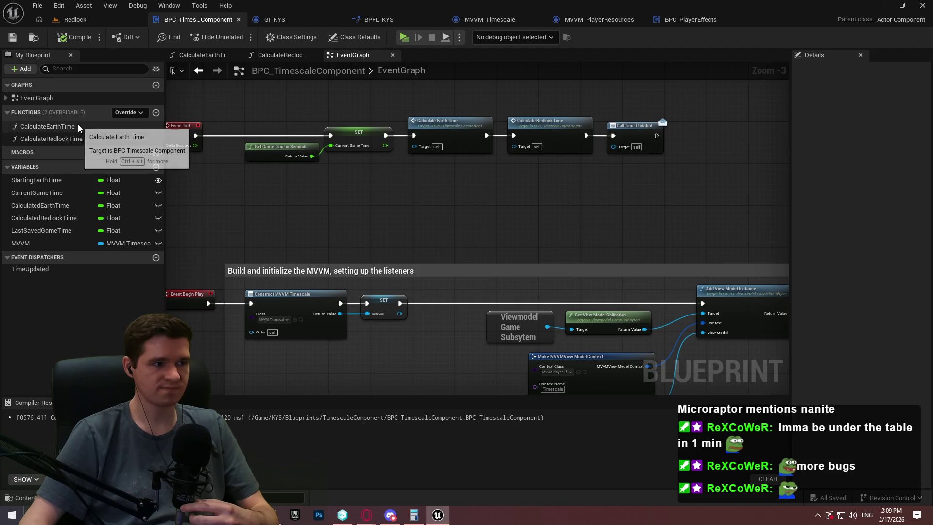
{"action": "left_click", "coordinate": [337, 36]}
{"action": "left_click", "coordinate": [863, 112]}
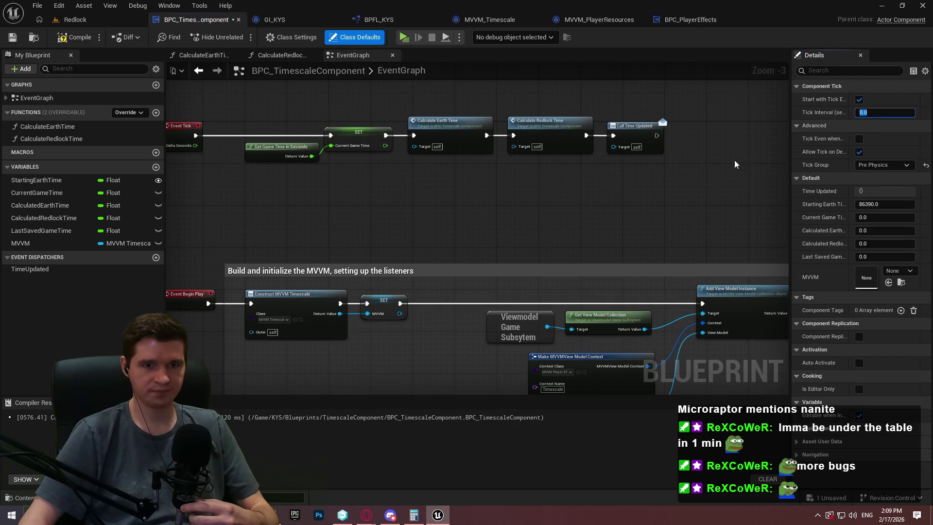
Commit Tick Interval 0.0, add an UpdateTime function, then compile and save.
{"action": "key", "text": "Return"}
{"action": "left_click", "coordinate": [157, 114]}
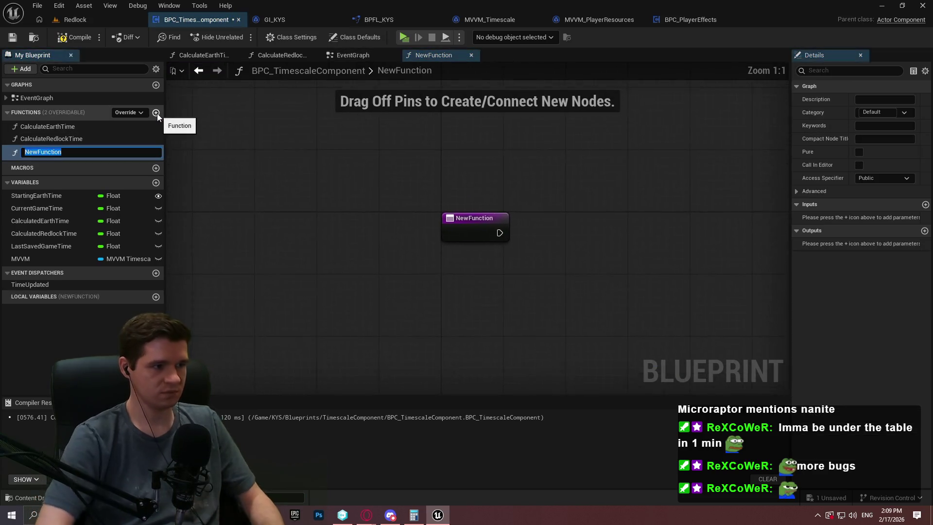
{"action": "type", "text": "UpdateTime"}
{"action": "key", "text": "Return"}
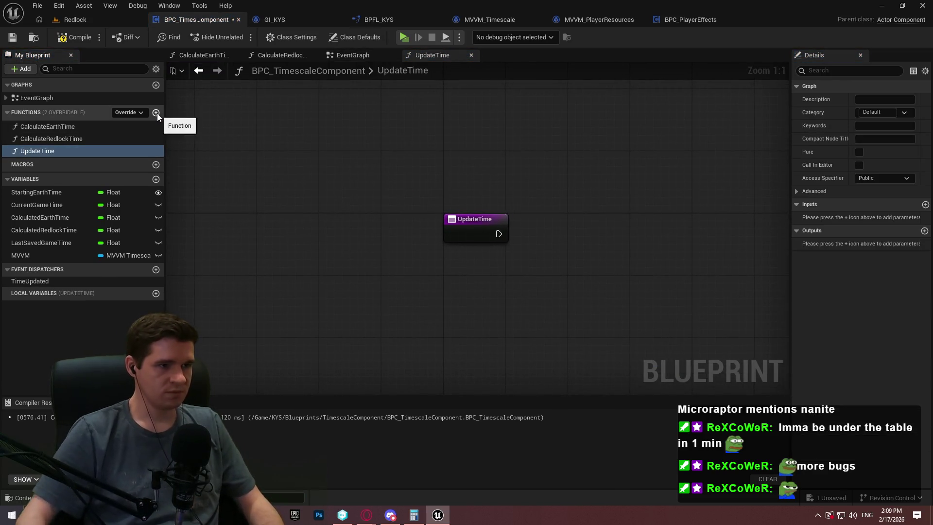
{"action": "left_click", "coordinate": [90, 39]}
{"action": "key", "text": "ctrl+s"}
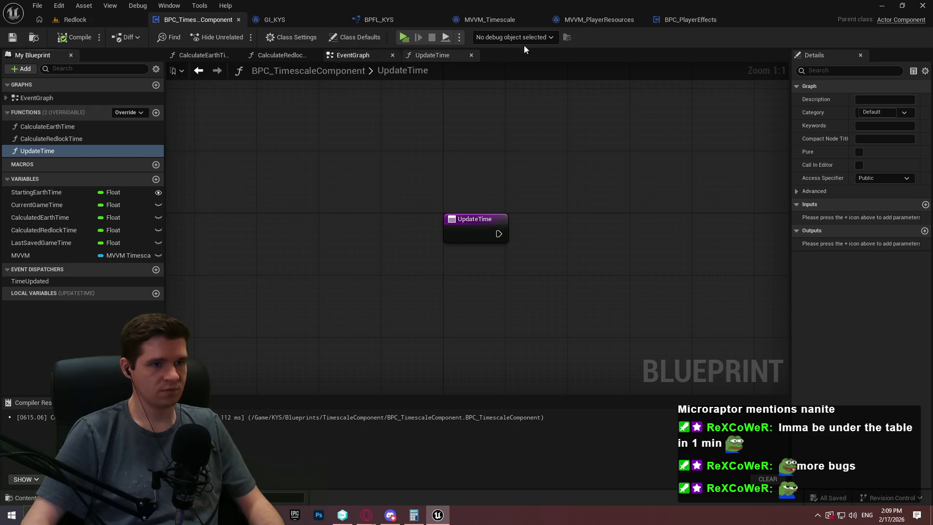
Copy BPC_PlayerEffects' Set Timer and SET nodes and return to the Timescale event graph.
{"action": "left_click", "coordinate": [667, 20]}
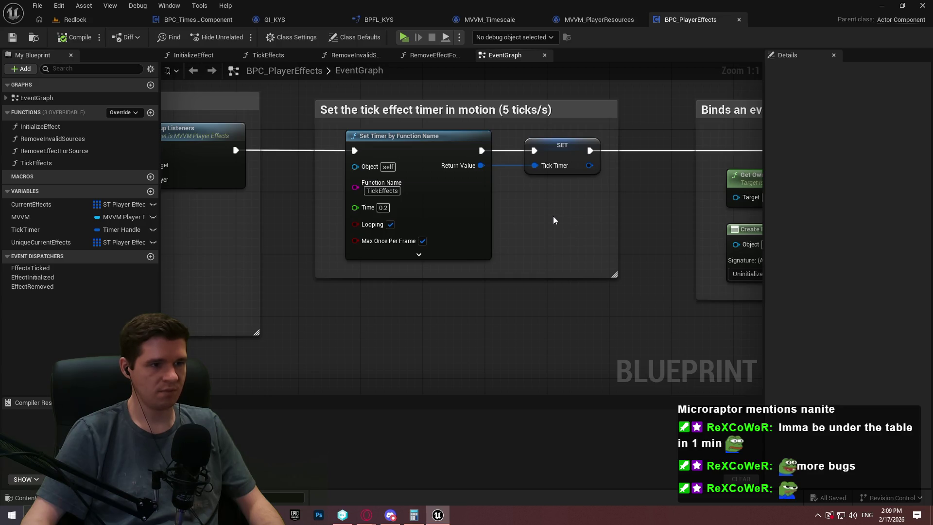
{"action": "mouse_move", "coordinate": [631, 311]}
{"action": "left_mouse_down"}
{"action": "mouse_move", "coordinate": [298, 115]}
{"action": "mouse_move", "coordinate": [293, 92]}
{"action": "left_mouse_up"}
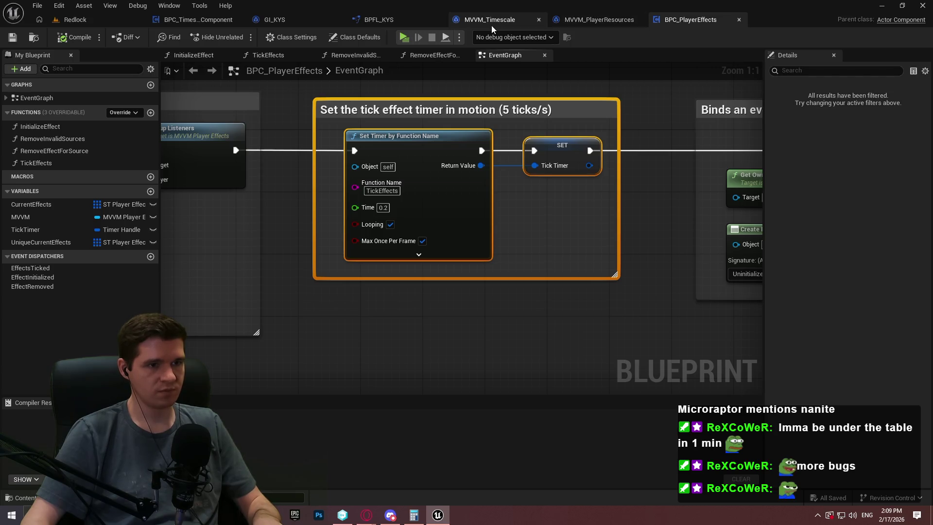
{"action": "left_click", "coordinate": [491, 24]}
{"action": "left_click", "coordinate": [214, 22]}
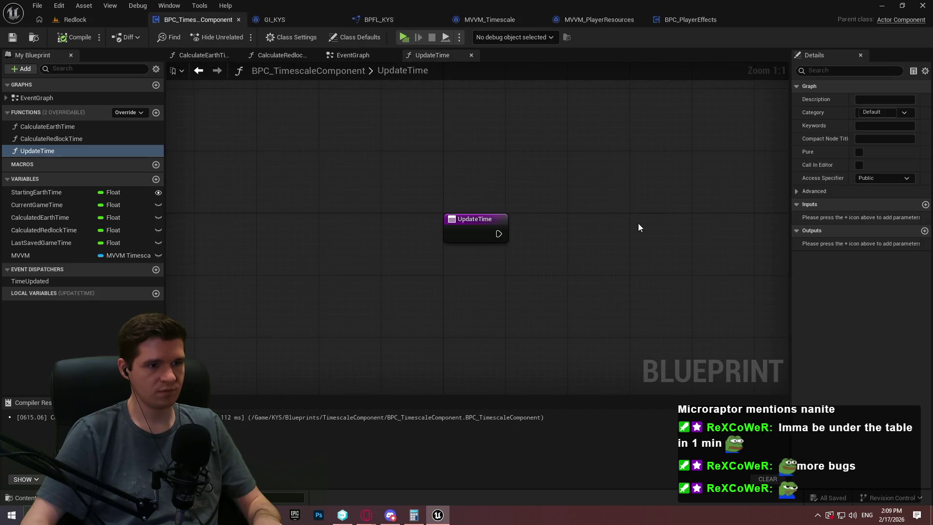
{"action": "left_click", "coordinate": [353, 55]}
{"action": "scroll", "coordinate": [557, 261], "scroll_direction": "down", "scroll_amount": 4}
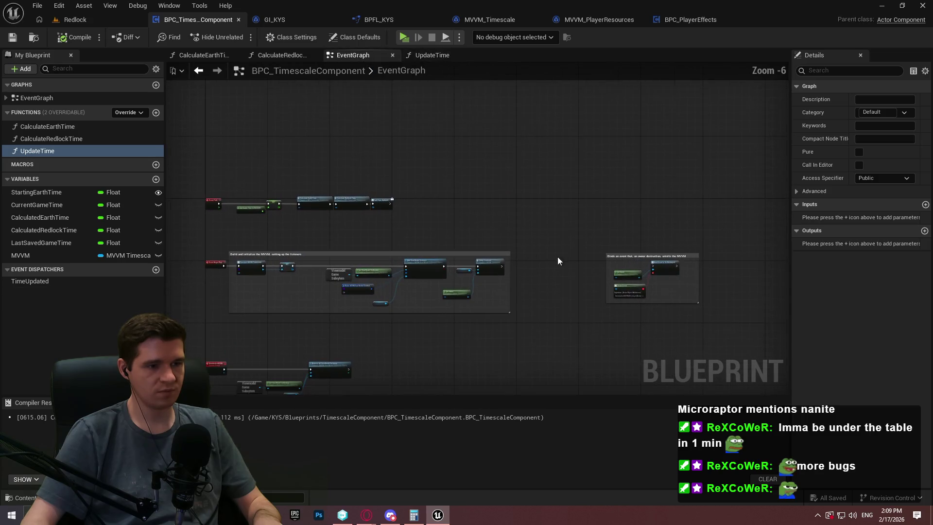
Paste the timer nodes and wire them between Setup Listeners and Bind Event.
{"action": "key", "text": "ctrl+v"}
{"action": "scroll", "coordinate": [558, 260], "scroll_direction": "up", "scroll_amount": 5}
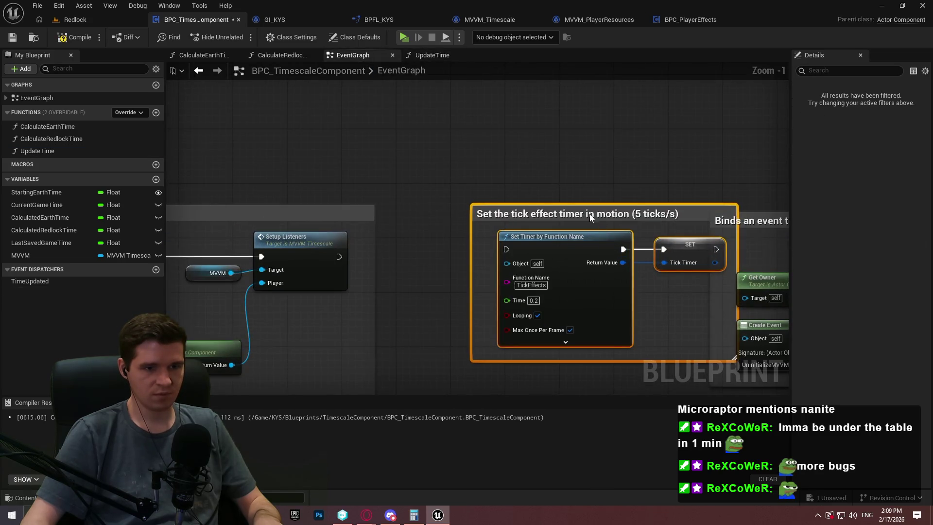
{"action": "left_click_drag", "start_coordinate": [590, 214], "coordinate": [539, 219]}
{"action": "left_click_drag", "start_coordinate": [445, 256], "coordinate": [336, 256]}
{"action": "mouse_move", "coordinate": [654, 256]}
{"action": "left_mouse_down"}
{"action": "mouse_move", "coordinate": [777, 253]}
{"action": "mouse_move", "coordinate": [740, 256]}
{"action": "left_mouse_up"}
Set the timer interval to 1.0 and store its handle in a new UpdateTimer variable.
{"action": "scroll", "coordinate": [374, 294], "scroll_direction": "up", "scroll_amount": 1}
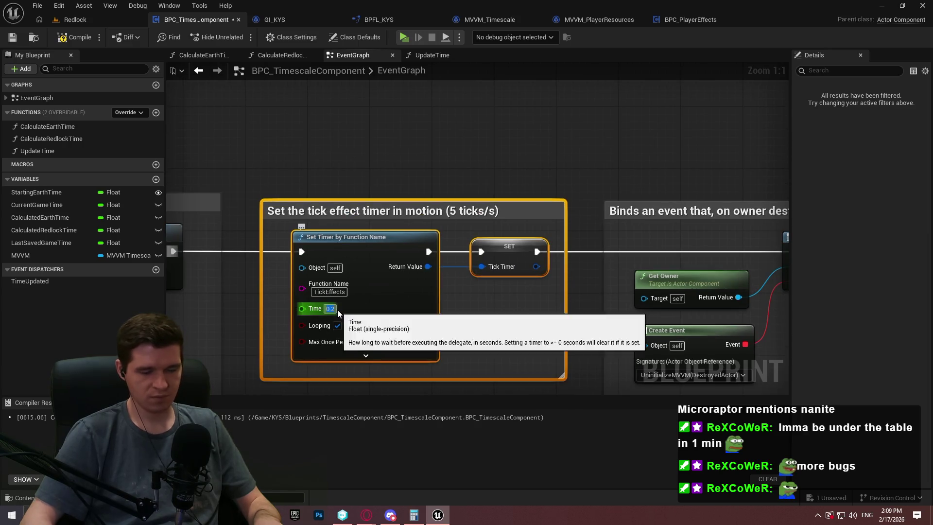
{"action": "type", "text": "1"}
{"action": "left_click", "coordinate": [517, 306]}
{"action": "right_click", "coordinate": [506, 252]}
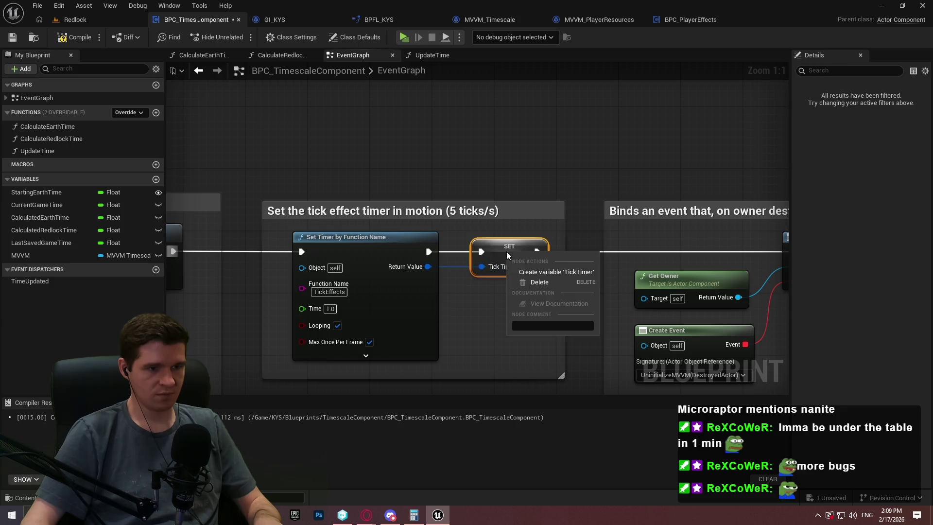
{"action": "left_click", "coordinate": [555, 272]}
{"action": "left_click", "coordinate": [40, 271]}
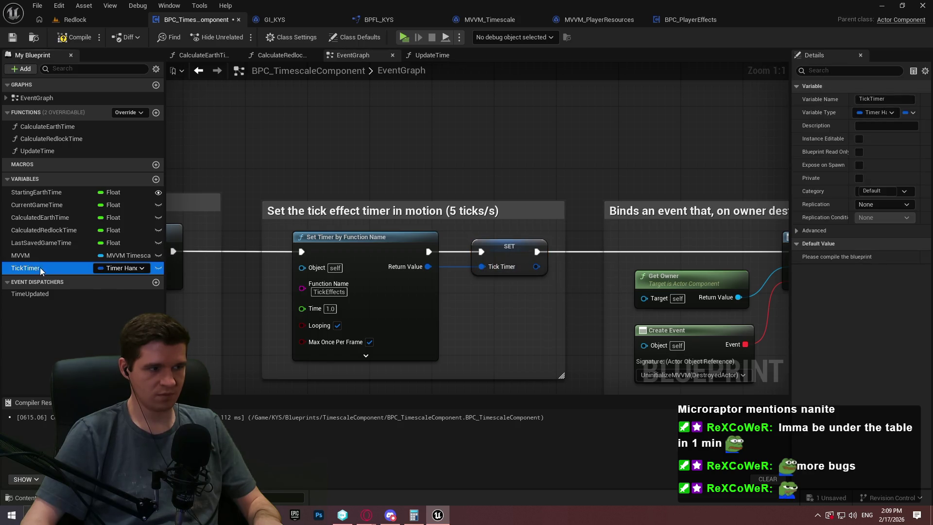
{"action": "key", "text": "F2"}
{"action": "type", "text": "Upd"}
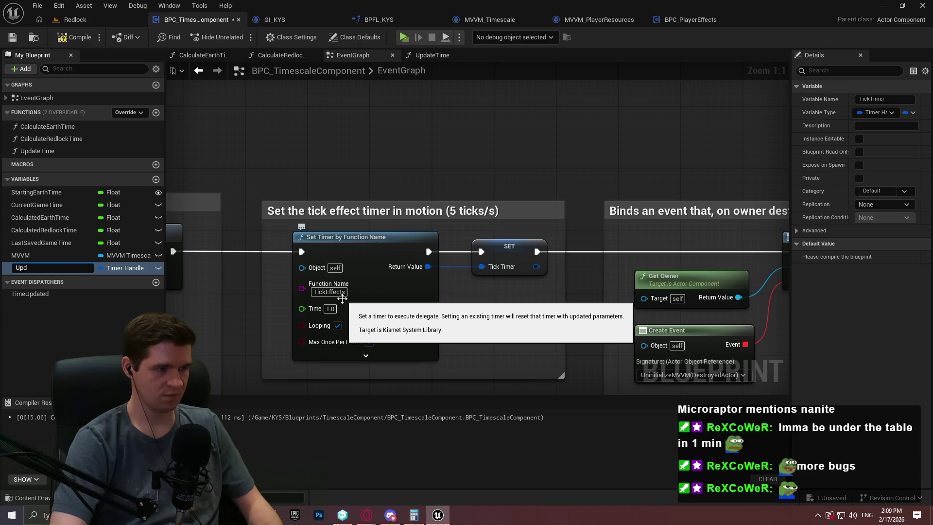
{"action": "type", "text": "ateTimer"}
{"action": "key", "text": "Return"}
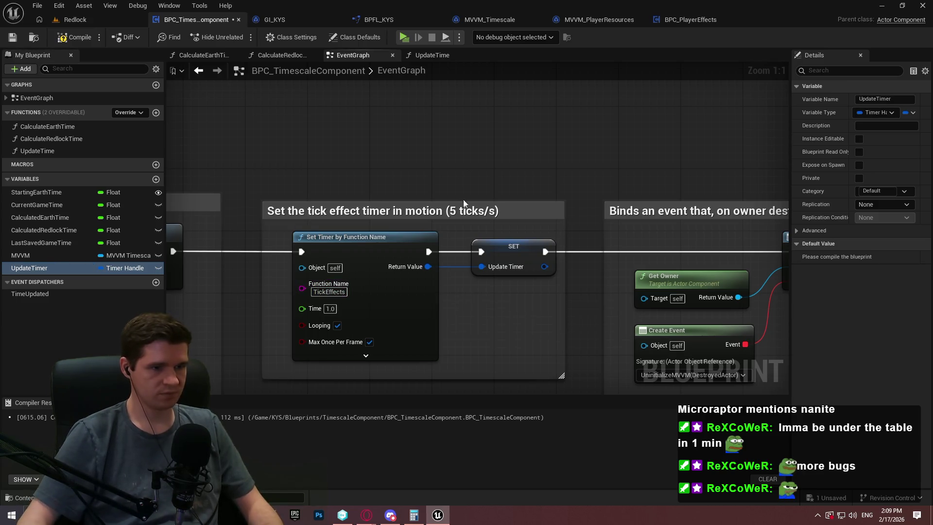
Set the timer's Function Name to UpdateTime.
{"action": "left_click", "coordinate": [340, 292]}
{"action": "type", "text": "UpdateTime"}
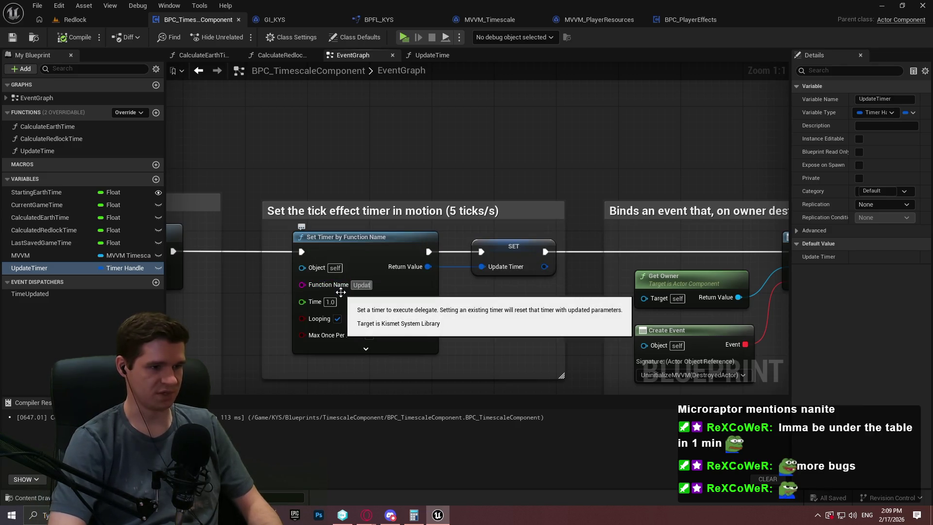
{"action": "key", "text": "Return"}
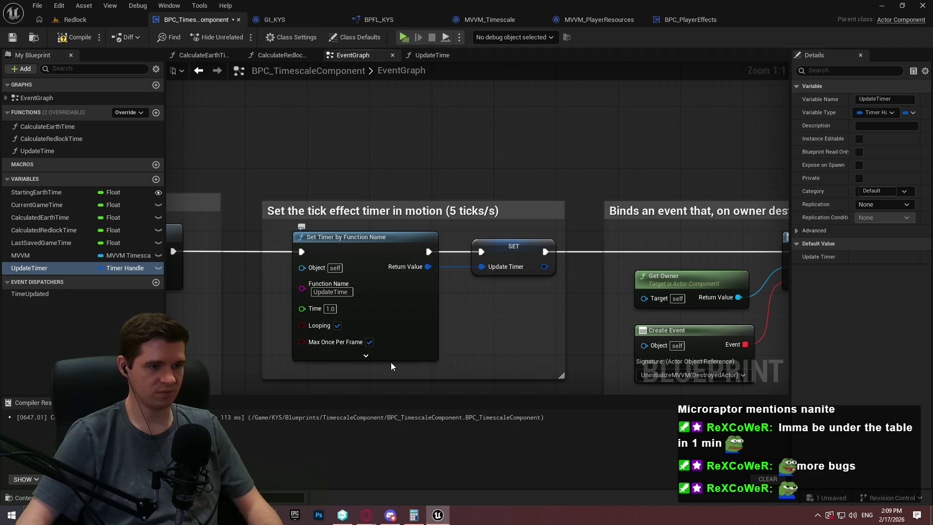
{"action": "left_click", "coordinate": [398, 355]}
{"action": "left_click_drag", "start_coordinate": [448, 382], "coordinate": [471, 286]}
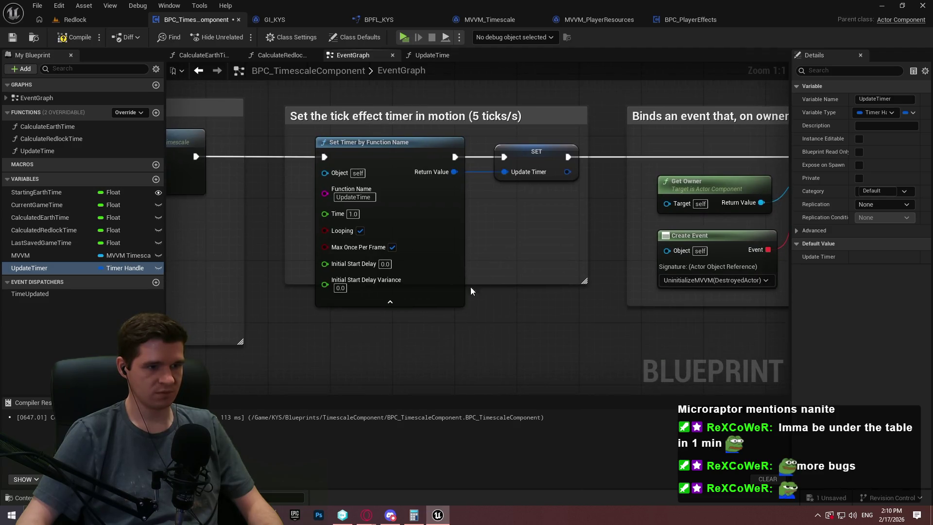
{"action": "left_click", "coordinate": [421, 303]}
Delete the Event Tick node and its chain, then compile and save the blueprint.
{"action": "scroll", "coordinate": [583, 240], "scroll_direction": "down", "scroll_amount": 2}
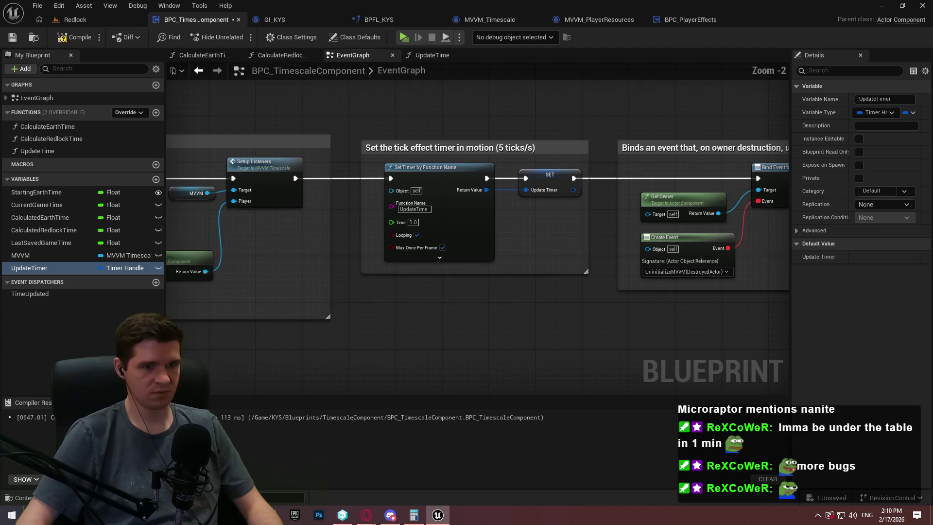
{"action": "scroll", "coordinate": [477, 233], "scroll_direction": "down", "scroll_amount": 1}
{"action": "mouse_move", "coordinate": [204, 146]}
{"action": "left_mouse_down"}
{"action": "mouse_move", "coordinate": [477, 180]}
{"action": "mouse_move", "coordinate": [646, 266]}
{"action": "left_mouse_up"}
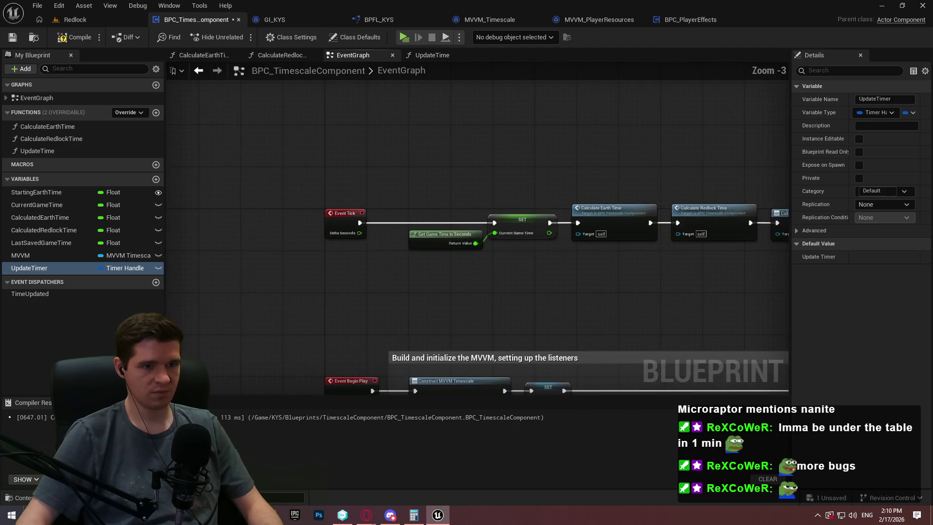
{"action": "left_click_drag", "start_coordinate": [516, 211], "coordinate": [388, 185]}
{"action": "left_click_drag", "start_coordinate": [739, 281], "coordinate": [285, 156]}
{"action": "key", "text": "Delete"}
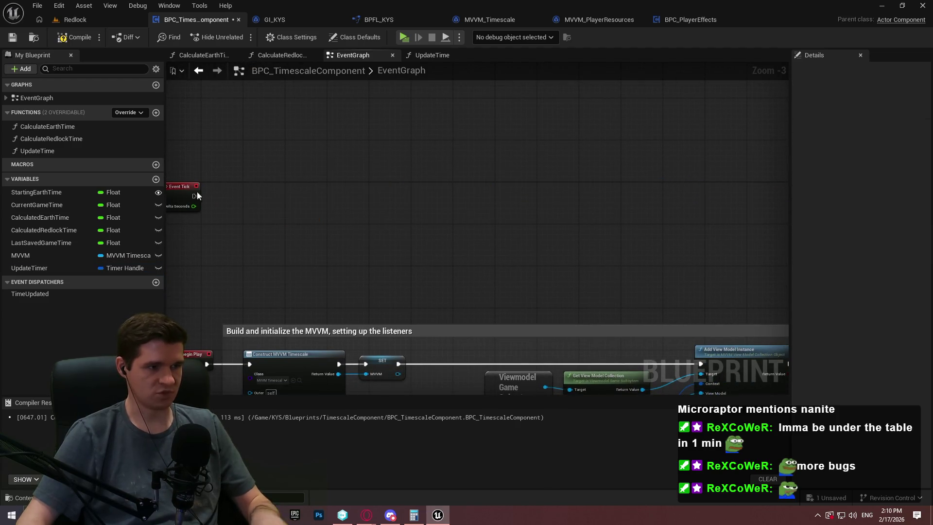
{"action": "left_click", "coordinate": [196, 191]}
{"action": "key", "text": "Delete"}
{"action": "left_click", "coordinate": [69, 37]}
{"action": "left_click", "coordinate": [13, 37]}
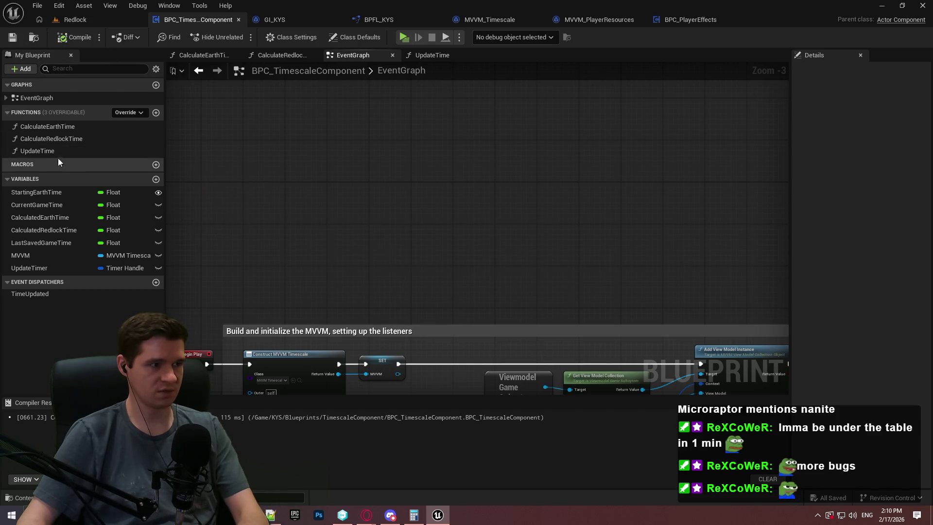
{"action": "double_click", "coordinate": [48, 150]}
Paste the time-calculation nodes into UpdateTime, wire the entry to SET, then compile and save.
{"action": "key", "text": "ctrl+v"}
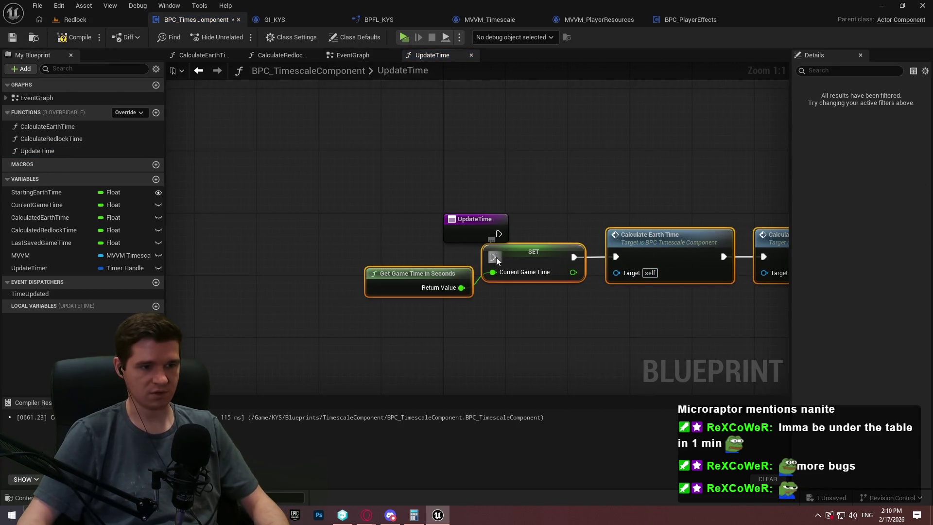
{"action": "left_click_drag", "start_coordinate": [497, 261], "coordinate": [499, 236]}
{"action": "left_click_drag", "start_coordinate": [616, 250], "coordinate": [787, 226]}
{"action": "left_click", "coordinate": [724, 284]}
{"action": "scroll", "coordinate": [724, 283], "scroll_direction": "down", "scroll_amount": 5}
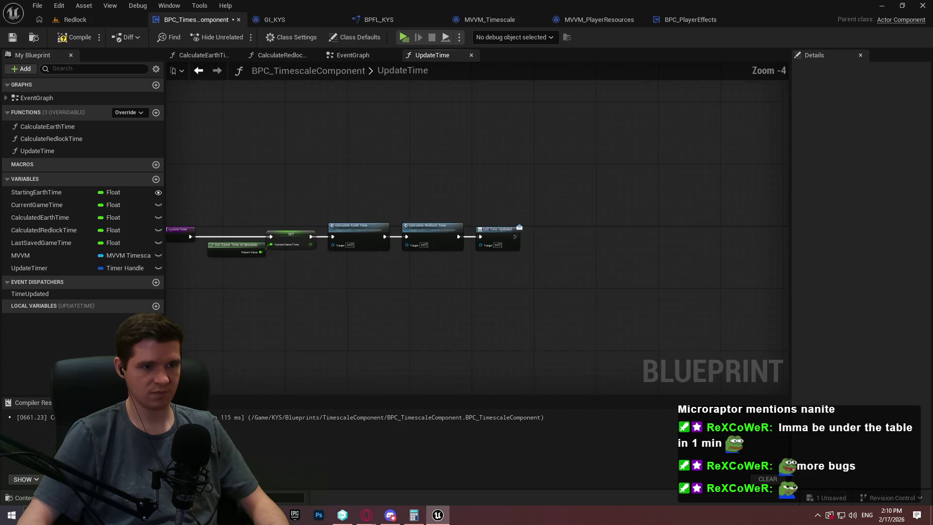
{"action": "left_click", "coordinate": [68, 38]}
{"action": "left_click", "coordinate": [12, 37]}
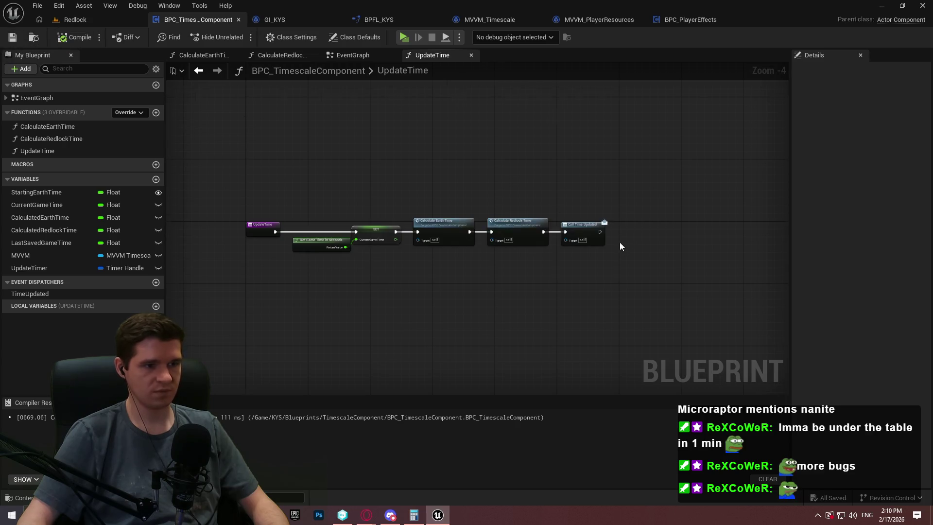
{"action": "scroll", "coordinate": [618, 242], "scroll_direction": "up", "scroll_amount": 2}
Add a Return Node after Call Time Updated, then compile and save the blueprint.
{"action": "left_click_drag", "start_coordinate": [583, 228], "coordinate": [629, 225]}
{"action": "type", "text": "return"}
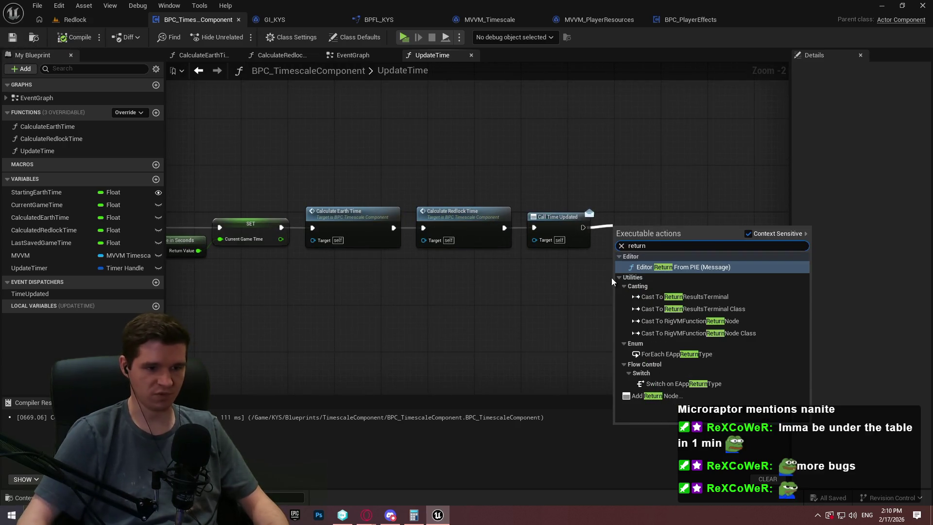
{"action": "left_click", "coordinate": [666, 393]}
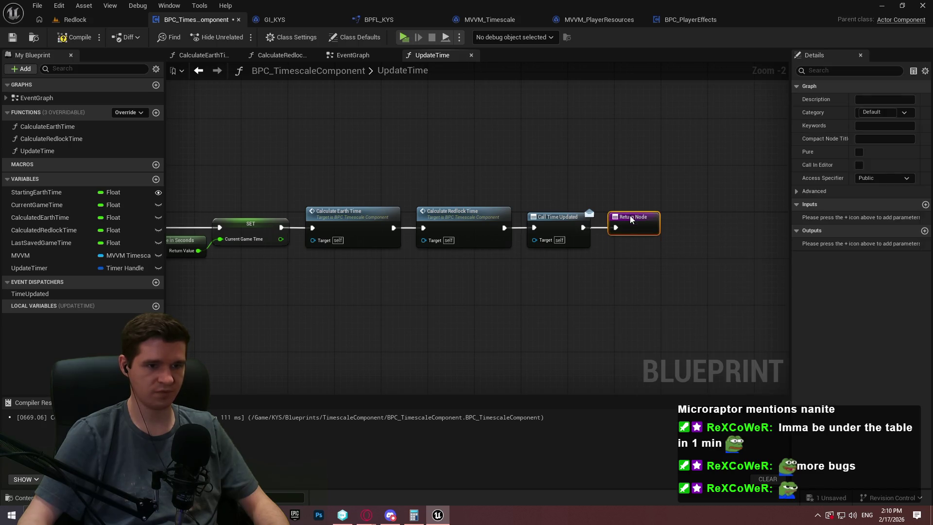
{"action": "left_click", "coordinate": [584, 185]}
{"action": "key", "text": "F7"}
{"action": "key", "text": "ctrl+s"}
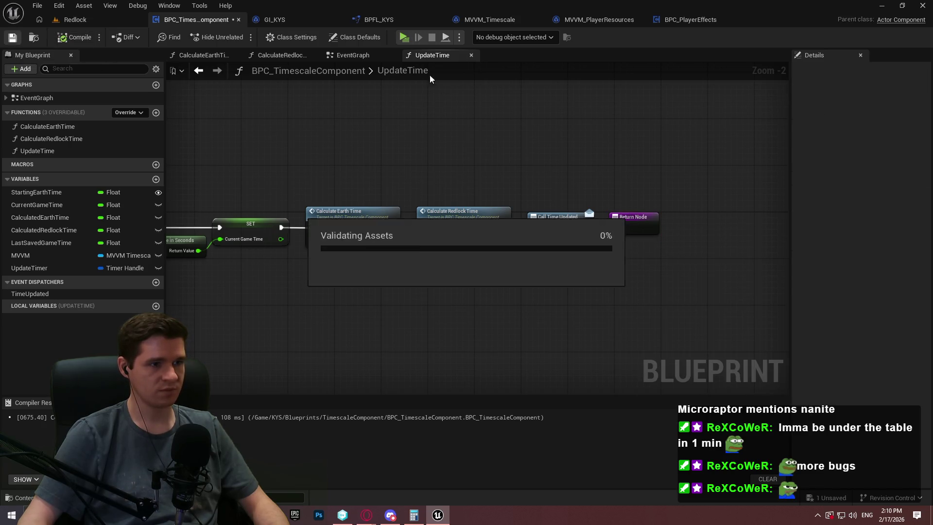
{"action": "left_click", "coordinate": [353, 55]}
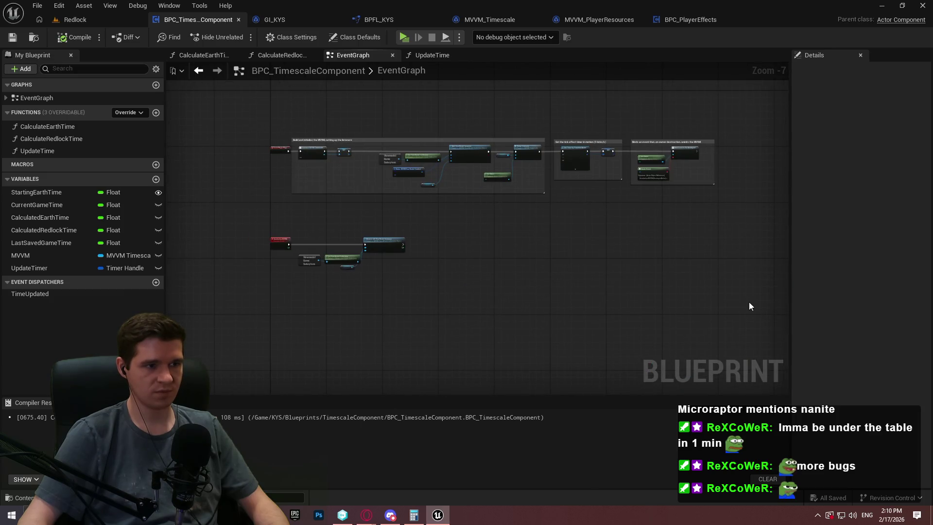
Retitle the timer comment to 'Set the time update timer in motion'.
{"action": "left_click_drag", "start_coordinate": [749, 305], "coordinate": [256, 103]}
{"action": "scroll", "coordinate": [272, 145], "scroll_direction": "up", "scroll_amount": 2}
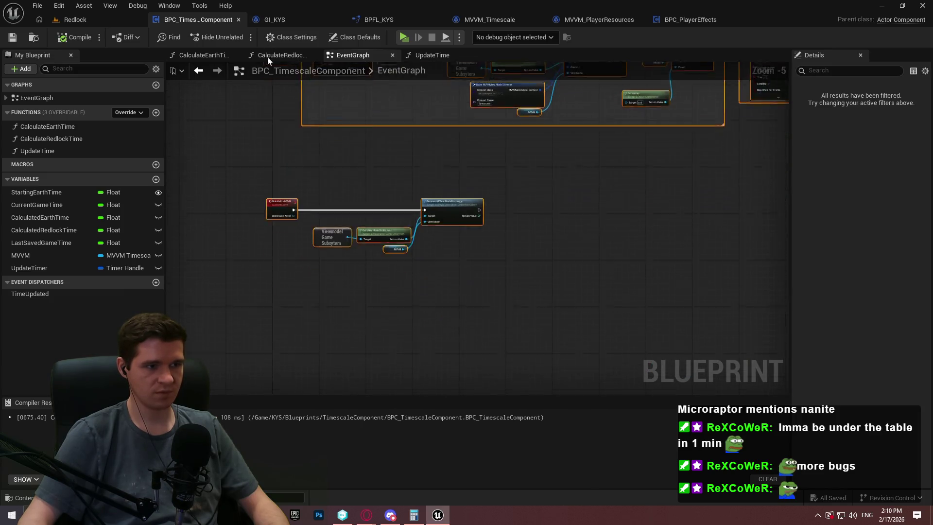
{"action": "left_click_drag", "start_coordinate": [280, 64], "coordinate": [286, 127]}
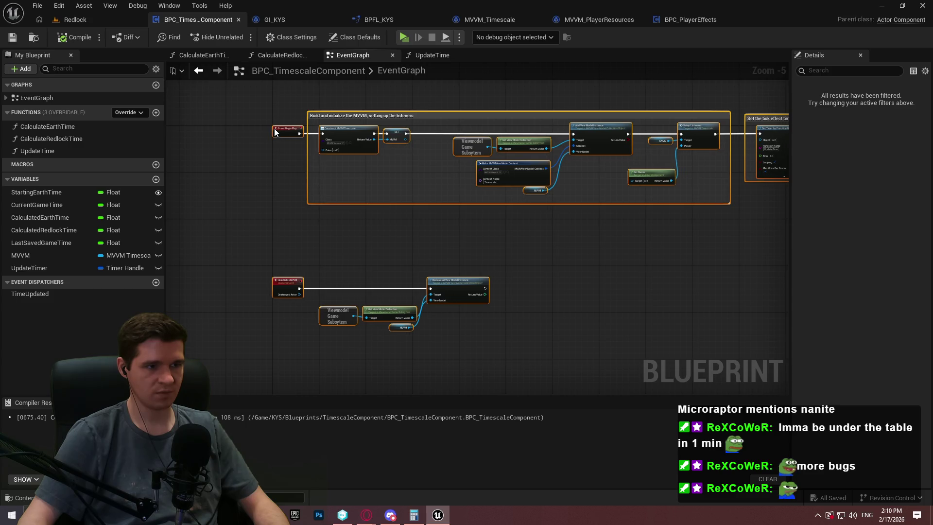
{"action": "left_click", "coordinate": [352, 185]}
{"action": "scroll", "coordinate": [359, 182], "scroll_direction": "up", "scroll_amount": 1}
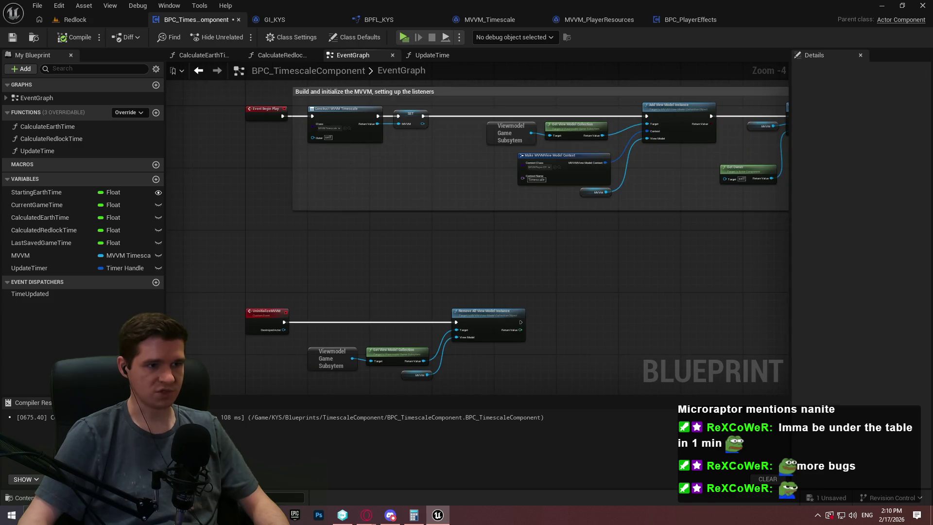
{"action": "left_click_drag", "start_coordinate": [432, 157], "coordinate": [167, 218]}
{"action": "scroll", "coordinate": [345, 130], "scroll_direction": "up", "scroll_amount": 4}
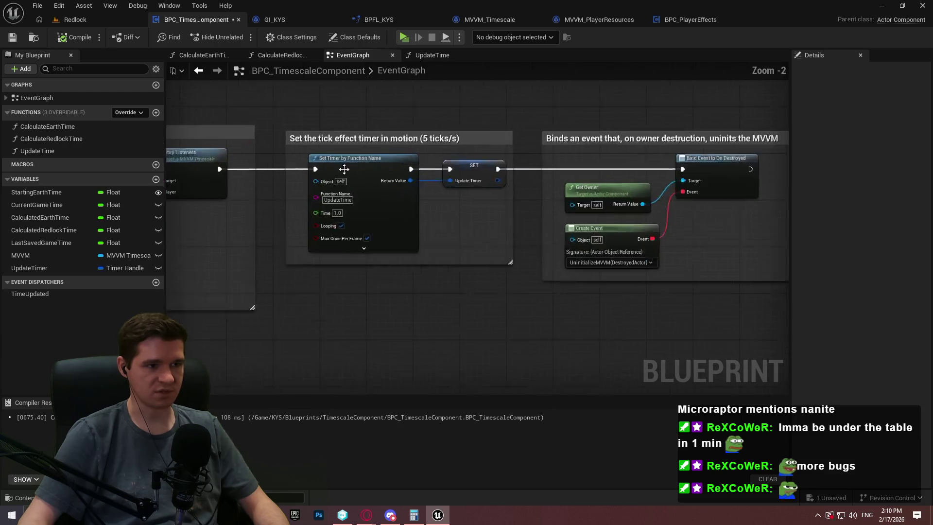
{"action": "left_click", "coordinate": [345, 131]}
{"action": "left_click", "coordinate": [319, 132]}
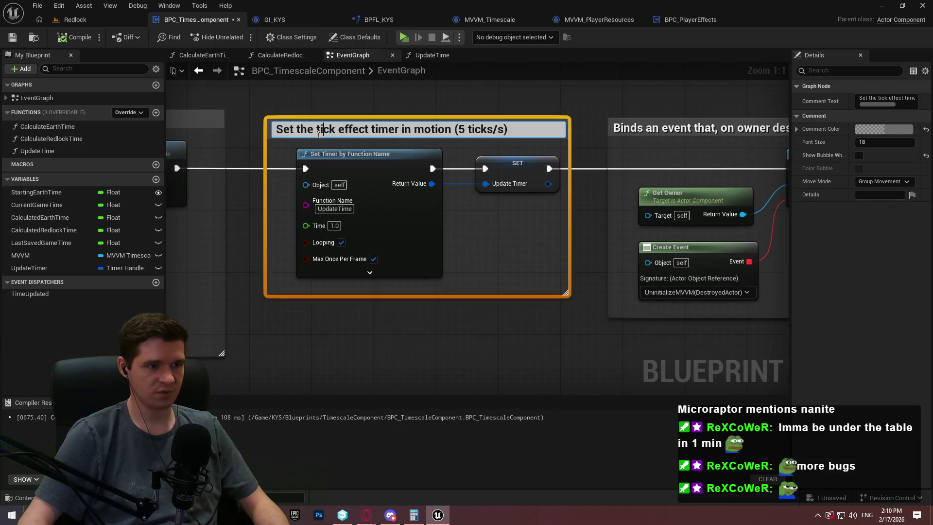
{"action": "left_click_drag", "start_coordinate": [375, 134], "coordinate": [422, 136]}
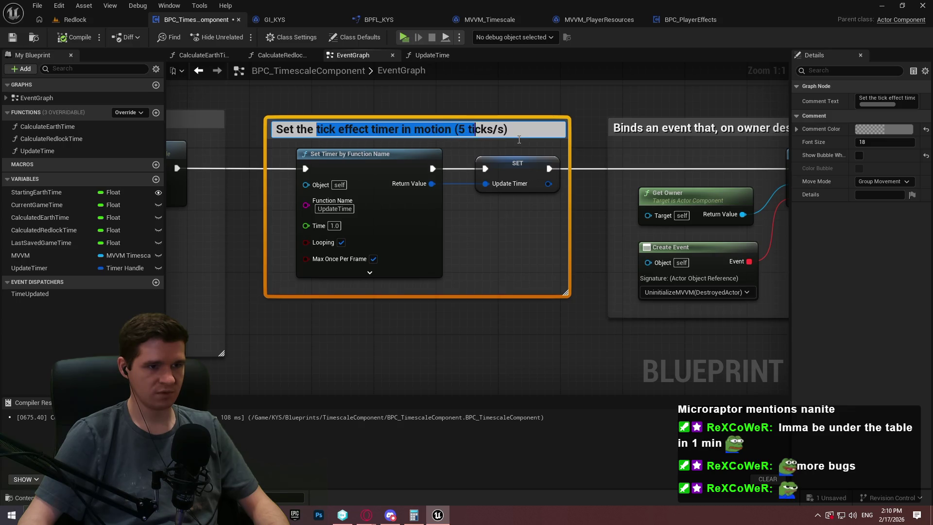
{"action": "left_click_drag", "start_coordinate": [519, 140], "coordinate": [550, 142]}
{"action": "type", "text": "time up"}
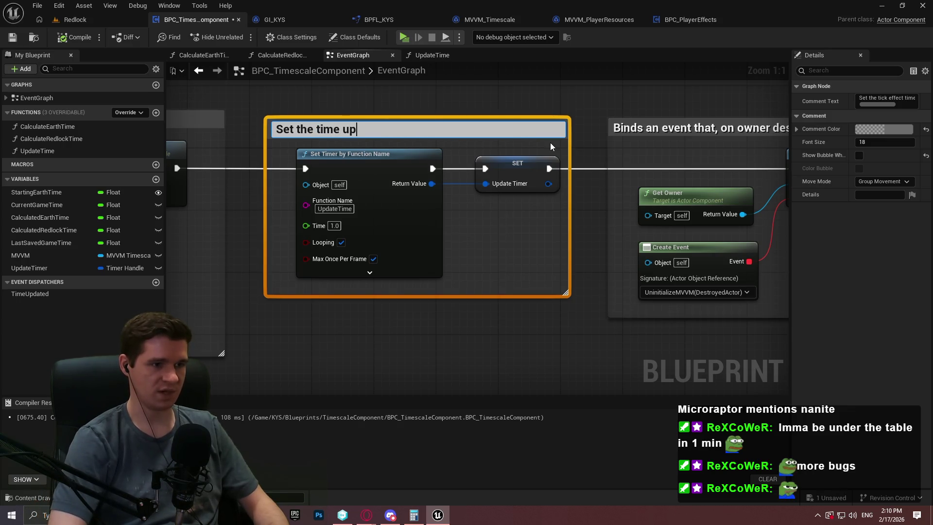
{"action": "type", "text": "date"}
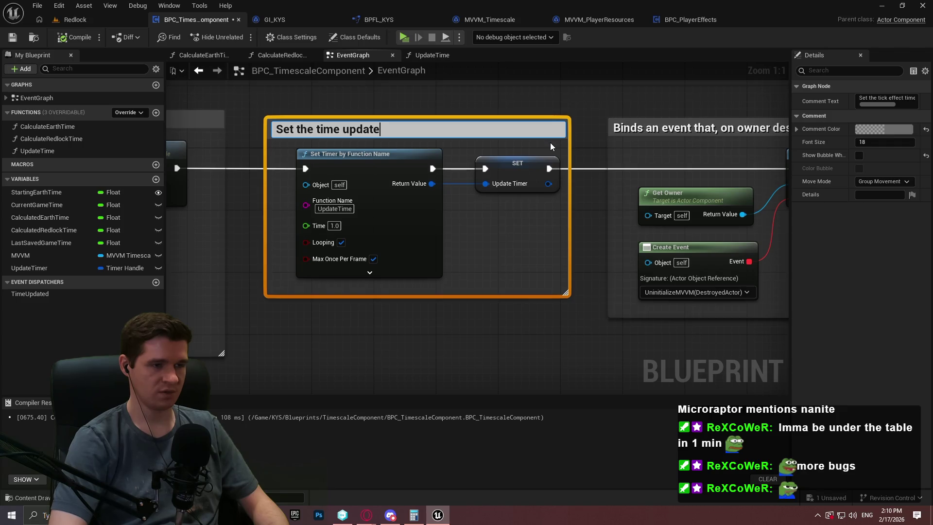
{"action": "type", "text": " timer in moti"}
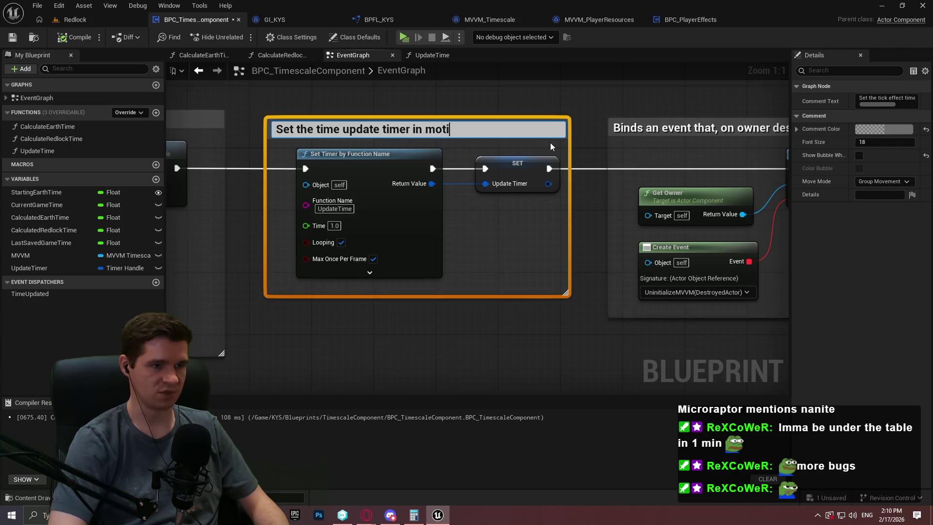
{"action": "type", "text": "on"}
{"action": "key", "text": "Return"}
Wrap the UninitializeMVVM nodes in an 'Uninitialize the MVVM' comment and compile the blueprint.
{"action": "mouse_move", "coordinate": [550, 142]}
{"action": "left_mouse_down"}
{"action": "mouse_move", "coordinate": [472, 138]}
{"action": "mouse_move", "coordinate": [601, 137]}
{"action": "left_mouse_up"}
{"action": "scroll", "coordinate": [367, 221], "scroll_direction": "down", "scroll_amount": 2}
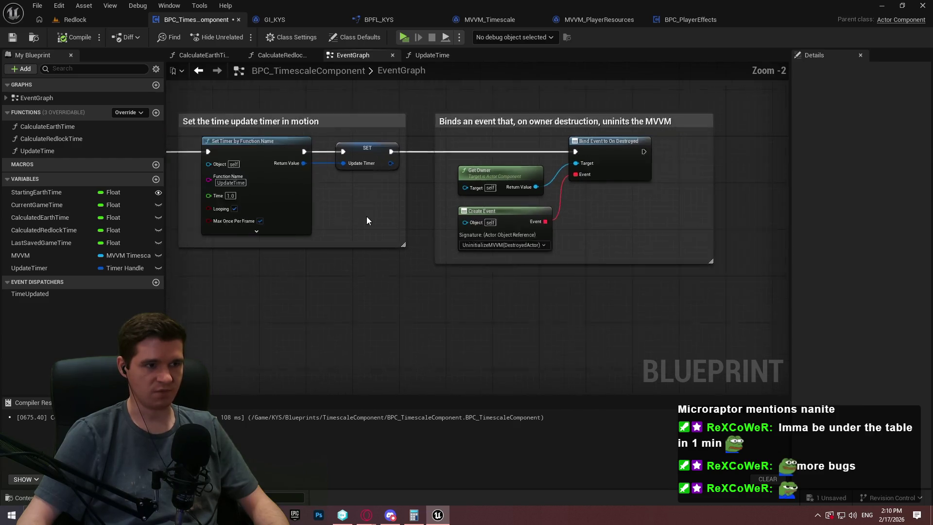
{"action": "scroll", "coordinate": [366, 220], "scroll_direction": "down", "scroll_amount": 1}
{"action": "mouse_move", "coordinate": [366, 220]}
{"action": "left_mouse_down"}
{"action": "mouse_move", "coordinate": [763, 173]}
{"action": "mouse_move", "coordinate": [766, 190]}
{"action": "left_mouse_up"}
{"action": "left_click_drag", "start_coordinate": [776, 277], "coordinate": [209, 115]}
{"action": "type", "text": "c"}
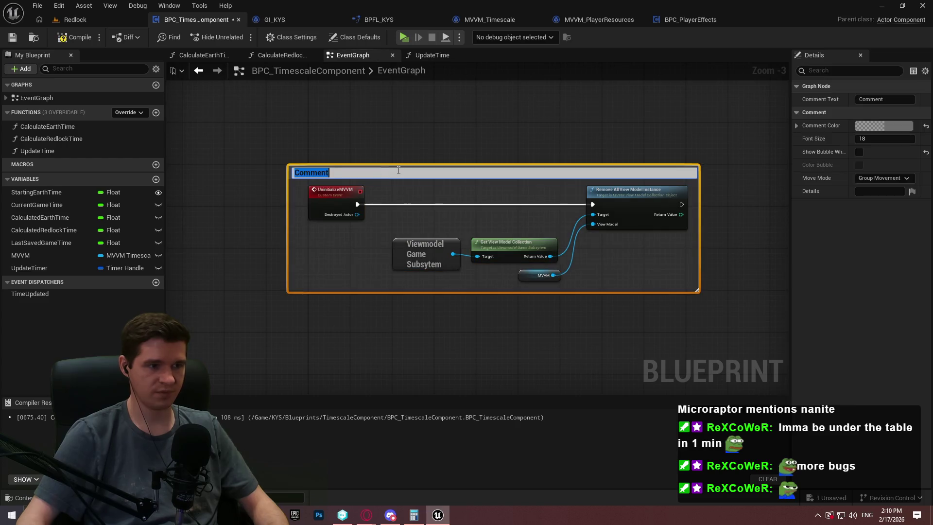
{"action": "type", "text": "Uninitialize the MV"}
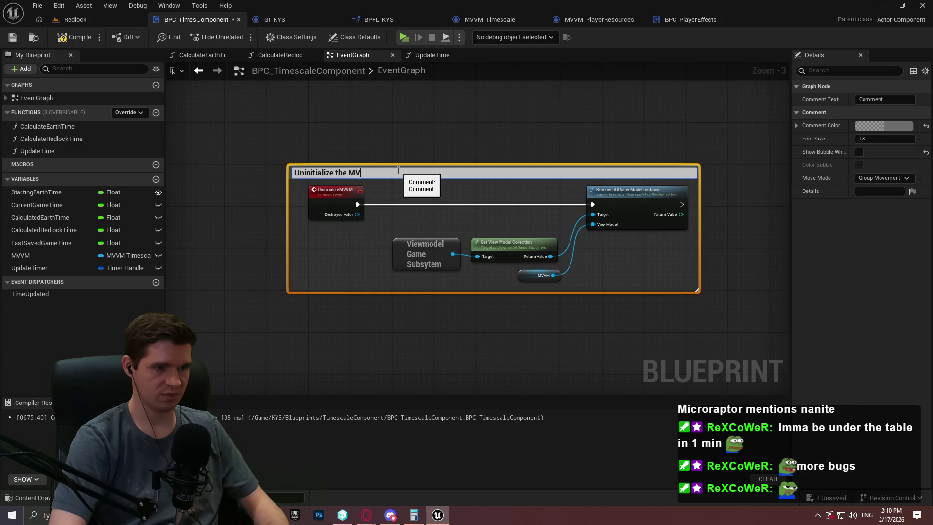
{"action": "type", "text": "M"}
{"action": "key", "text": "Return"}
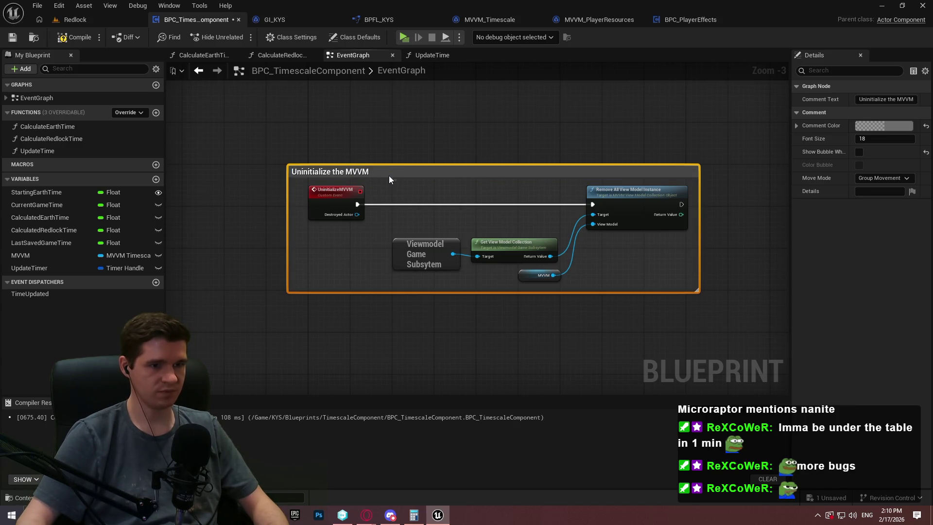
{"action": "left_click_drag", "start_coordinate": [388, 176], "coordinate": [410, 218]}
{"action": "left_click", "coordinate": [418, 180]}
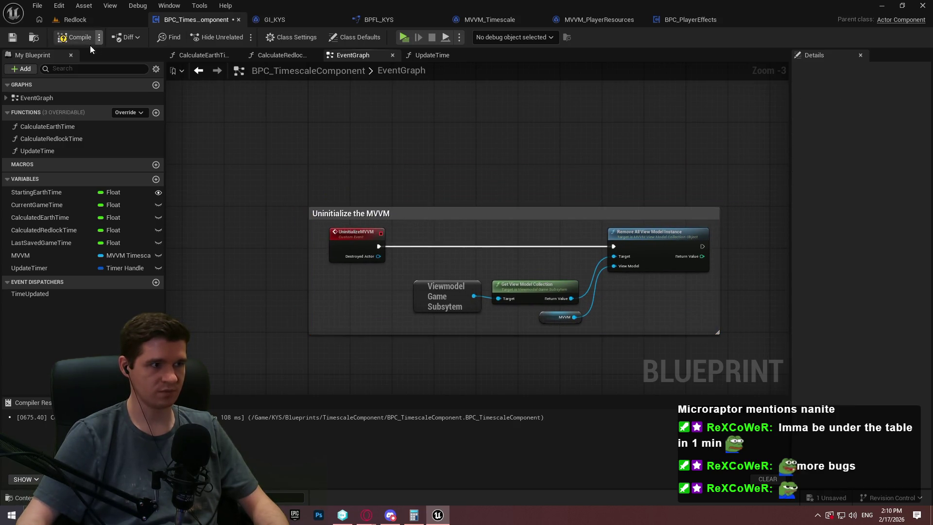
{"action": "left_click", "coordinate": [89, 43]}
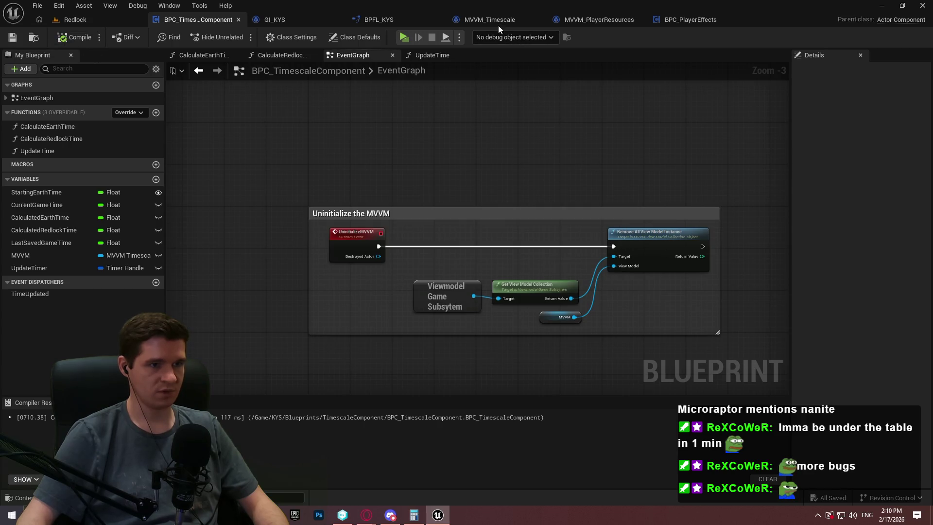
In MVVM_Timescale, open FormatTime and enable Field Notify on FormattedEarthTime and FormattedRedlockTime.
{"action": "left_click", "coordinate": [498, 24]}
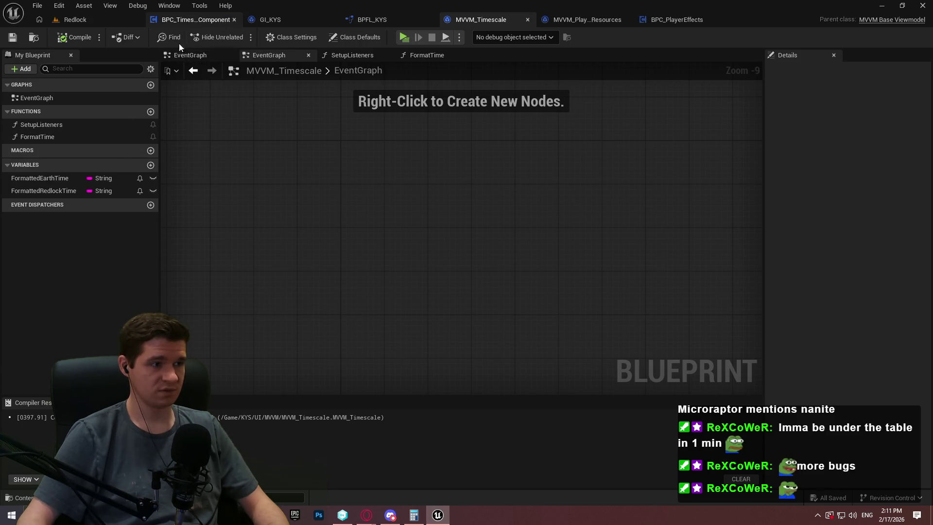
{"action": "double_click", "coordinate": [43, 134]}
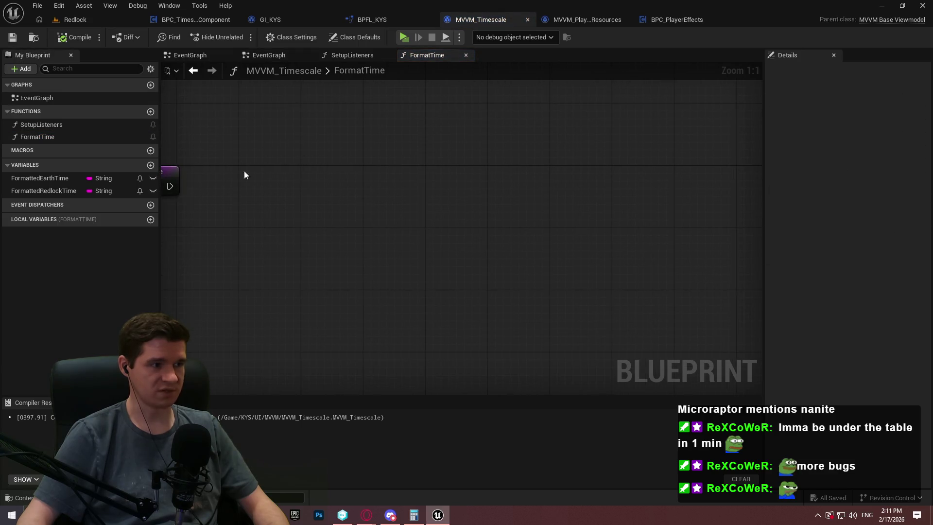
{"action": "left_click", "coordinate": [48, 178]}
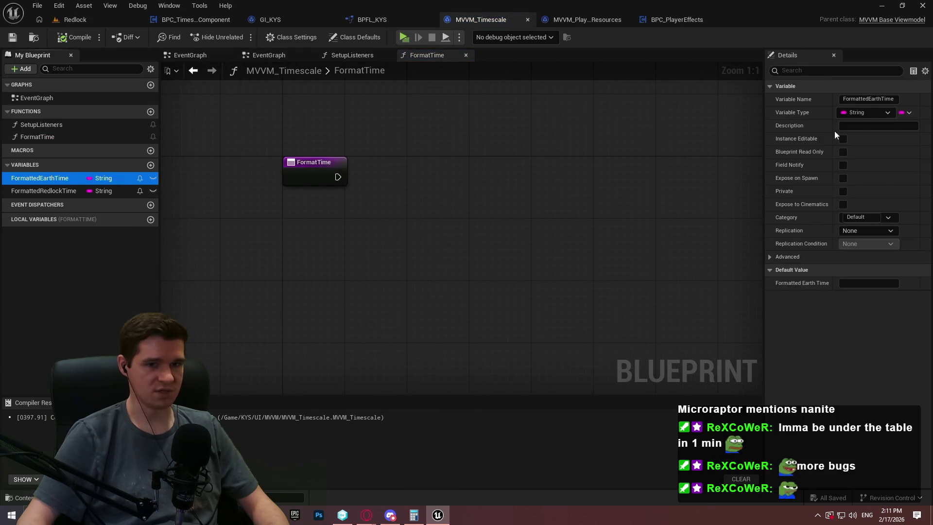
{"action": "left_click", "coordinate": [844, 165]}
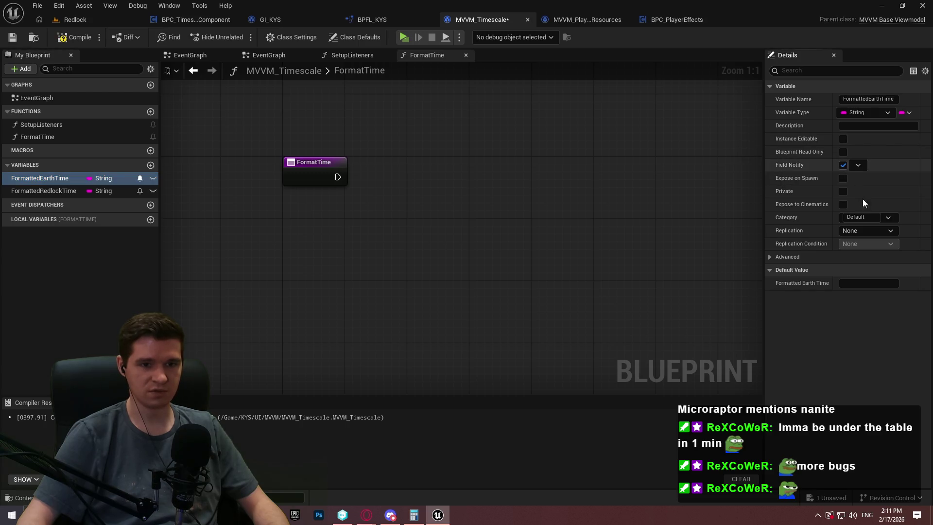
{"action": "left_click", "coordinate": [59, 191]}
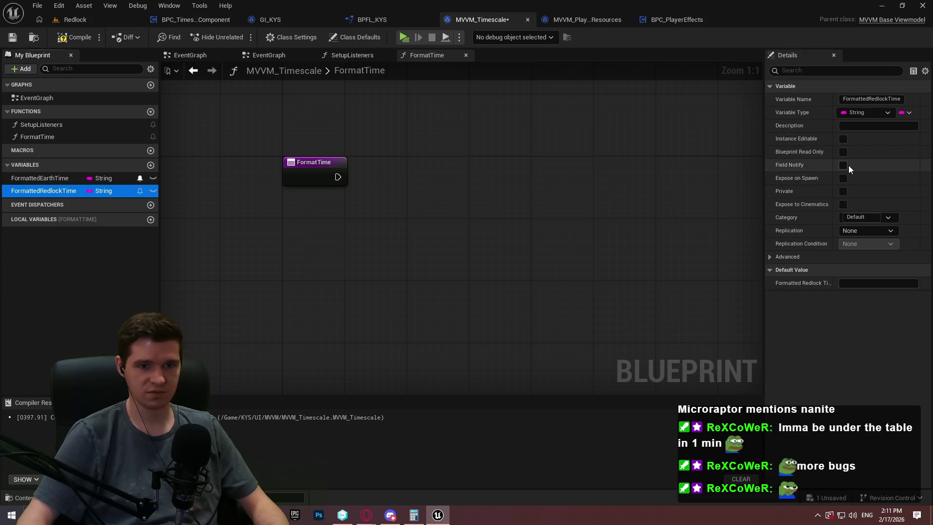
{"action": "left_click", "coordinate": [844, 165]}
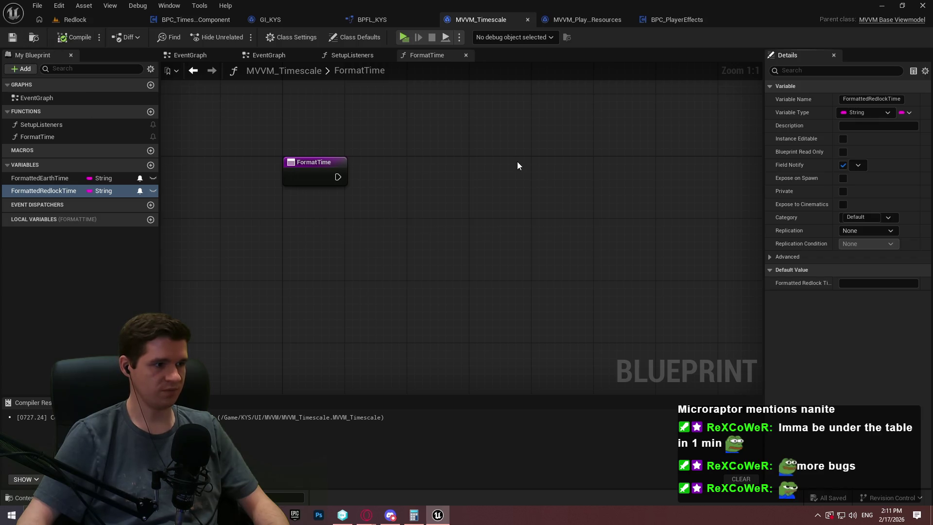
Place a Get Earth Time node beside the FormatTime entry, then open its GetEarthTime graph in BPFL_KYS.
{"action": "right_click", "coordinate": [371, 203]}
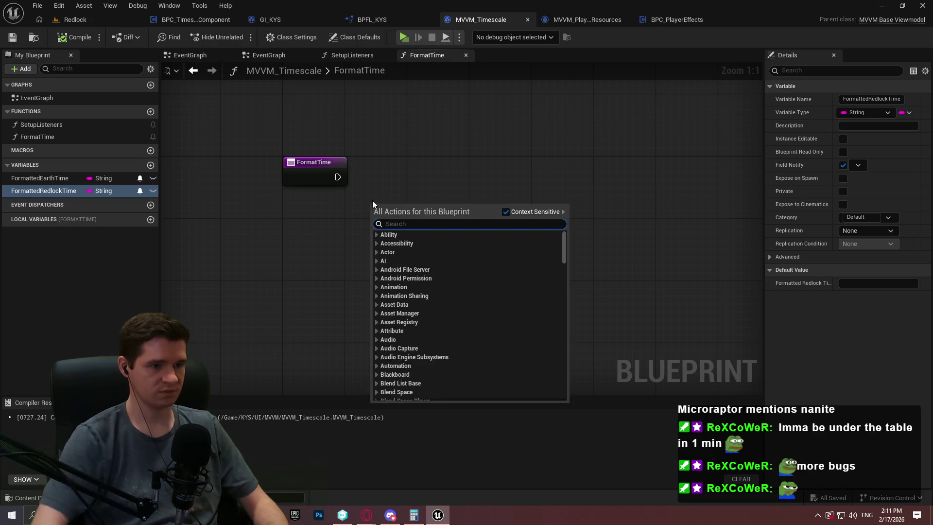
{"action": "type", "text": "get earth t"}
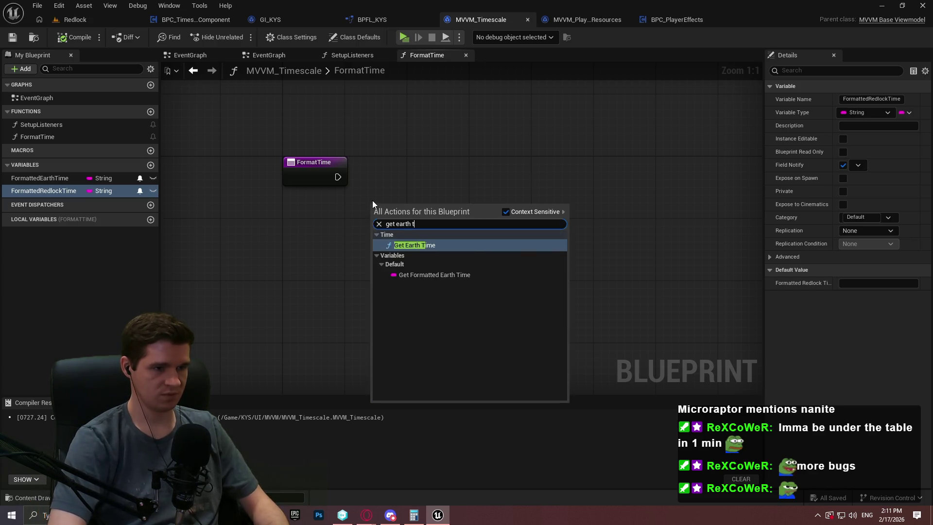
{"action": "key", "text": "Return"}
{"action": "left_click", "coordinate": [491, 219]}
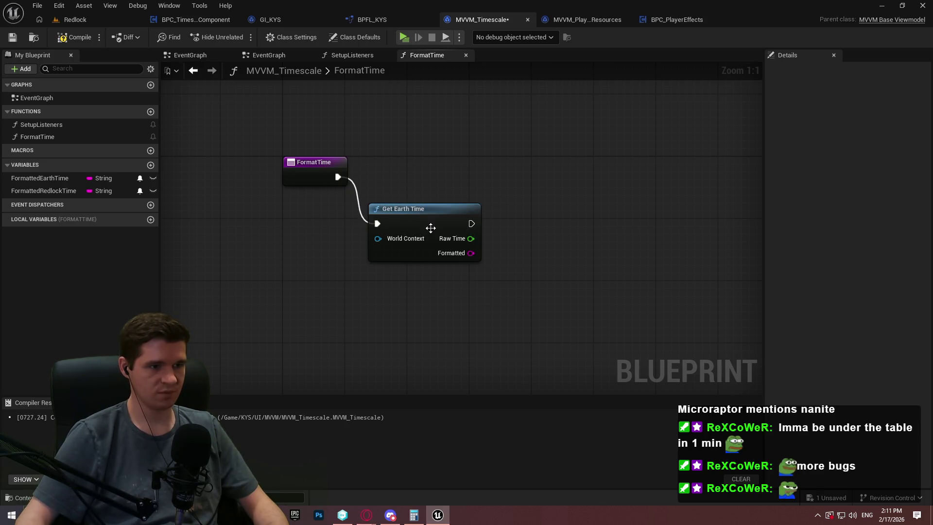
{"action": "left_click_drag", "start_coordinate": [431, 228], "coordinate": [423, 179]}
{"action": "double_click", "coordinate": [432, 165]}
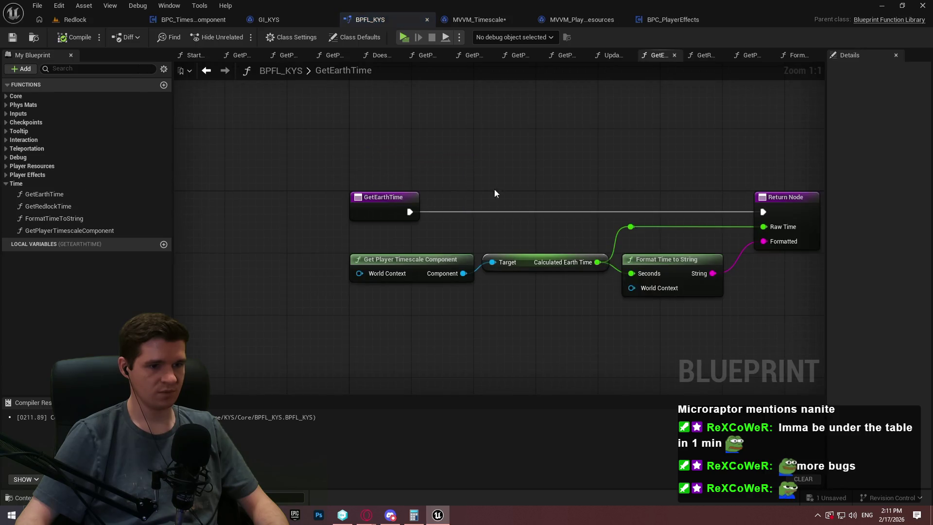
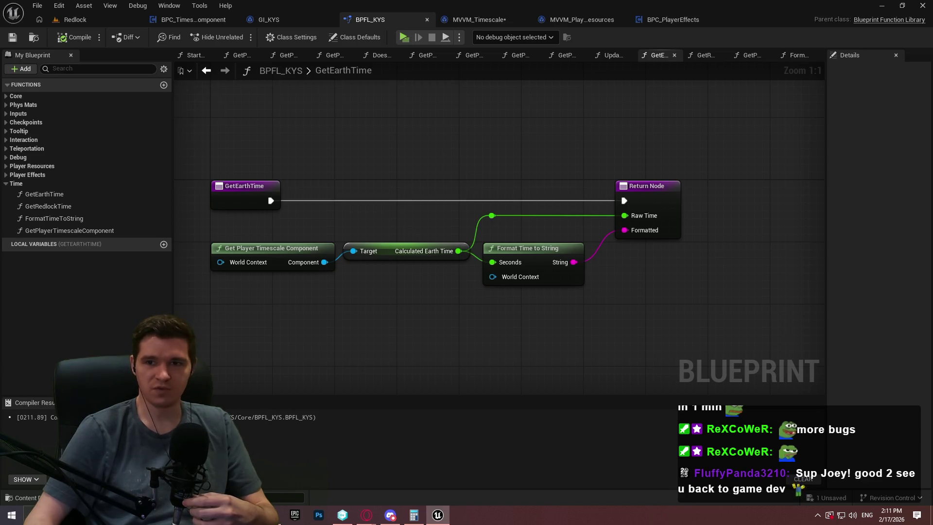
Flip through the browser's calendar spreadsheet from February to the May sheet.
{"action": "key", "text": "alt+Tab"}
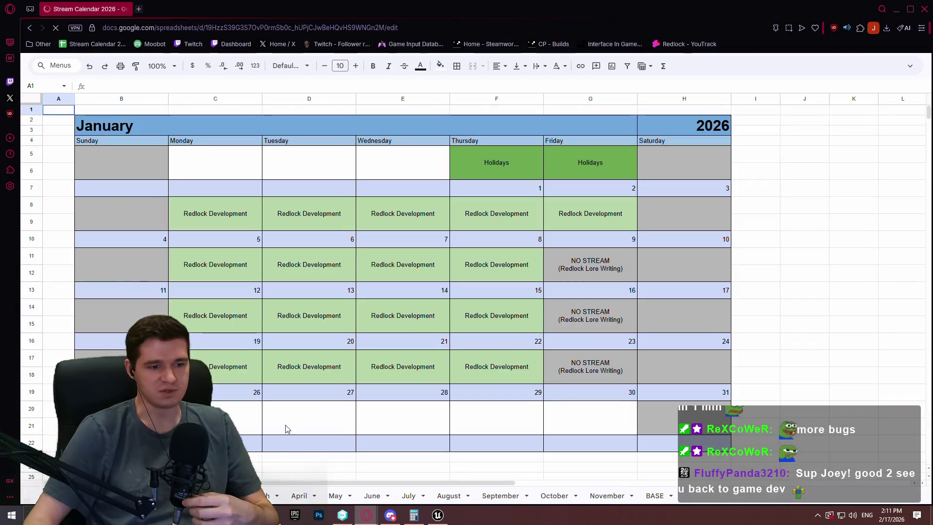
{"action": "key", "text": "ctrl+Page_Down"}
{"action": "left_click", "coordinate": [267, 496]}
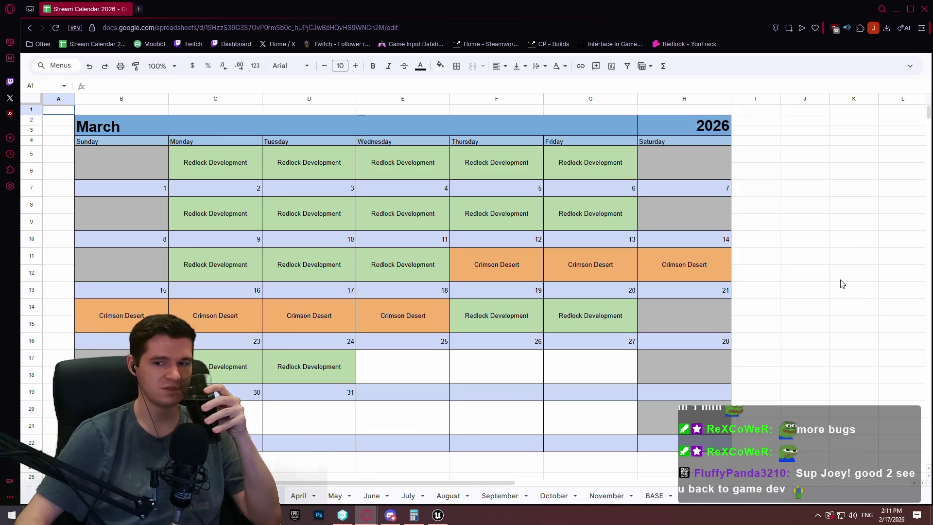
{"action": "left_click", "coordinate": [291, 500]}
{"action": "left_click", "coordinate": [267, 495]}
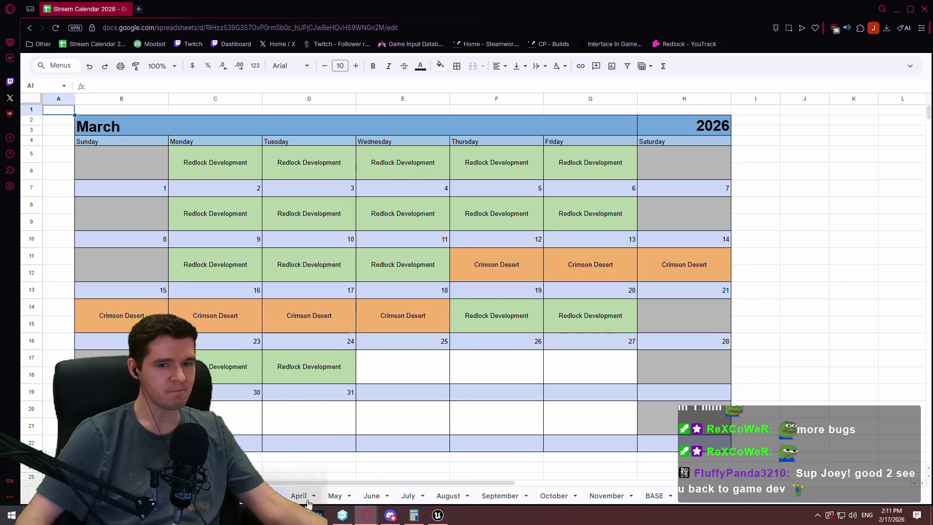
{"action": "left_click", "coordinate": [310, 500]}
{"action": "left_click", "coordinate": [331, 493]}
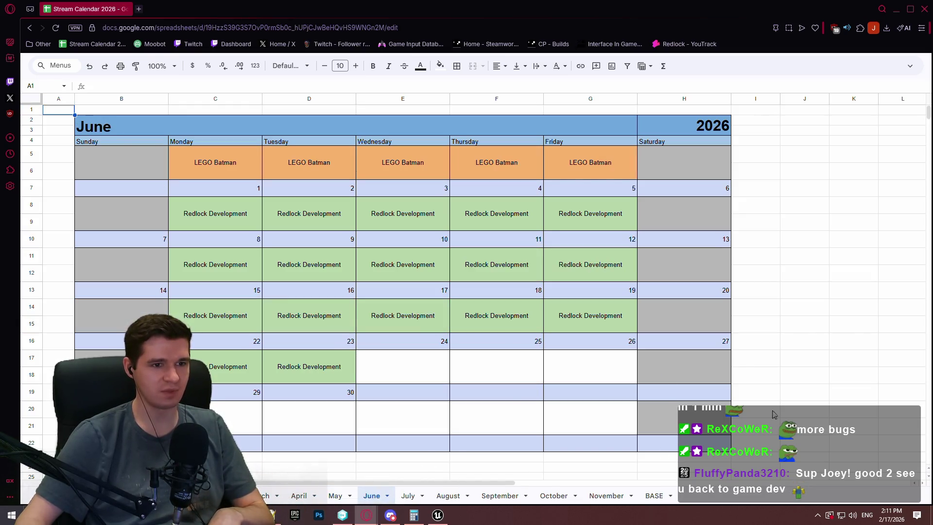
Select cell I8, then browse the July to November calendar sheets and select cell J11.
{"action": "left_click", "coordinate": [806, 362]}
{"action": "left_click", "coordinate": [802, 258]}
{"action": "left_click", "coordinate": [762, 209]}
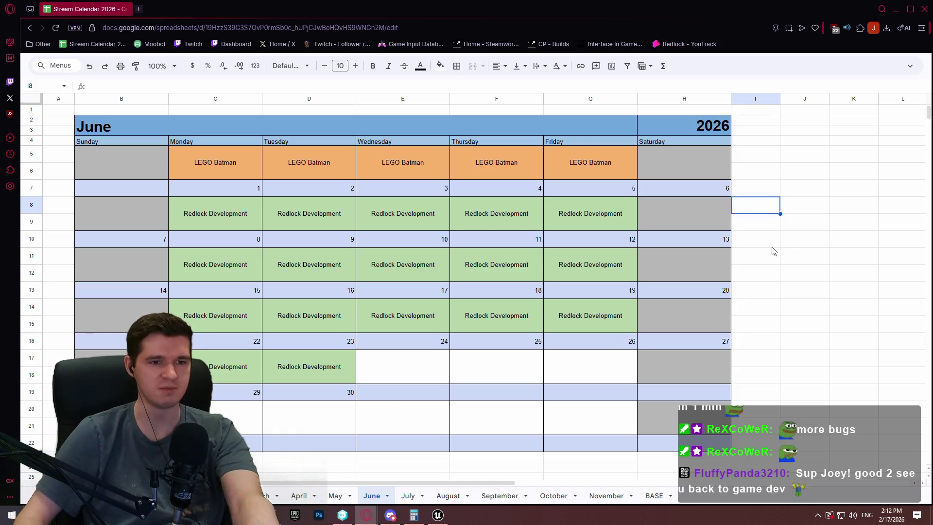
{"action": "left_click", "coordinate": [408, 496]}
{"action": "left_click", "coordinate": [448, 496]}
{"action": "left_click", "coordinate": [500, 495]}
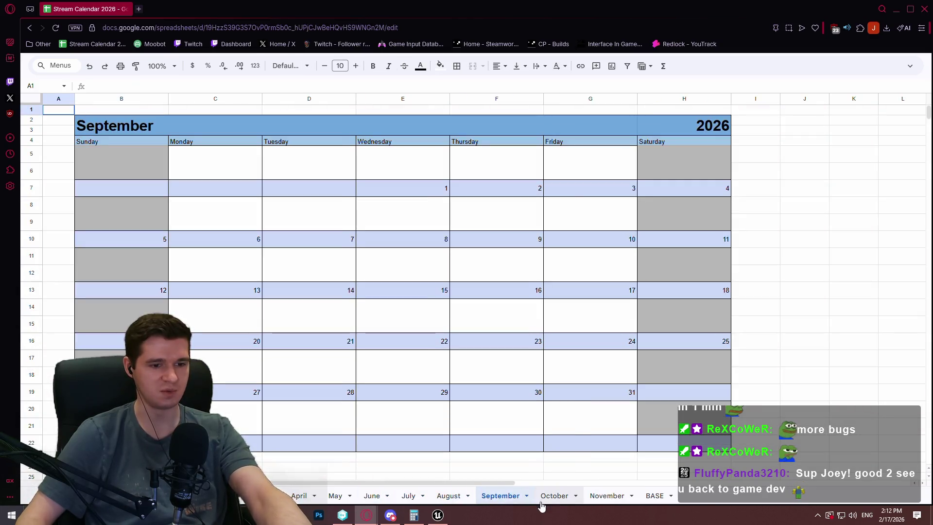
{"action": "left_click", "coordinate": [554, 496]}
{"action": "left_click", "coordinate": [607, 496]}
{"action": "left_click", "coordinate": [805, 256]}
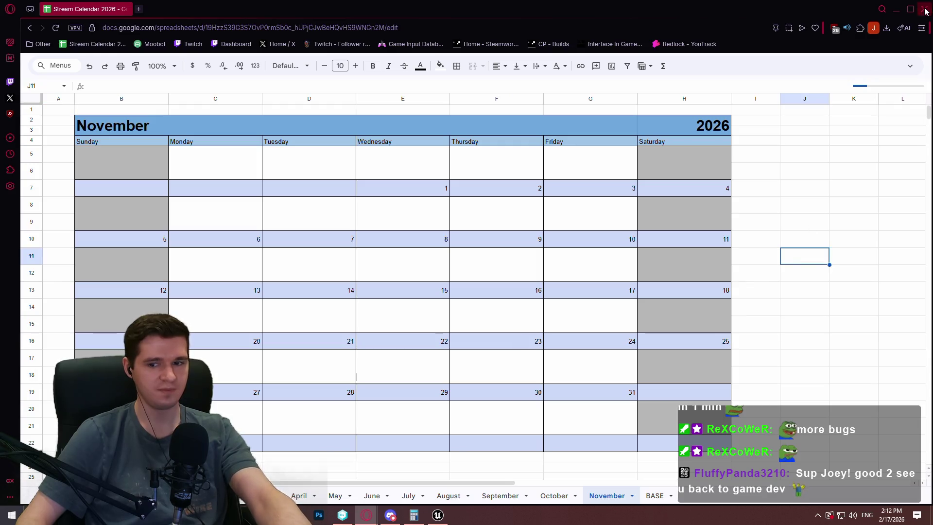
In MVVM_Timescale, add a FormattedEarthTime SET w/ Broadcast node to the execution flow and compile.
{"action": "key", "text": "alt+Tab"}
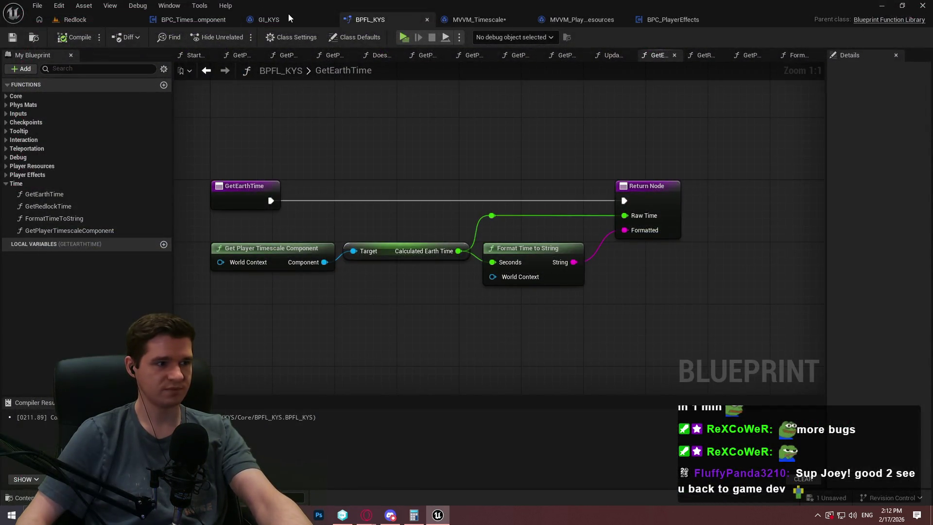
{"action": "left_click", "coordinate": [6, 183]}
{"action": "left_click", "coordinate": [481, 20]}
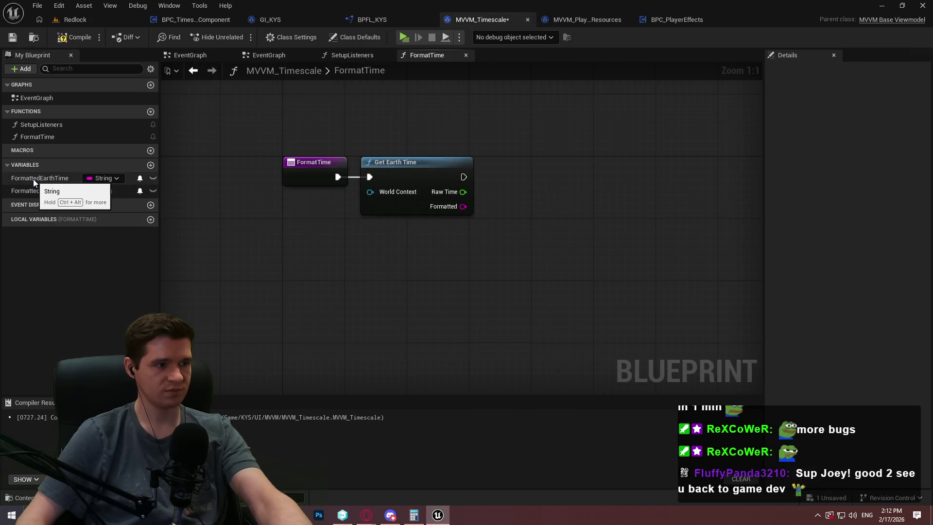
{"action": "mouse_move", "coordinate": [33, 179]}
{"action": "left_mouse_down"}
{"action": "mouse_move", "coordinate": [590, 172]}
{"action": "mouse_move", "coordinate": [537, 171]}
{"action": "mouse_move", "coordinate": [458, 209]}
{"action": "mouse_move", "coordinate": [492, 171]}
{"action": "mouse_move", "coordinate": [536, 162]}
{"action": "mouse_move", "coordinate": [513, 184]}
{"action": "left_mouse_up"}
{"action": "left_click", "coordinate": [553, 181]}
{"action": "left_click", "coordinate": [481, 223]}
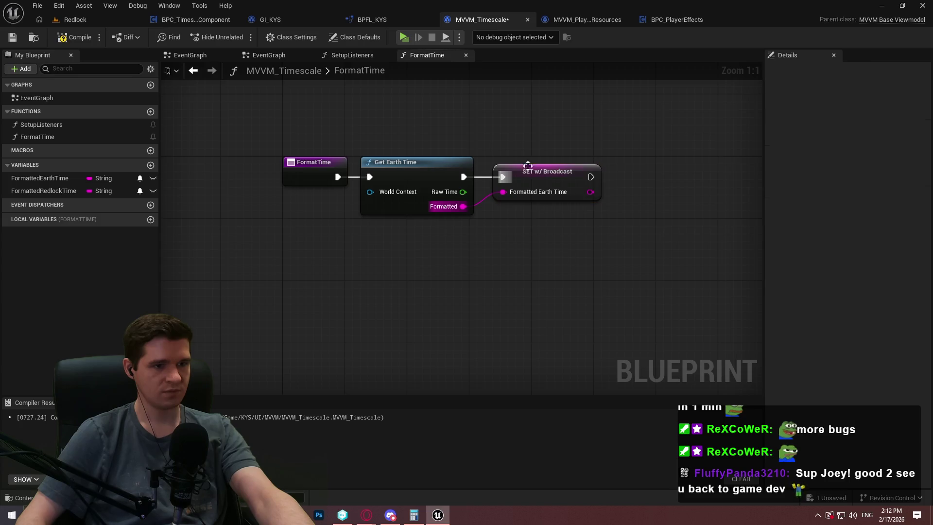
{"action": "left_click", "coordinate": [74, 37]}
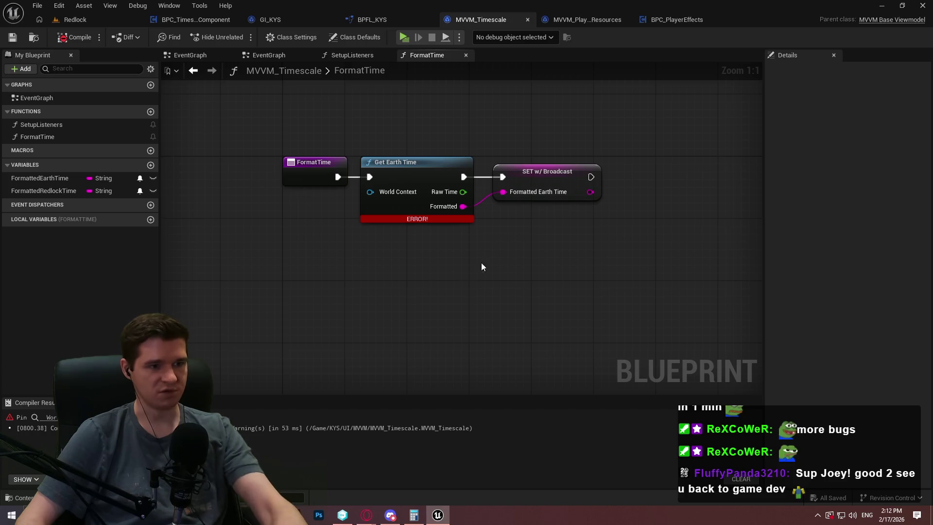
Delete the setter, unlink Get Earth Time from FormatTime, then recompile and save.
{"action": "left_click_drag", "start_coordinate": [481, 262], "coordinate": [542, 136]}
{"action": "key", "text": "Delete"}
{"action": "left_click", "coordinate": [369, 177], "text": "alt"}
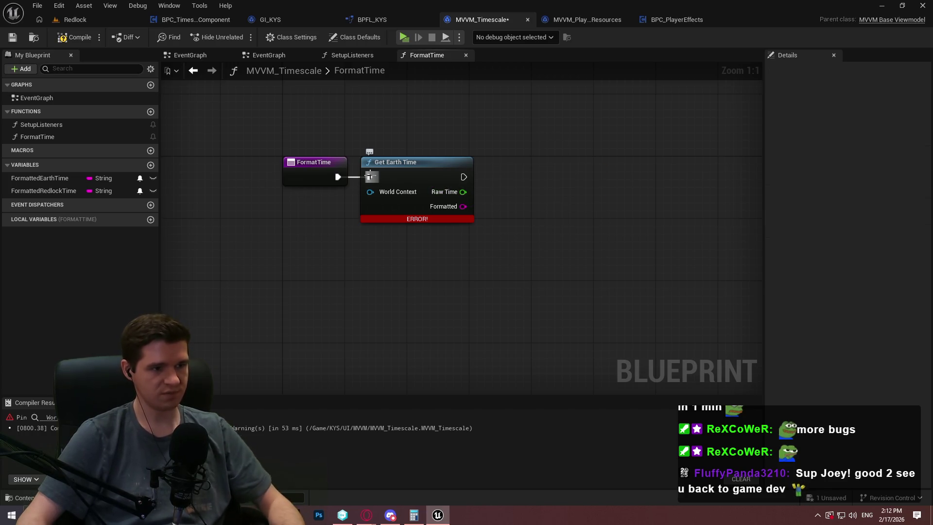
{"action": "left_click_drag", "start_coordinate": [389, 162], "coordinate": [372, 240]}
{"action": "left_click", "coordinate": [571, 210]}
{"action": "left_click", "coordinate": [74, 37]}
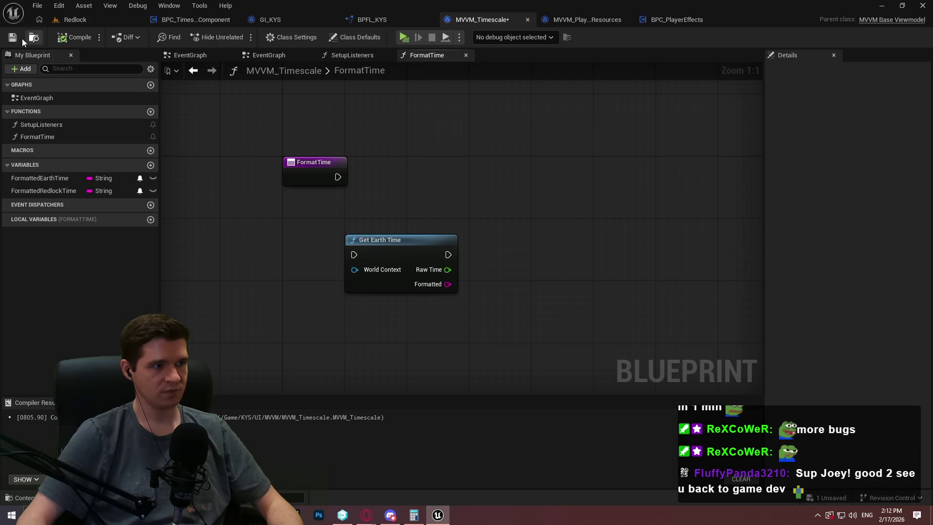
{"action": "left_click", "coordinate": [12, 37]}
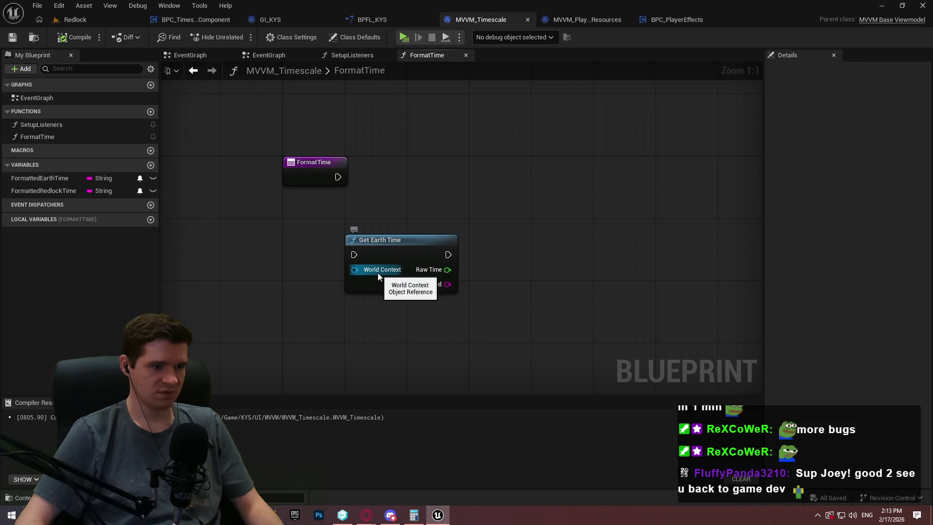
Move the Get Earth Time node up and right, then save the blueprint from the File menu.
{"action": "left_click_drag", "start_coordinate": [383, 264], "coordinate": [453, 217]}
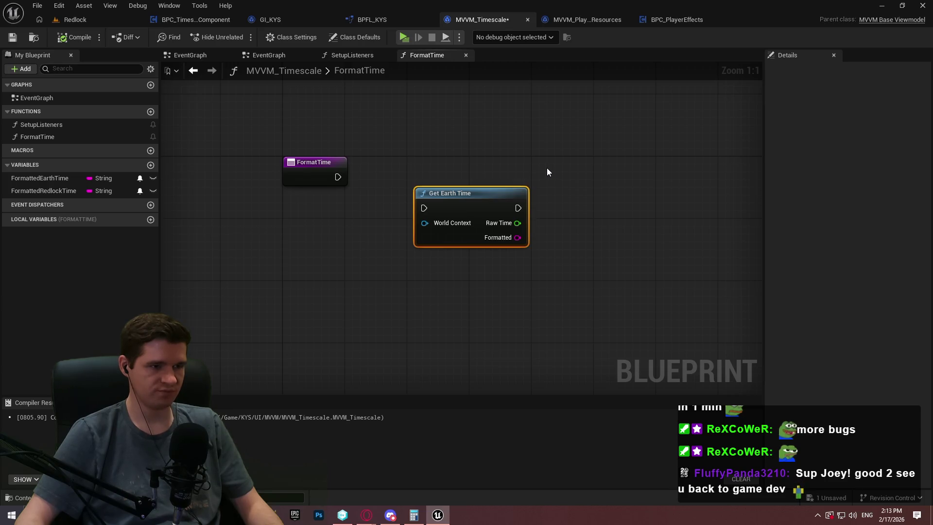
{"action": "left_click", "coordinate": [34, 6]}
{"action": "left_click", "coordinate": [59, 74]}
{"action": "left_click", "coordinate": [525, 124]}
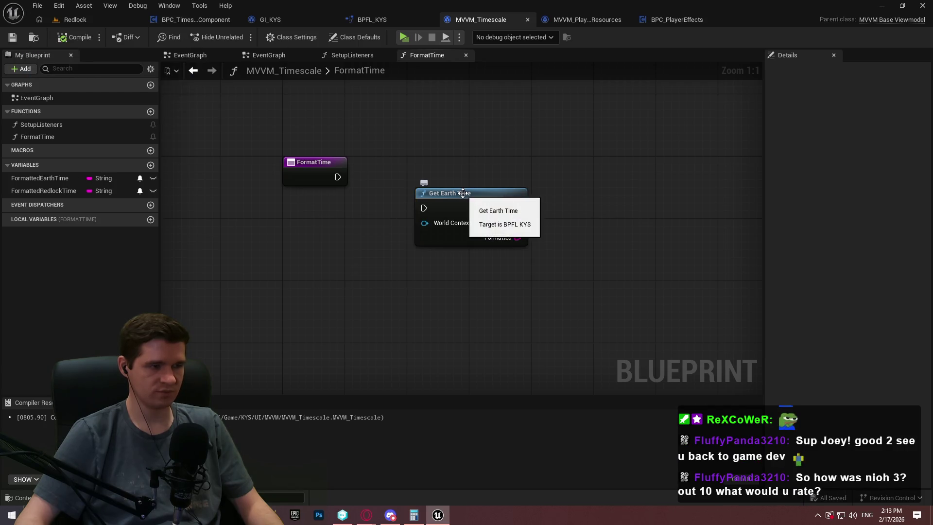
Pan MVVM_PlayerResources to its Hydrogen bindings and open UpdatePlayerHydrogen, then switch to BPC_TimescaleComponent.
{"action": "left_click", "coordinate": [581, 20]}
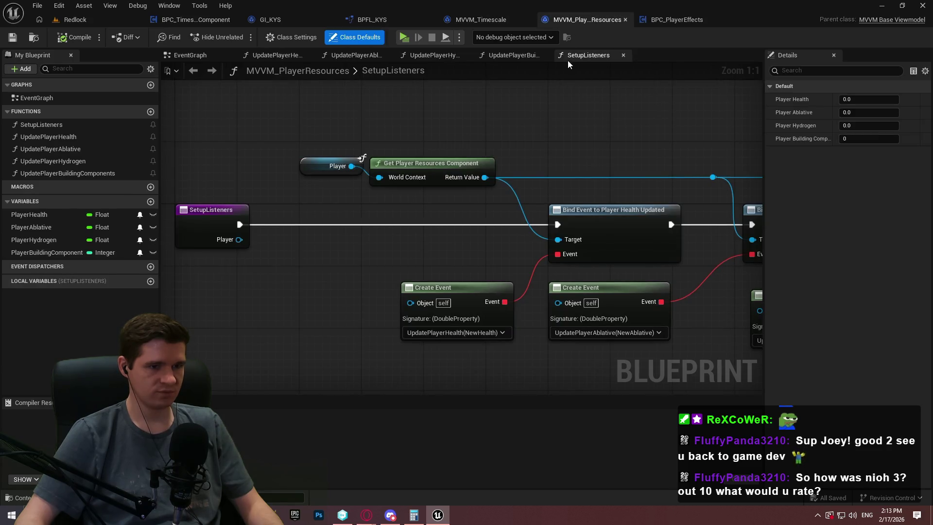
{"action": "left_click_drag", "start_coordinate": [590, 109], "coordinate": [94, 102]}
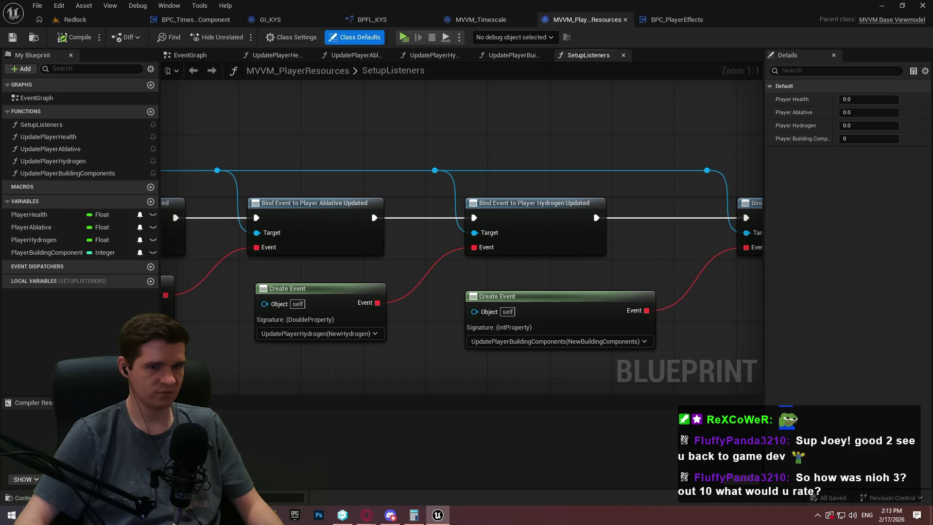
{"action": "double_click", "coordinate": [59, 164]}
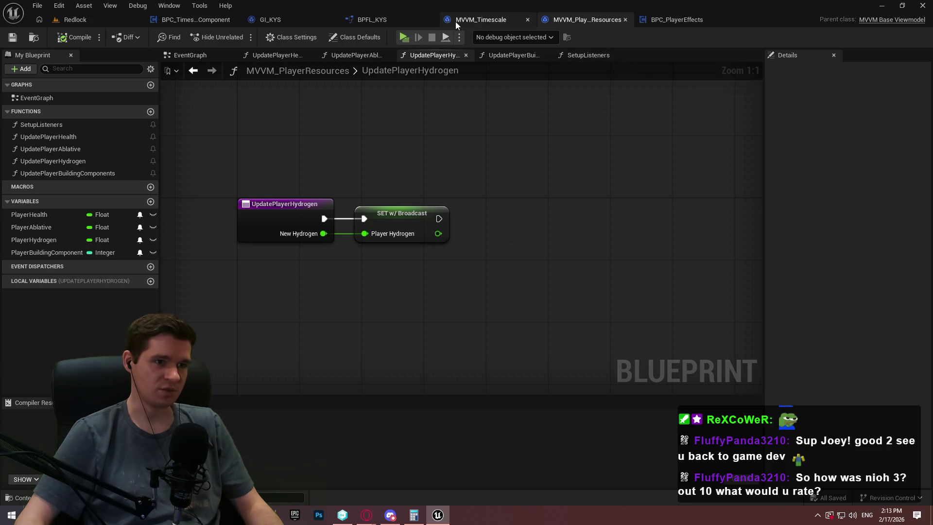
{"action": "left_click", "coordinate": [197, 20]}
{"action": "scroll", "coordinate": [620, 265], "scroll_direction": "up", "scroll_amount": 2}
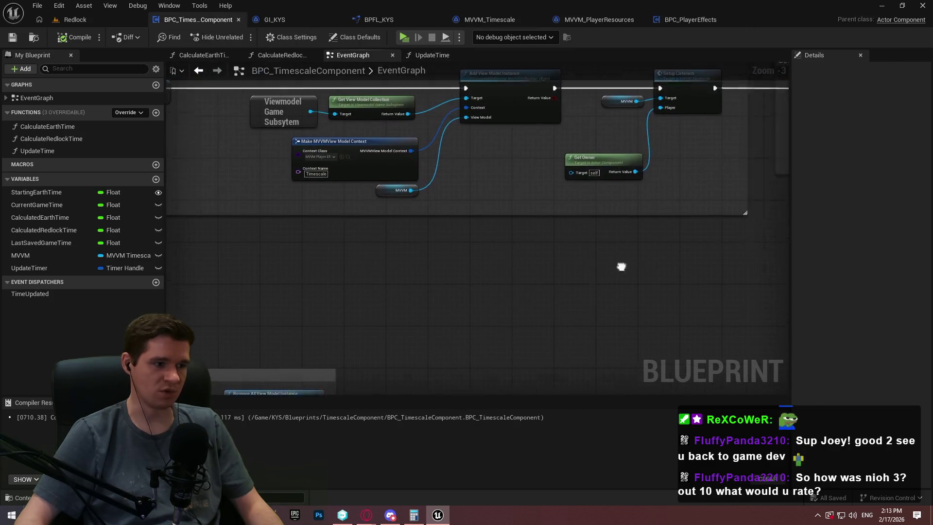
Add two Boolean inputs to the TimeUpdated dispatcher in UpdateTime, then remove them again.
{"action": "double_click", "coordinate": [73, 153]}
{"action": "left_click", "coordinate": [580, 241]}
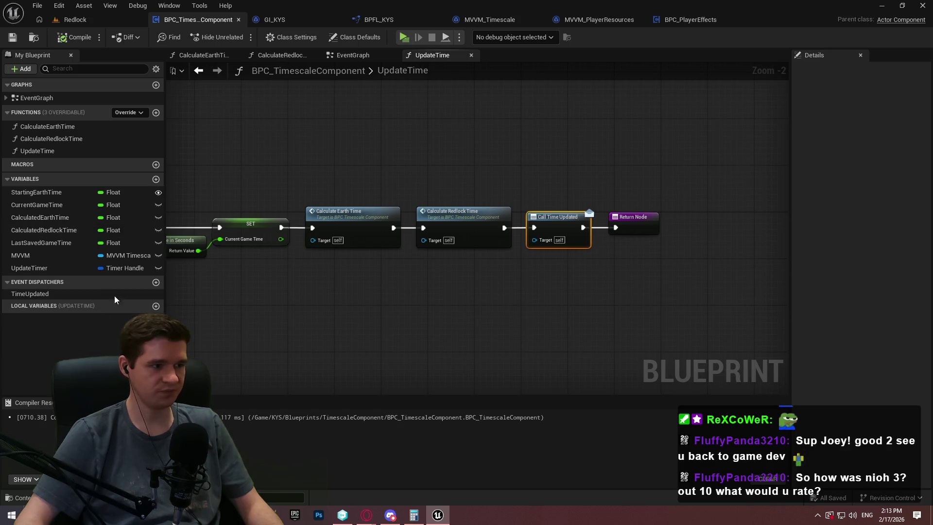
{"action": "left_click", "coordinate": [80, 295]}
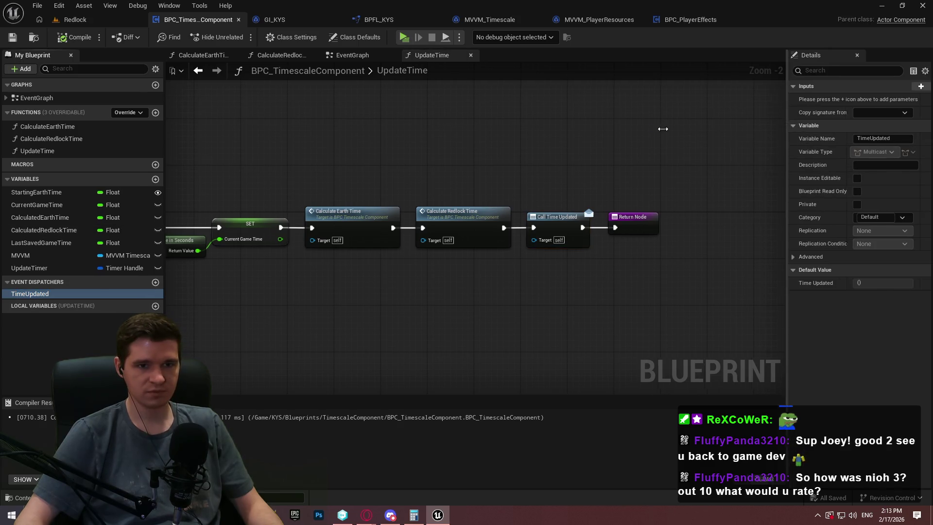
{"action": "mouse_move", "coordinate": [791, 129]}
{"action": "left_mouse_down"}
{"action": "mouse_move", "coordinate": [649, 128]}
{"action": "mouse_move", "coordinate": [665, 128]}
{"action": "left_mouse_up"}
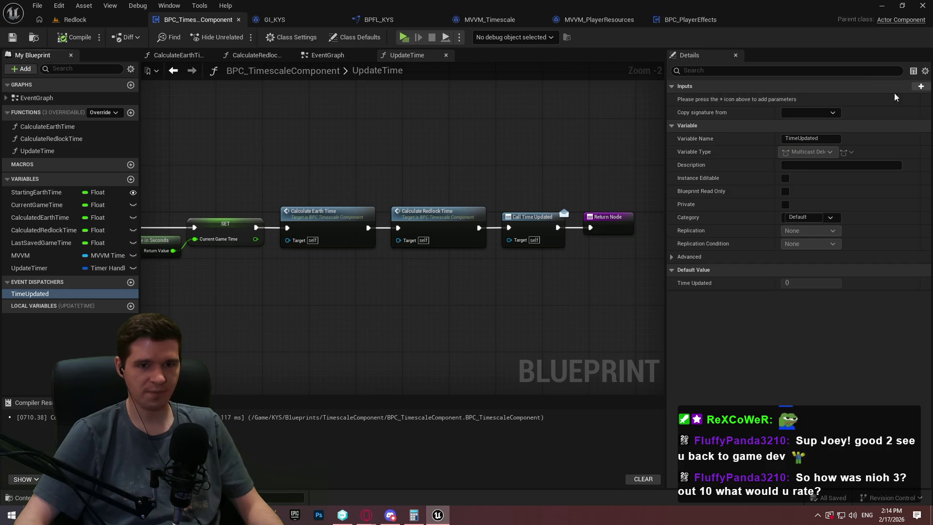
{"action": "left_click", "coordinate": [921, 86]}
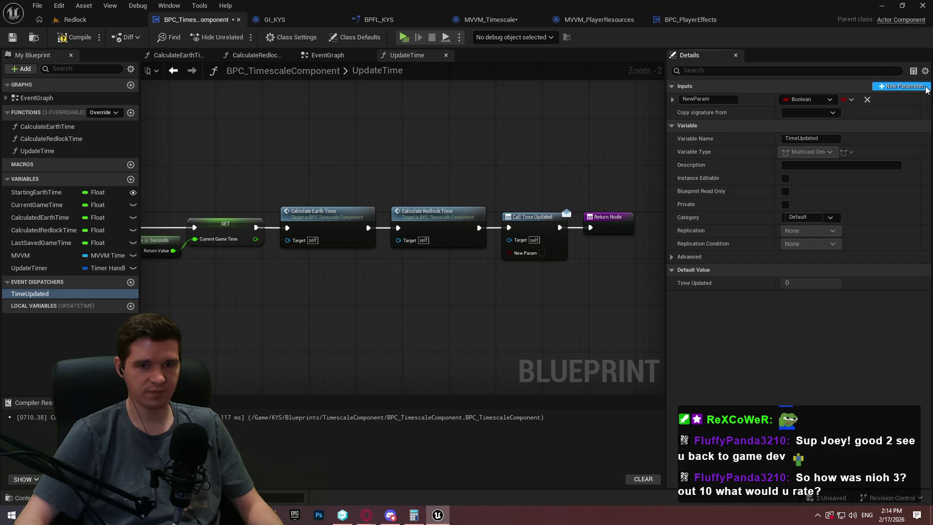
{"action": "left_click", "coordinate": [924, 87]}
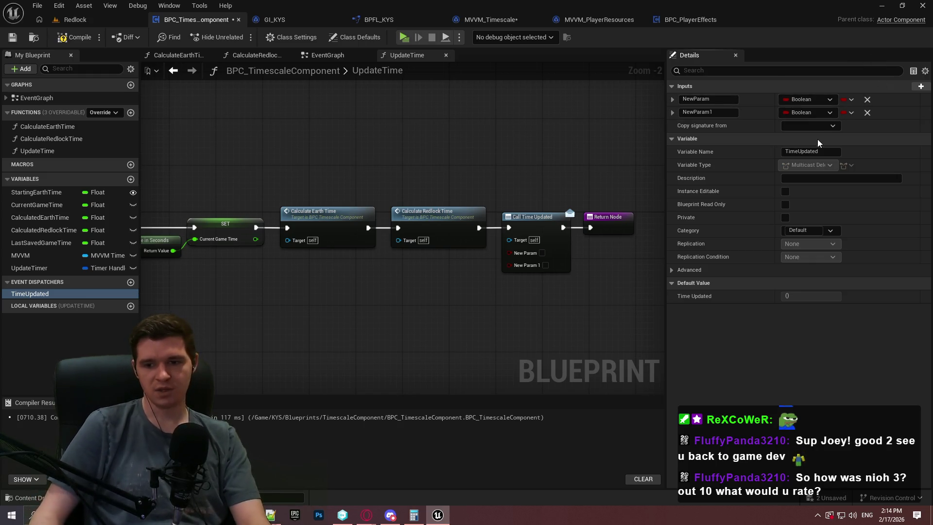
{"action": "left_click", "coordinate": [868, 100]}
{"action": "left_click", "coordinate": [868, 100]}
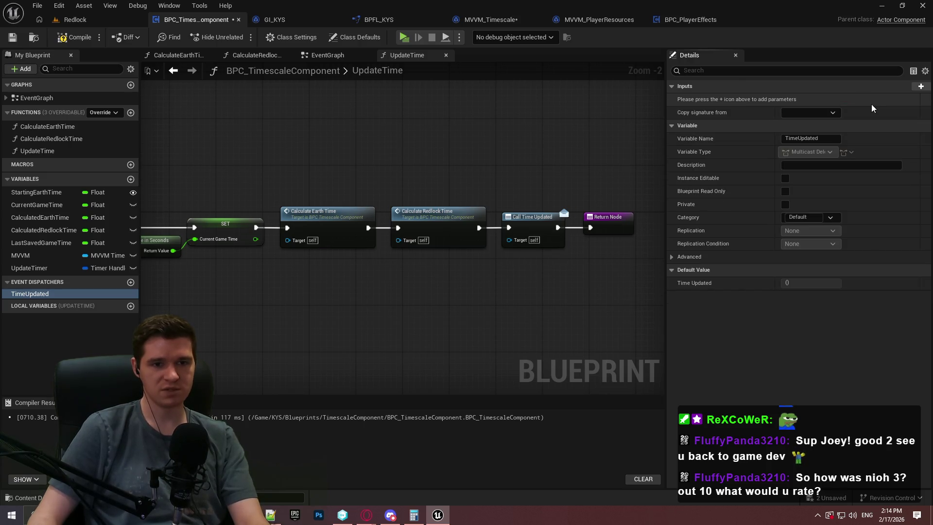
Compile and save BPC_TimescaleComponent, then go back to MVVM_Timescale.
{"action": "left_click", "coordinate": [75, 39]}
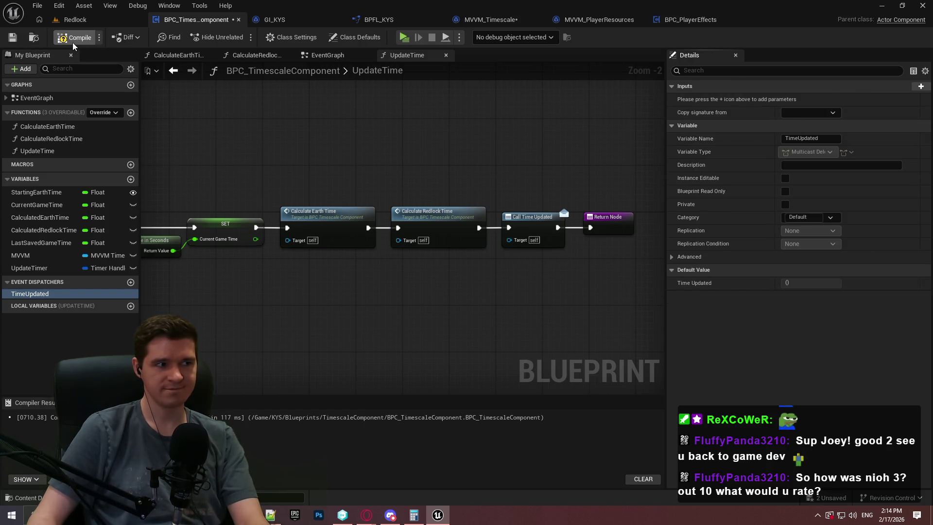
{"action": "left_click", "coordinate": [12, 39]}
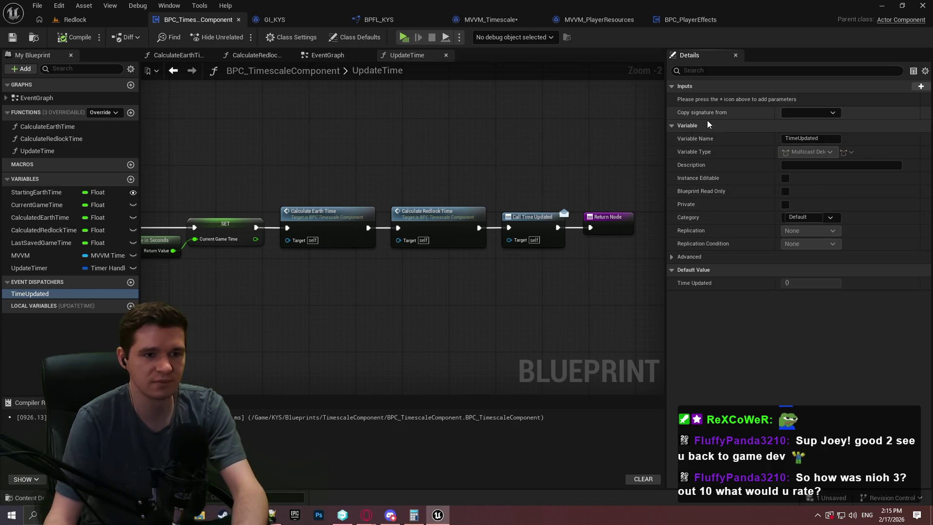
{"action": "left_click", "coordinate": [501, 19]}
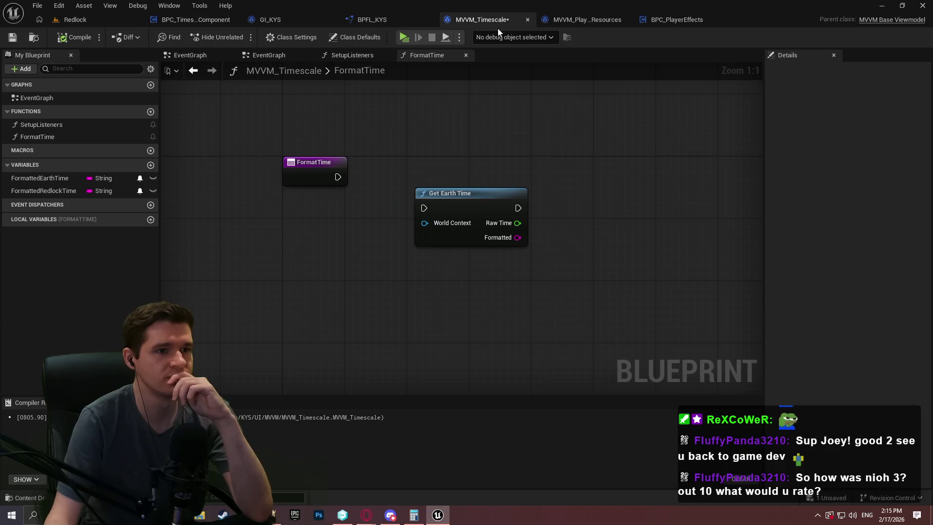
Show the SetupListeners graph at 1:1 zoom, save, and pan to reveal its entry node.
{"action": "left_click", "coordinate": [362, 54]}
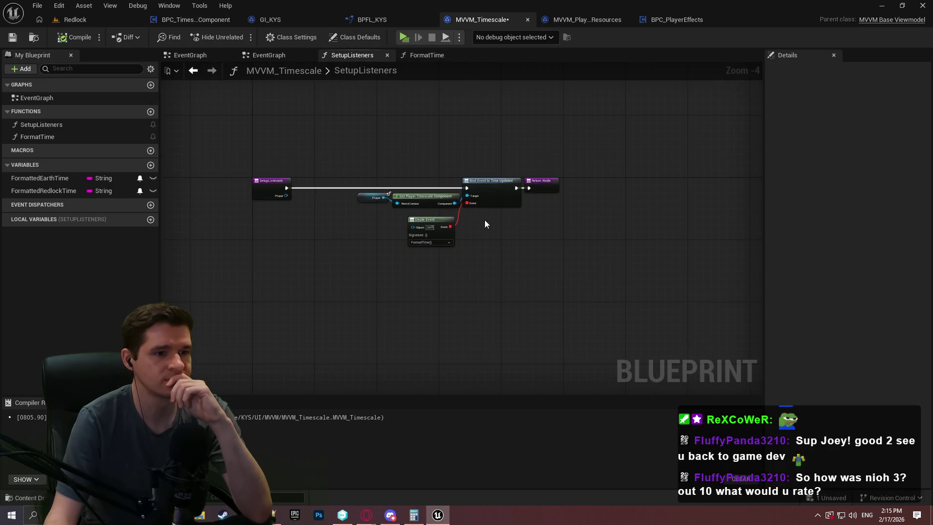
{"action": "scroll", "coordinate": [485, 224], "scroll_direction": "up", "scroll_amount": 4}
{"action": "left_click", "coordinate": [13, 37]}
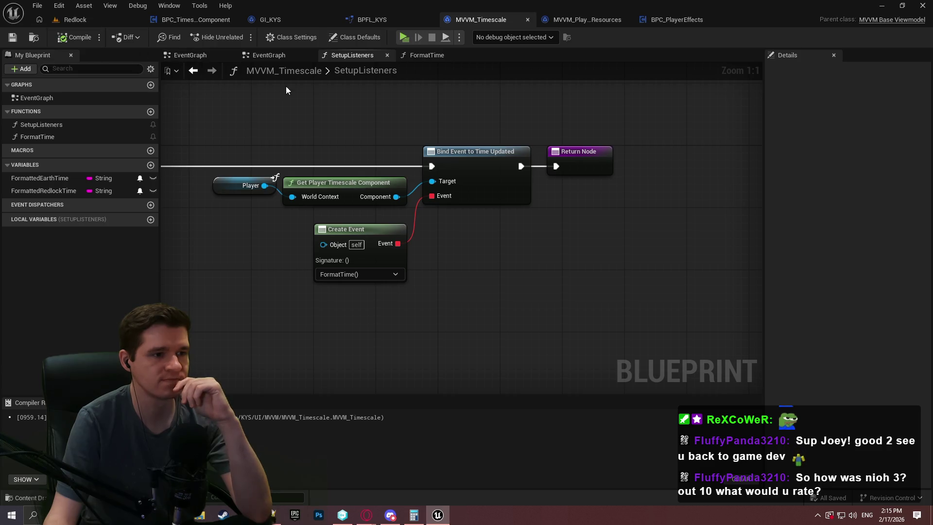
{"action": "left_click_drag", "start_coordinate": [294, 96], "coordinate": [500, 129]}
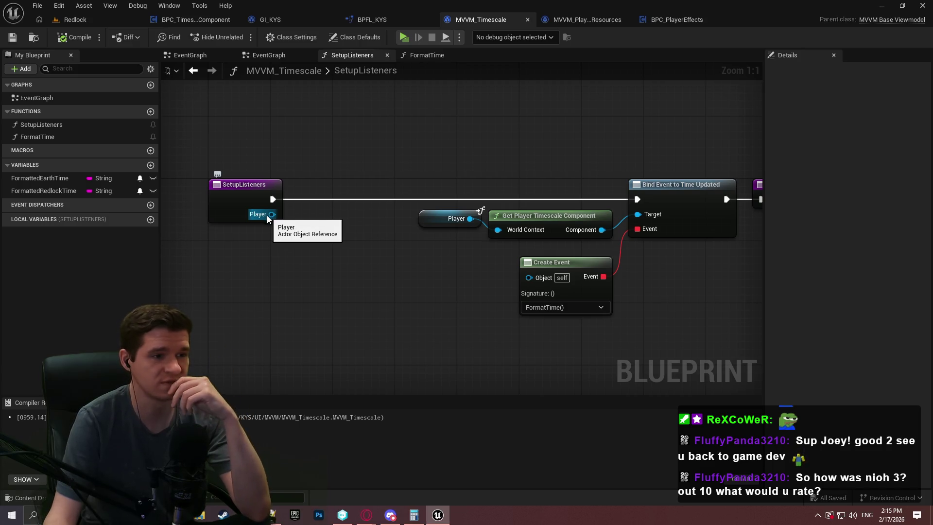
Promote the Player input to a PlayerContext variable and chain its SET node into Bind Event.
{"action": "left_click_drag", "start_coordinate": [268, 214], "coordinate": [456, 221]}
{"action": "left_click", "coordinate": [357, 223]}
{"action": "left_click_drag", "start_coordinate": [267, 214], "coordinate": [294, 203]}
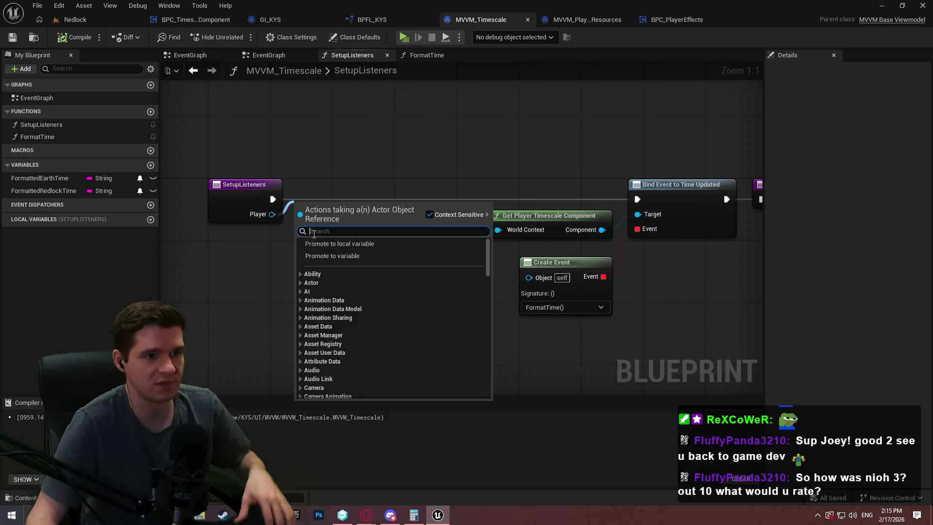
{"action": "left_click", "coordinate": [356, 255]}
{"action": "key", "text": "Right"}
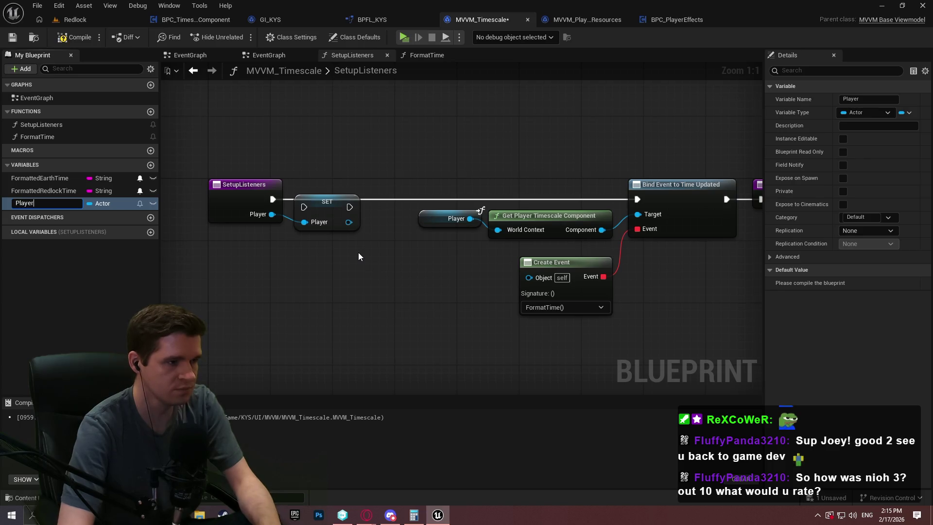
{"action": "type", "text": "Context"}
{"action": "key", "text": "Return"}
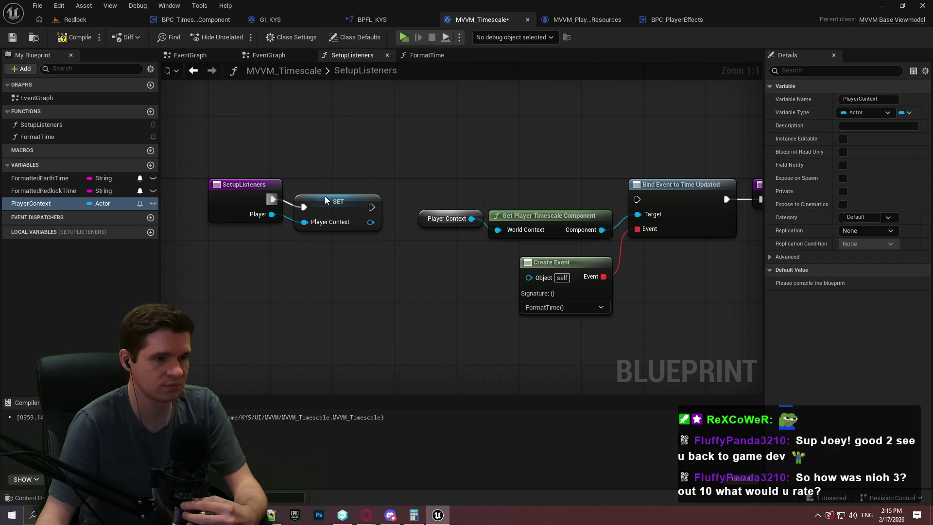
{"action": "left_click_drag", "start_coordinate": [325, 197], "coordinate": [326, 189]}
{"action": "left_click_drag", "start_coordinate": [565, 197], "coordinate": [636, 199]}
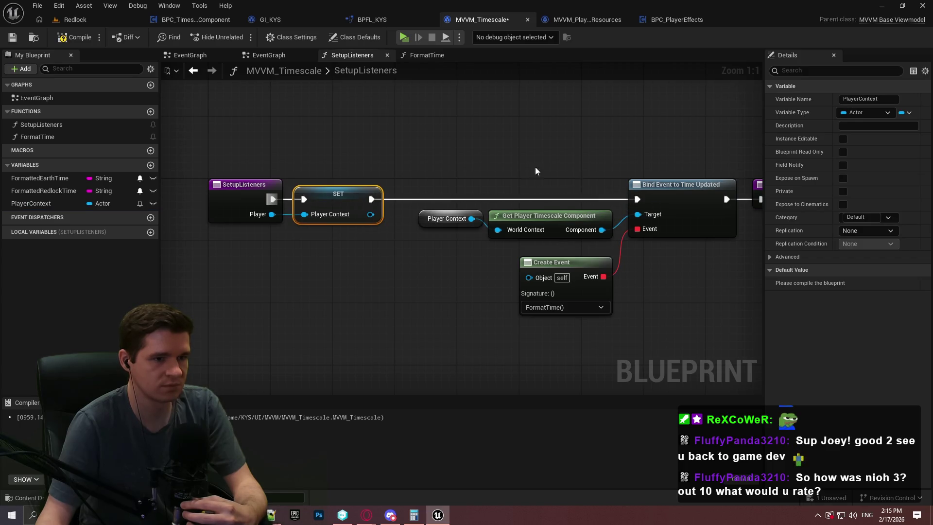
Replace the duplicate Player Context getter in SetupListeners and position it beside World Context.
{"action": "mouse_move", "coordinate": [45, 206]}
{"action": "left_mouse_down"}
{"action": "mouse_move", "coordinate": [451, 236]}
{"action": "mouse_move", "coordinate": [403, 223]}
{"action": "left_mouse_up"}
{"action": "left_click", "coordinate": [452, 219]}
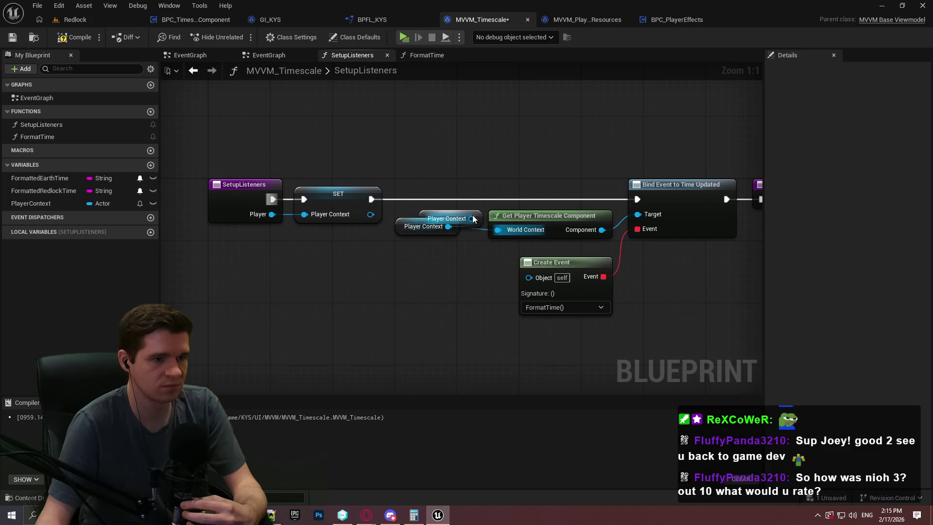
{"action": "key", "text": "Delete"}
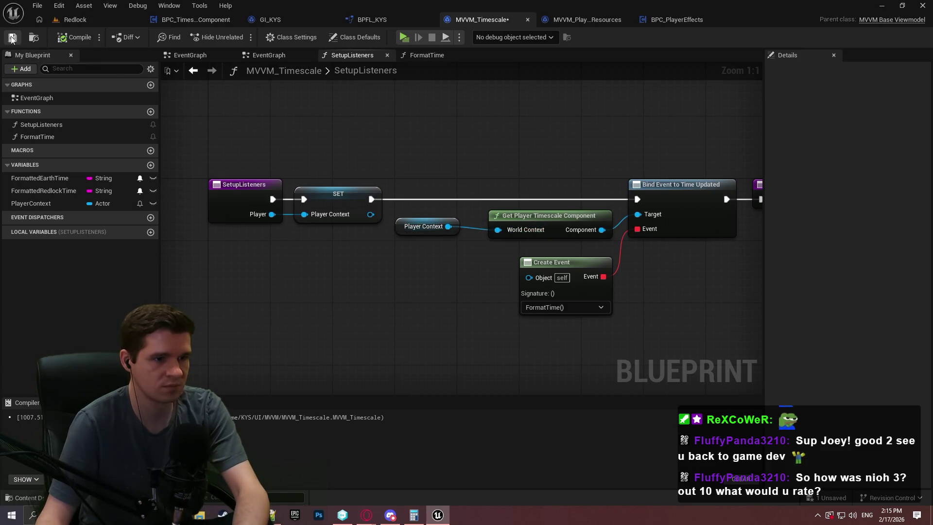
{"action": "left_click_drag", "start_coordinate": [443, 220], "coordinate": [466, 211]}
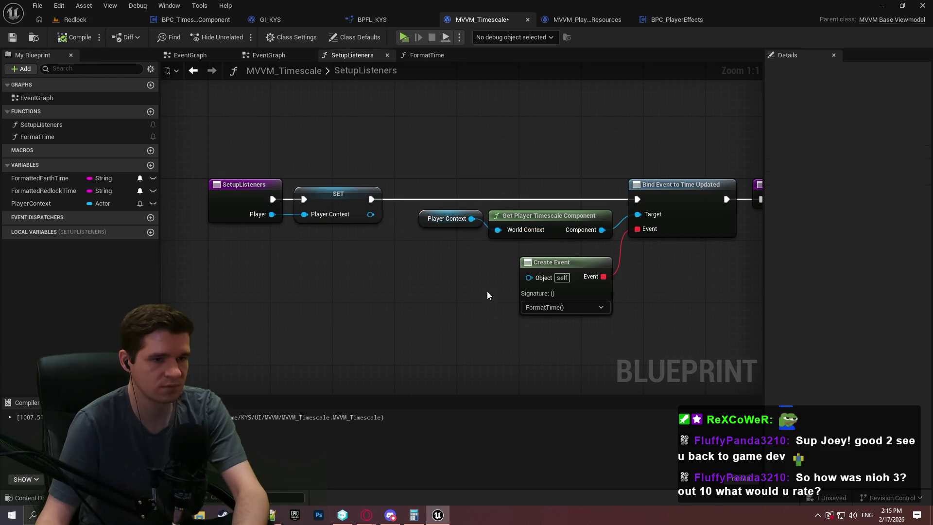
{"action": "left_click_drag", "start_coordinate": [487, 290], "coordinate": [339, 276]}
In FormatTime, wire a PlayerContext getter into Get Earth Time's World Context and align the nodes.
{"action": "left_click", "coordinate": [425, 55]}
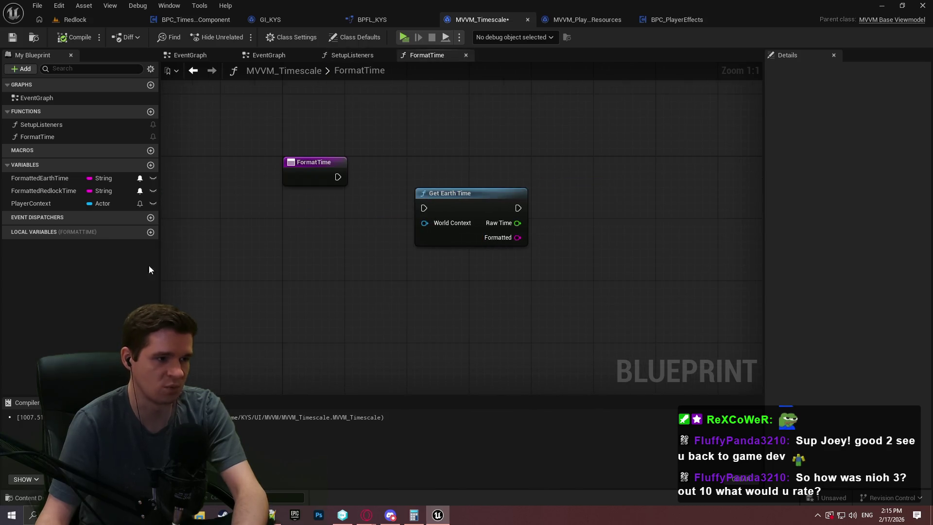
{"action": "left_click_drag", "start_coordinate": [29, 203], "coordinate": [438, 222]}
{"action": "left_click_drag", "start_coordinate": [311, 274], "coordinate": [357, 286]}
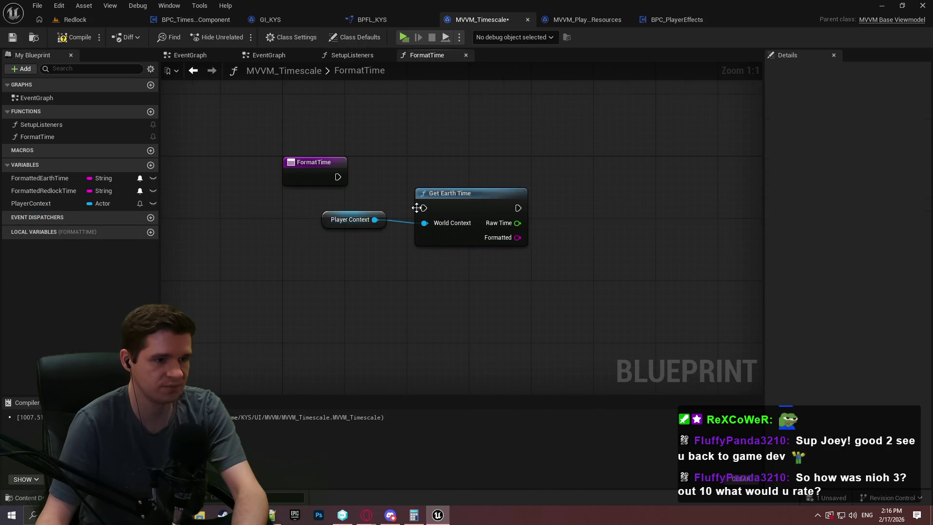
{"action": "left_click_drag", "start_coordinate": [466, 193], "coordinate": [498, 162]}
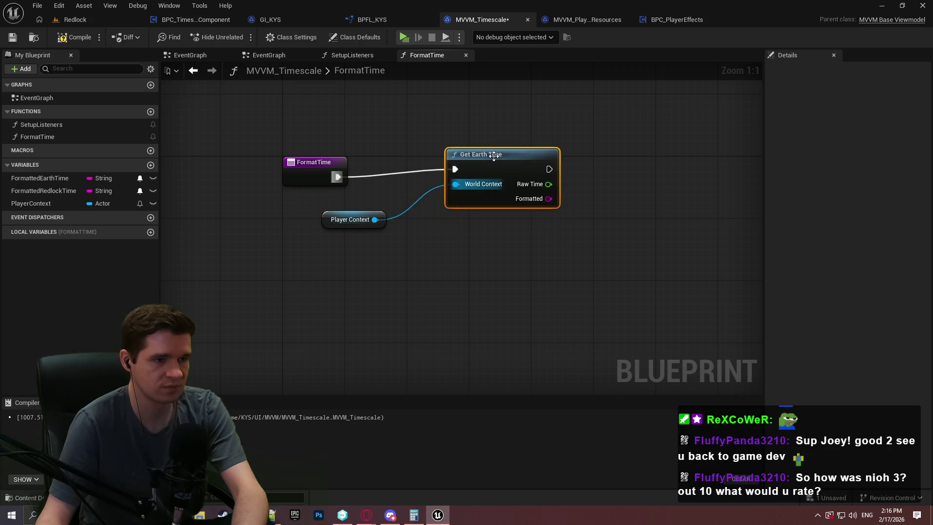
{"action": "left_click_drag", "start_coordinate": [387, 220], "coordinate": [438, 196]}
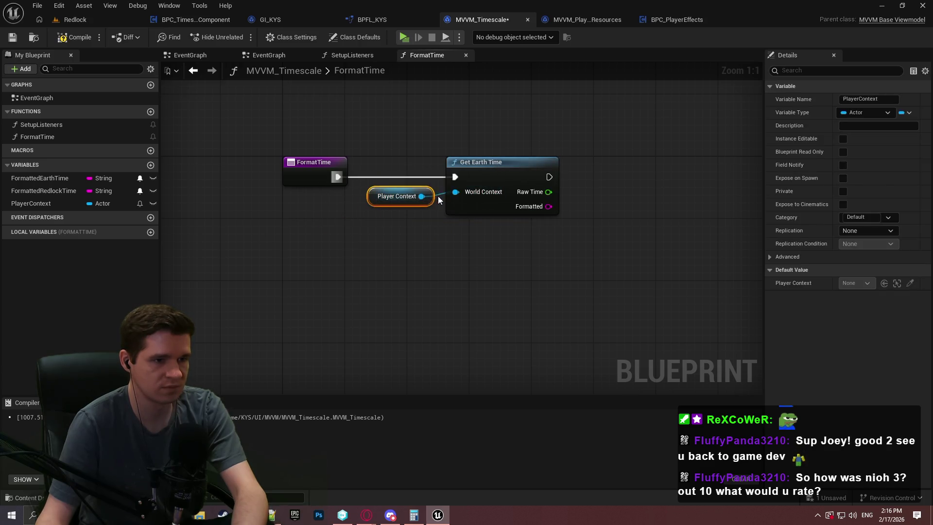
Mark BPFL_KYS's GetEarthTime function as Pure and save the library with Ctrl+S.
{"action": "left_click", "coordinate": [268, 87]}
{"action": "left_click", "coordinate": [374, 19]}
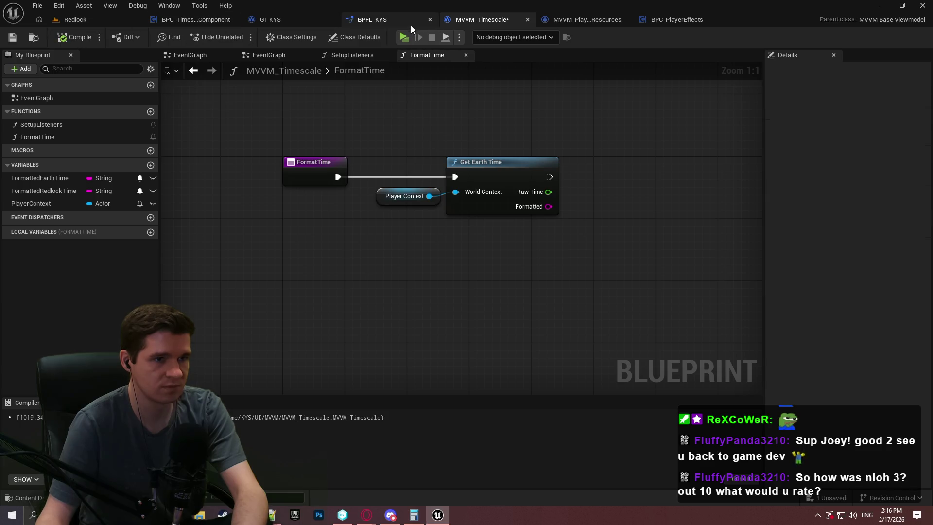
{"action": "left_click", "coordinate": [20, 182]}
{"action": "left_click", "coordinate": [63, 194]}
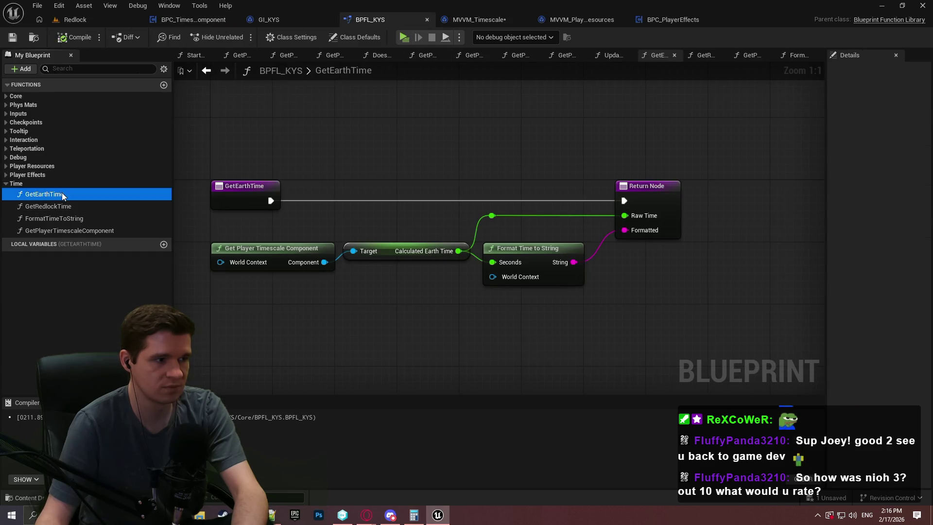
{"action": "left_click", "coordinate": [880, 153]}
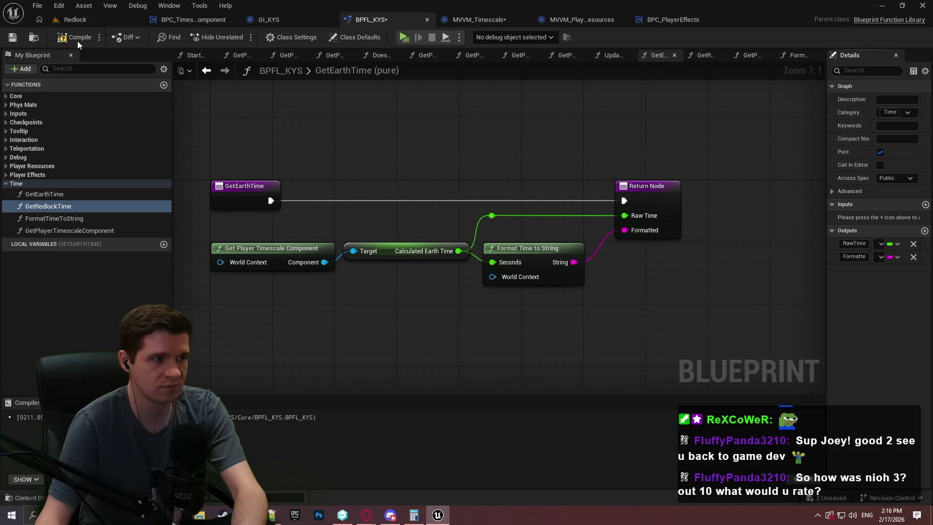
{"action": "key", "text": "ctrl+s"}
{"action": "left_click", "coordinate": [479, 19]}
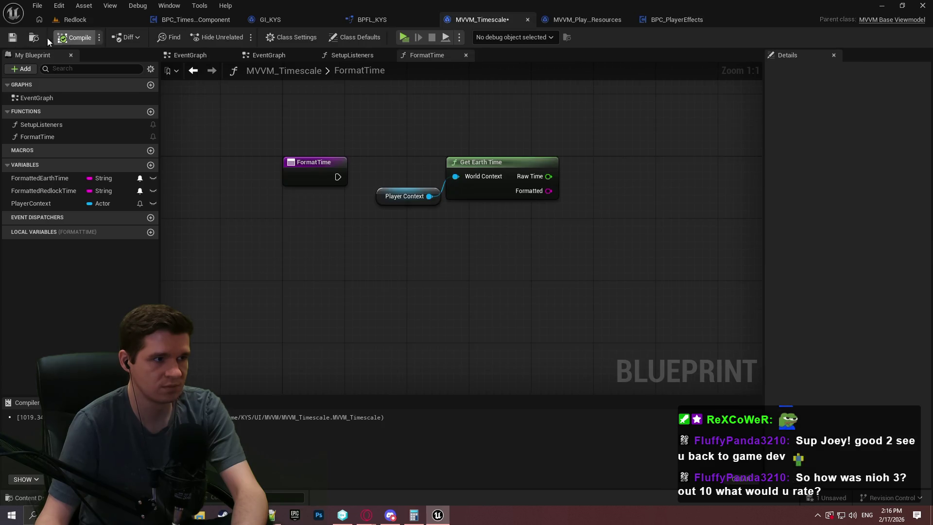
Add a FormattedEarthTime setter run from the FormatTime entry and fed by Get Earth Time's Formatted output.
{"action": "mouse_move", "coordinate": [493, 233]}
{"action": "left_mouse_down"}
{"action": "mouse_move", "coordinate": [372, 189]}
{"action": "mouse_move", "coordinate": [415, 258]}
{"action": "mouse_move", "coordinate": [407, 221]}
{"action": "left_mouse_up"}
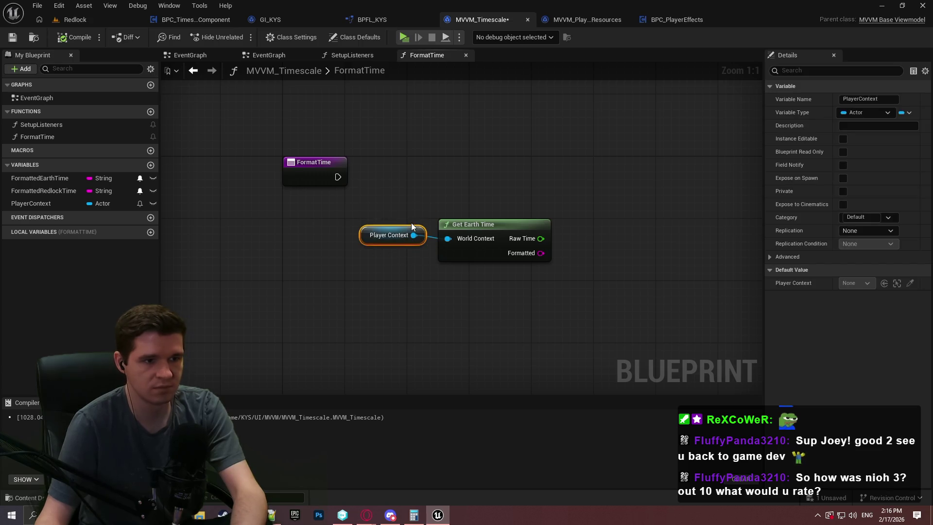
{"action": "left_click", "coordinate": [464, 209]}
{"action": "left_click_drag", "start_coordinate": [470, 221], "coordinate": [477, 221]}
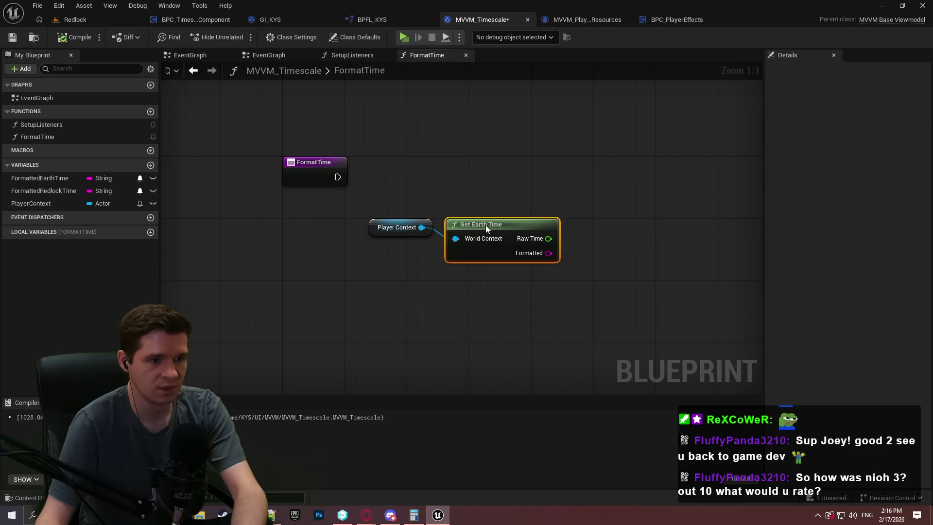
{"action": "left_click", "coordinate": [486, 200]}
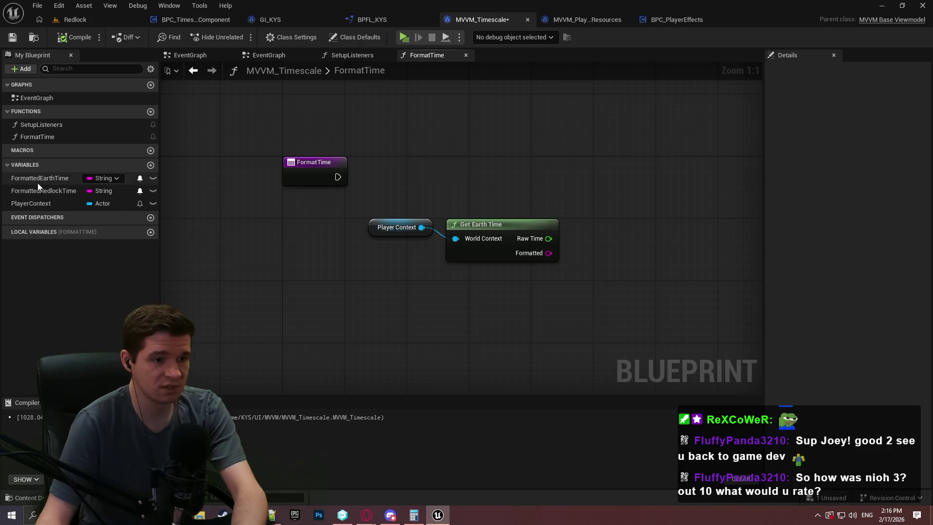
{"action": "mouse_move", "coordinate": [37, 178]}
{"action": "left_mouse_down"}
{"action": "mouse_move", "coordinate": [575, 188]}
{"action": "mouse_move", "coordinate": [338, 176]}
{"action": "left_mouse_up"}
{"action": "left_click", "coordinate": [601, 215]}
{"action": "left_click_drag", "start_coordinate": [548, 253], "coordinate": [573, 207]}
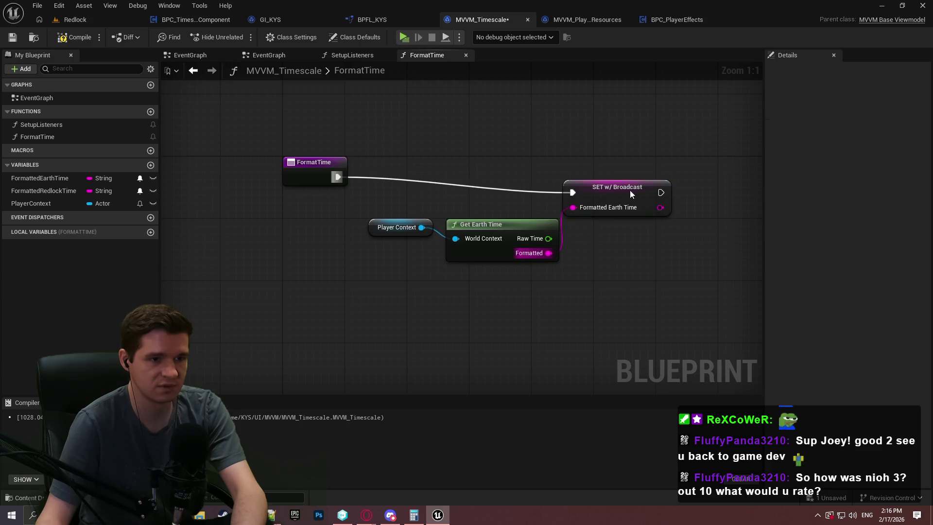
{"action": "left_click_drag", "start_coordinate": [617, 187], "coordinate": [634, 171]}
{"action": "mouse_move", "coordinate": [478, 224]}
{"action": "left_mouse_down"}
{"action": "mouse_move", "coordinate": [471, 224]}
{"action": "mouse_move", "coordinate": [492, 225]}
{"action": "left_mouse_up"}
Realign the Player Context and Get Earth Time pair, then drop in another PlayerContext getter.
{"action": "left_click", "coordinate": [561, 292]}
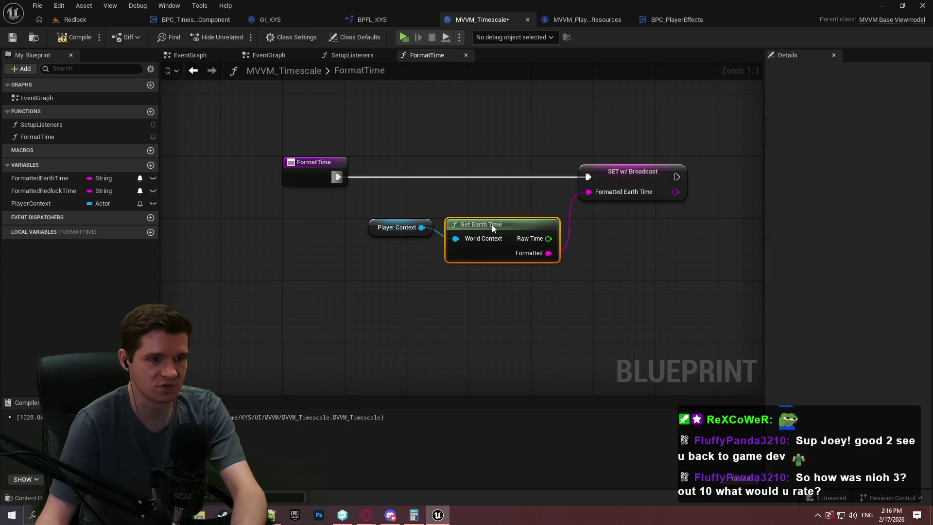
{"action": "mouse_move", "coordinate": [423, 241]}
{"action": "left_mouse_down"}
{"action": "mouse_move", "coordinate": [467, 215]}
{"action": "mouse_move", "coordinate": [488, 226]}
{"action": "left_mouse_up"}
{"action": "left_click", "coordinate": [472, 192]}
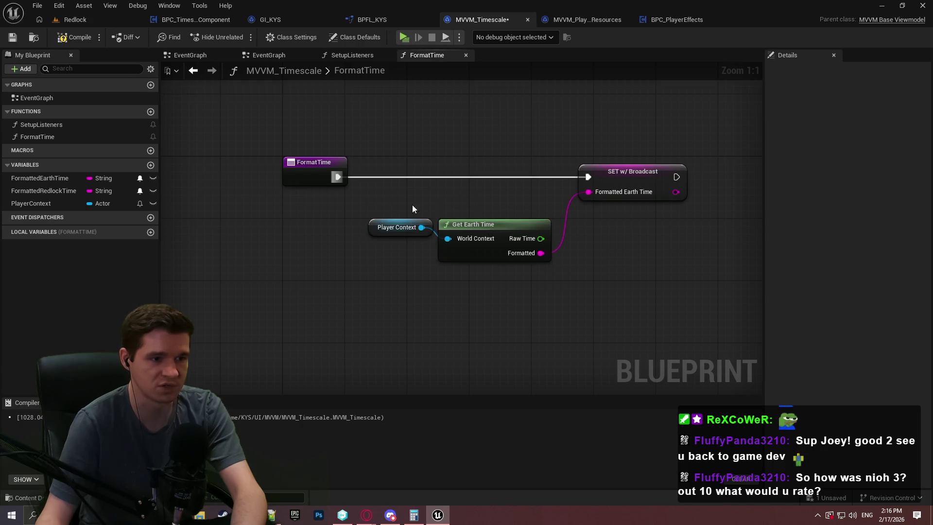
{"action": "mouse_move", "coordinate": [412, 205]}
{"action": "left_mouse_down"}
{"action": "mouse_move", "coordinate": [505, 227]}
{"action": "mouse_move", "coordinate": [520, 195]}
{"action": "left_mouse_up"}
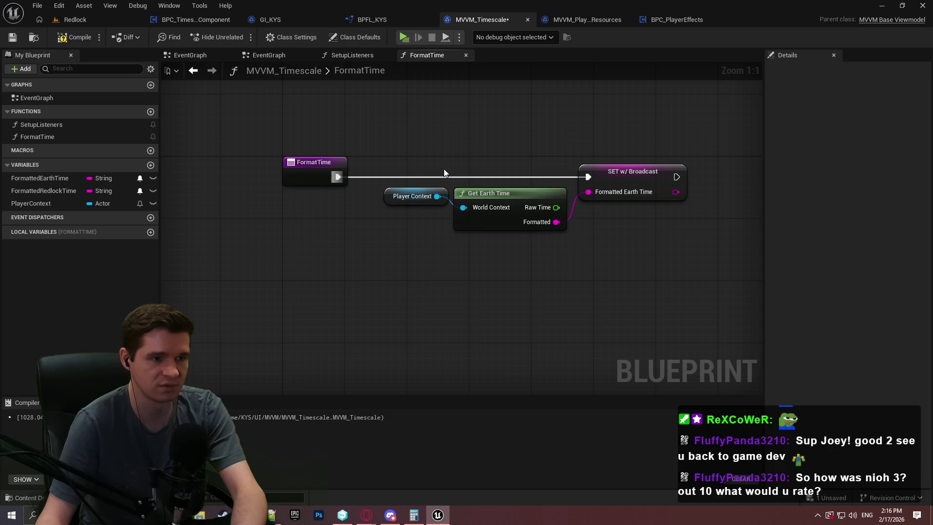
{"action": "left_click", "coordinate": [638, 178], "text": "ctrl"}
{"action": "left_click_drag", "start_coordinate": [638, 177], "coordinate": [652, 177]}
{"action": "left_click", "coordinate": [631, 292]}
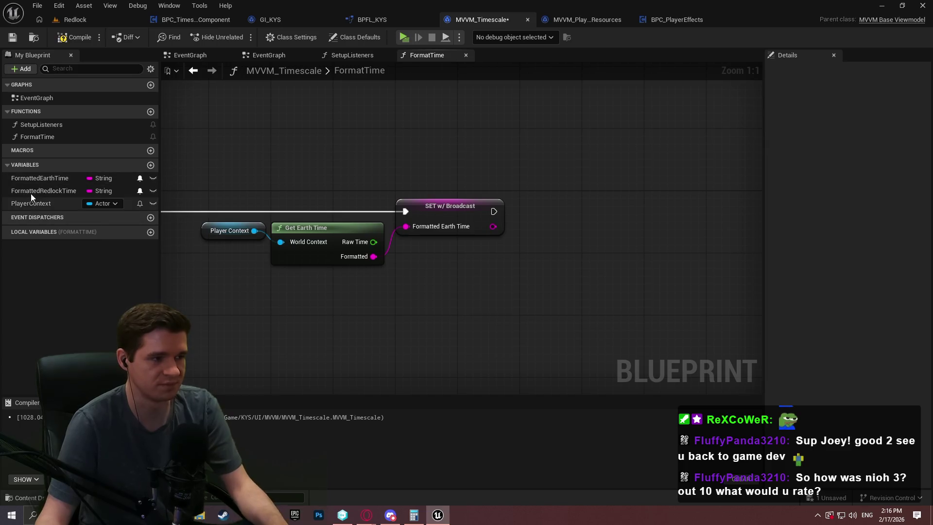
{"action": "mouse_move", "coordinate": [31, 203]}
{"action": "left_mouse_down"}
{"action": "mouse_move", "coordinate": [541, 275]}
{"action": "mouse_move", "coordinate": [538, 292]}
{"action": "mouse_move", "coordinate": [591, 272]}
{"action": "left_mouse_up"}
{"action": "left_click", "coordinate": [518, 293]}
Add a Get Redlock Time node fed by Player Context and position it beside the getter.
{"action": "type", "text": "getredl"}
{"action": "key", "text": "Return"}
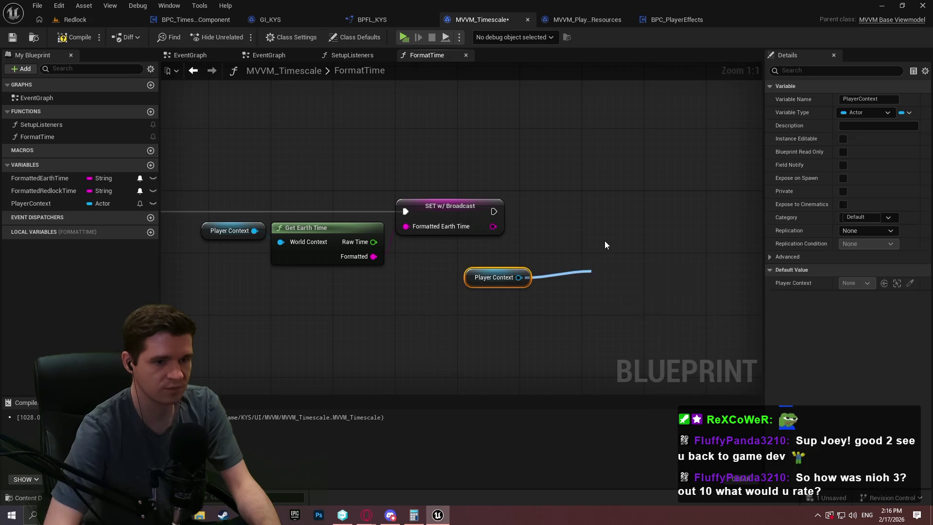
{"action": "left_click_drag", "start_coordinate": [629, 275], "coordinate": [564, 276]}
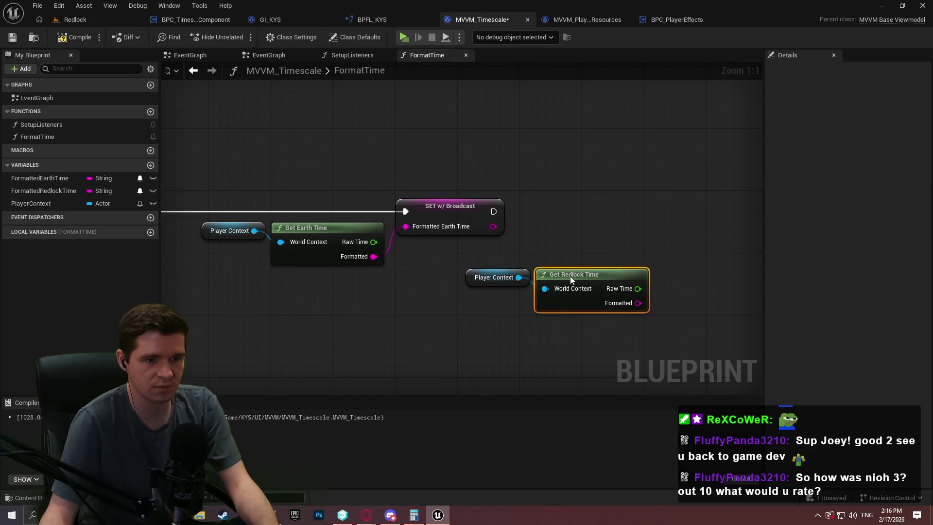
{"action": "left_click", "coordinate": [543, 249]}
Chain a FormattedRedlockTime setter after the Earth setter, fed by Get Redlock Time's Formatted output.
{"action": "mouse_move", "coordinate": [29, 191]}
{"action": "left_mouse_down"}
{"action": "mouse_move", "coordinate": [553, 197]}
{"action": "mouse_move", "coordinate": [707, 221]}
{"action": "mouse_move", "coordinate": [629, 311]}
{"action": "left_mouse_up"}
{"action": "left_click", "coordinate": [722, 235]}
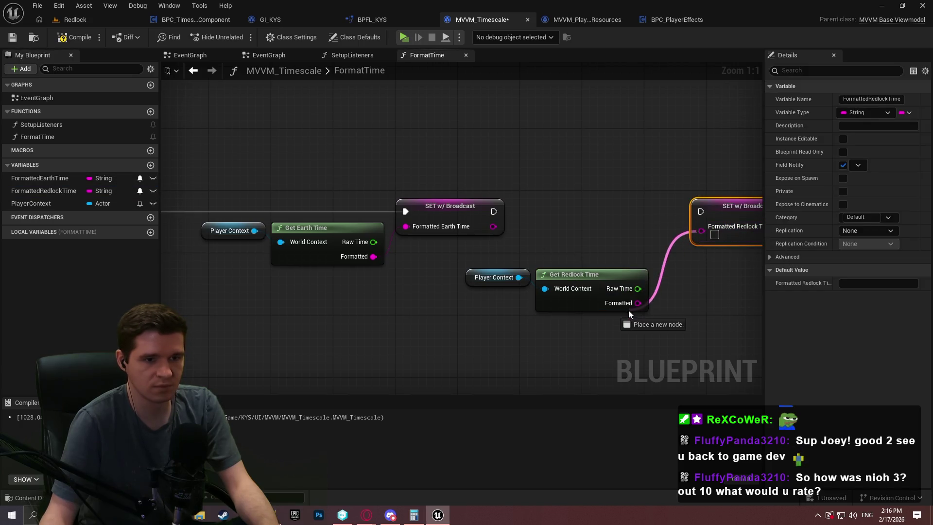
{"action": "left_click", "coordinate": [631, 252]}
{"action": "mouse_move", "coordinate": [494, 212]}
{"action": "left_mouse_down"}
{"action": "mouse_move", "coordinate": [763, 220]}
{"action": "mouse_move", "coordinate": [627, 211]}
{"action": "mouse_move", "coordinate": [751, 214]}
{"action": "left_mouse_up"}
{"action": "mouse_move", "coordinate": [391, 294]}
{"action": "left_mouse_down"}
{"action": "mouse_move", "coordinate": [524, 270]}
{"action": "mouse_move", "coordinate": [610, 231]}
{"action": "left_mouse_up"}
{"action": "left_click", "coordinate": [705, 262]}
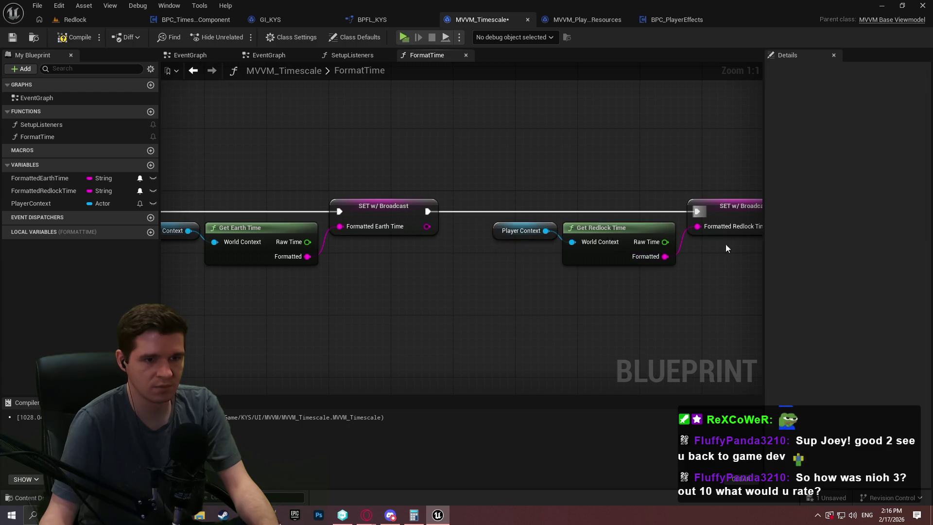
{"action": "scroll", "coordinate": [711, 281], "scroll_direction": "down", "scroll_amount": 2}
End FormatTime with a Return Node after the Redlock broadcast and save MVVM_Timescale.
{"action": "left_click_drag", "start_coordinate": [640, 193], "coordinate": [700, 192]}
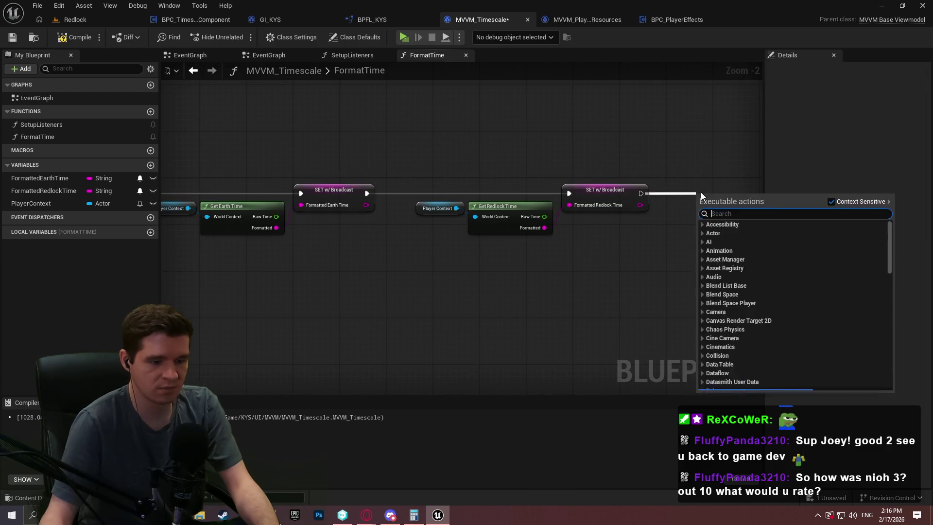
{"action": "type", "text": "return"}
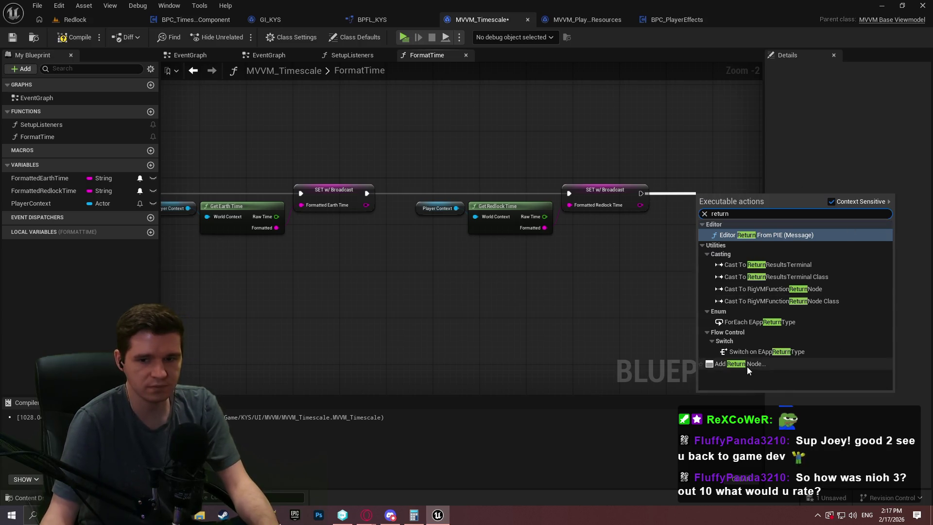
{"action": "left_click", "coordinate": [746, 364]}
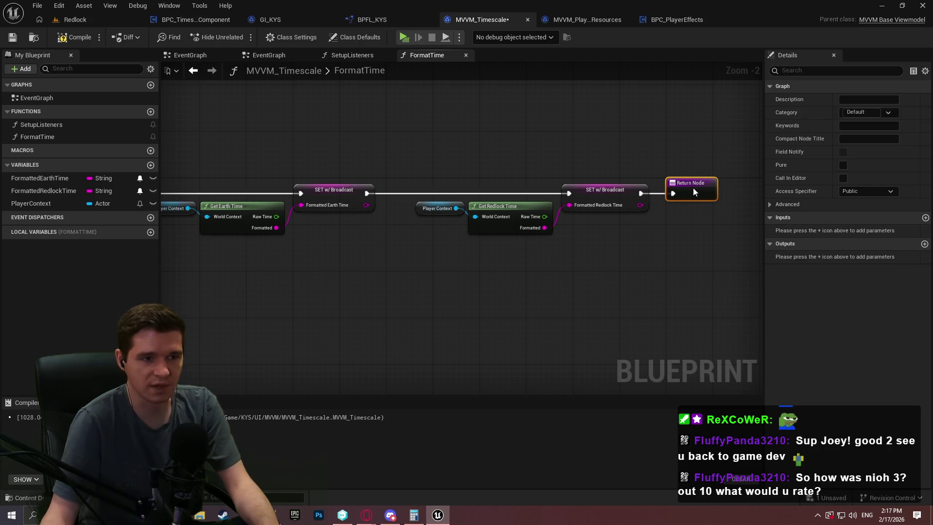
{"action": "left_click", "coordinate": [690, 246]}
{"action": "scroll", "coordinate": [476, 298], "scroll_direction": "down", "scroll_amount": 3}
{"action": "scroll", "coordinate": [517, 241], "scroll_direction": "up", "scroll_amount": 2}
{"action": "scroll", "coordinate": [518, 241], "scroll_direction": "up", "scroll_amount": 1}
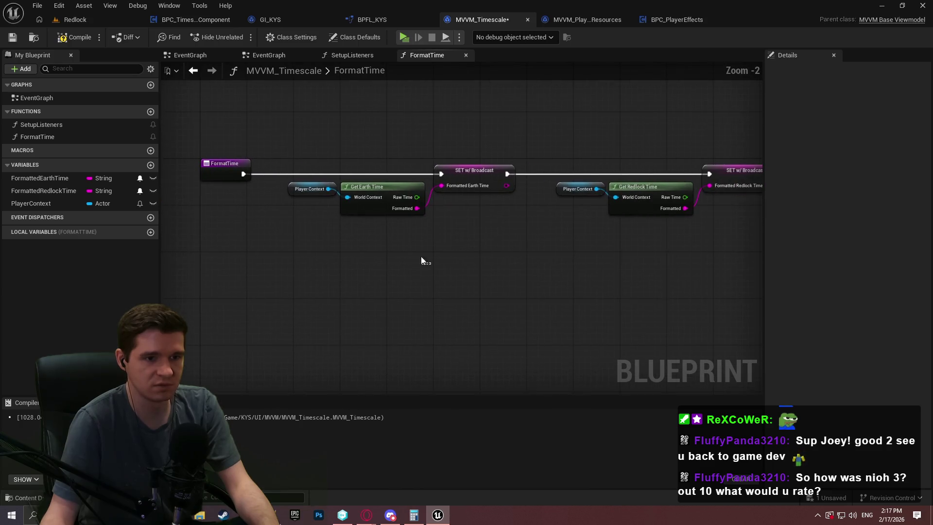
{"action": "left_click", "coordinate": [12, 36]}
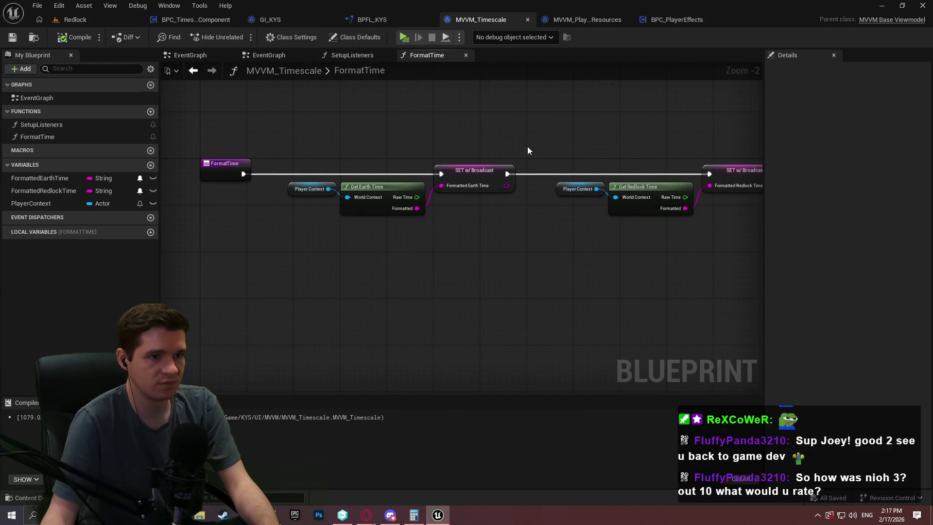
Open the BPC_TimescaleComponent blueprint's EventGraph.
{"action": "left_click", "coordinate": [198, 19]}
{"action": "scroll", "coordinate": [497, 200], "scroll_direction": "down", "scroll_amount": 2}
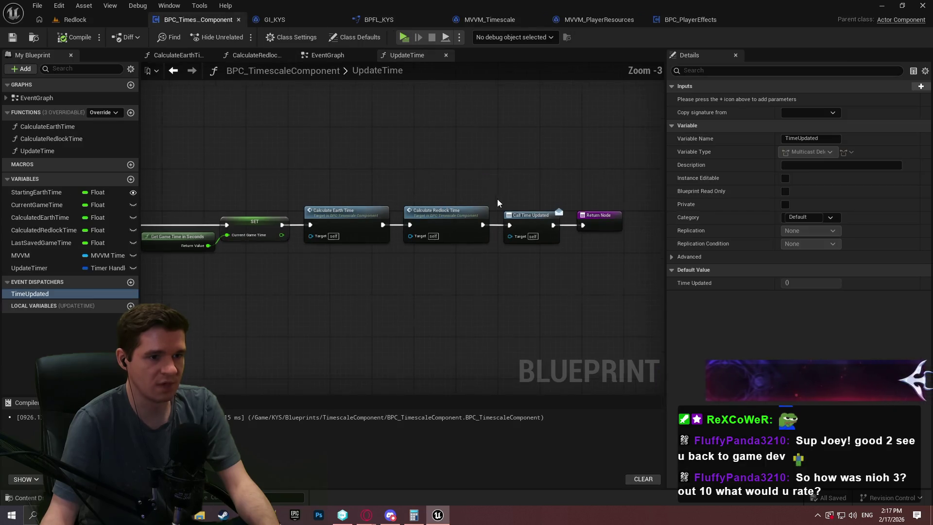
{"action": "scroll", "coordinate": [375, 183], "scroll_direction": "up", "scroll_amount": 2}
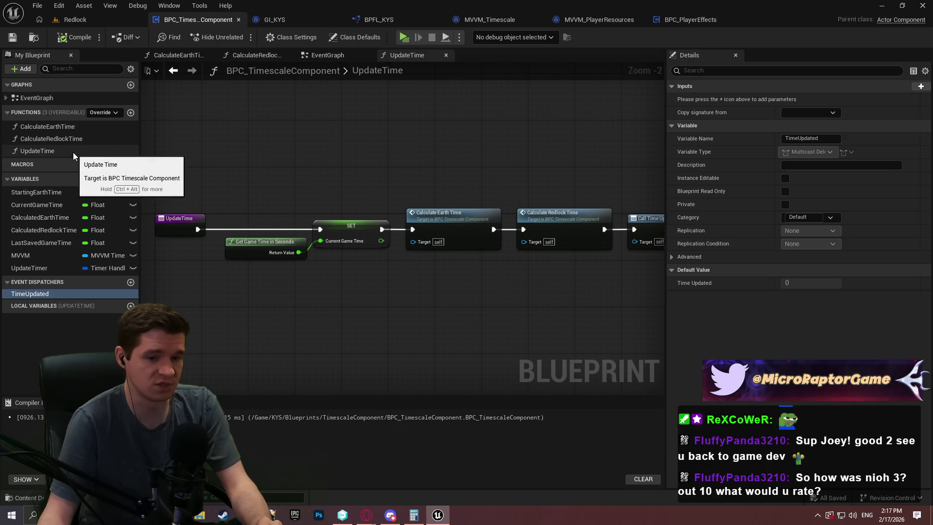
{"action": "double_click", "coordinate": [43, 101]}
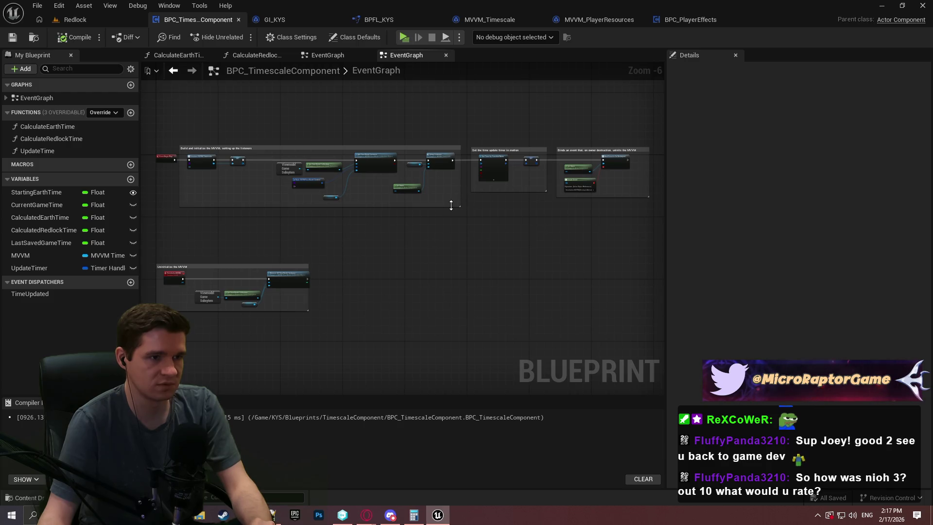
In the Redlock level's Content Browser, go to KYS > UI > RedlockClock and open WBP_RedlockClock.
{"action": "left_click", "coordinate": [112, 23]}
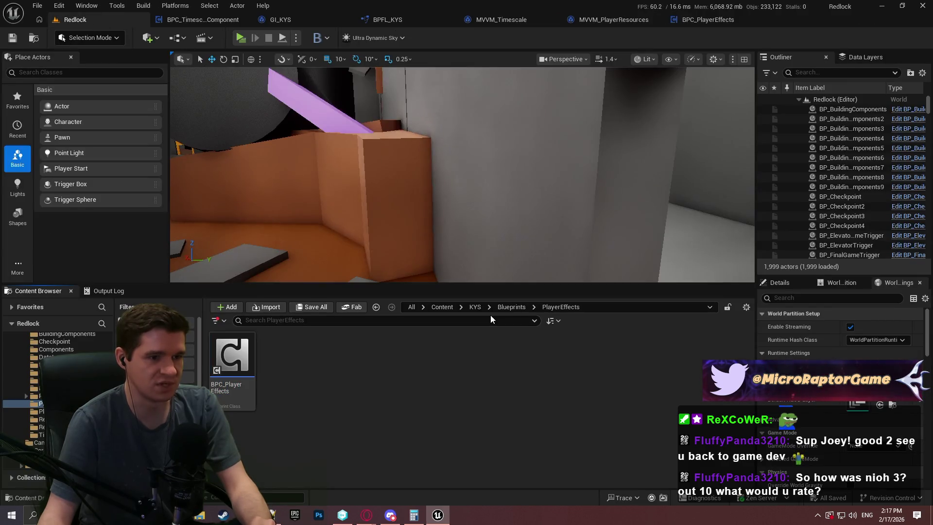
{"action": "left_click", "coordinate": [506, 312]}
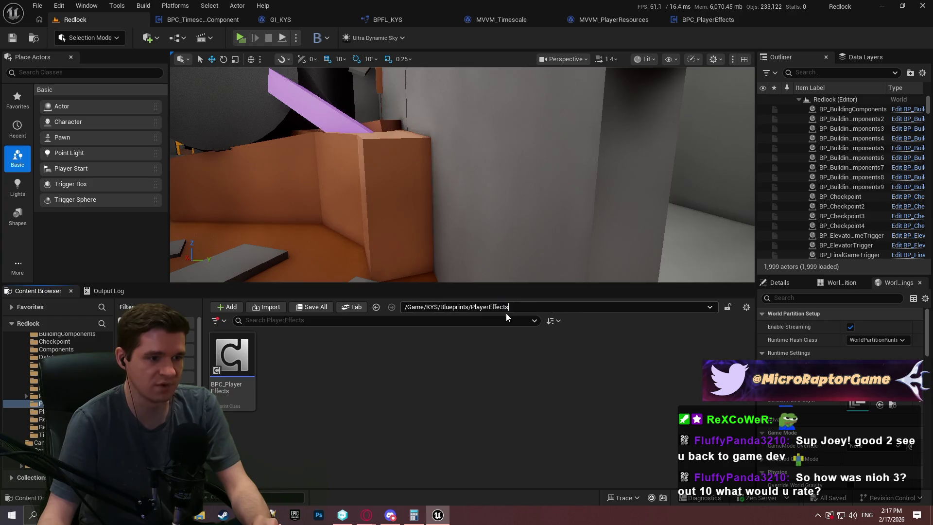
{"action": "key", "text": "Escape"}
{"action": "left_click", "coordinate": [498, 311]}
{"action": "left_click", "coordinate": [474, 306]}
{"action": "scroll", "coordinate": [354, 460], "scroll_direction": "down", "scroll_amount": 1}
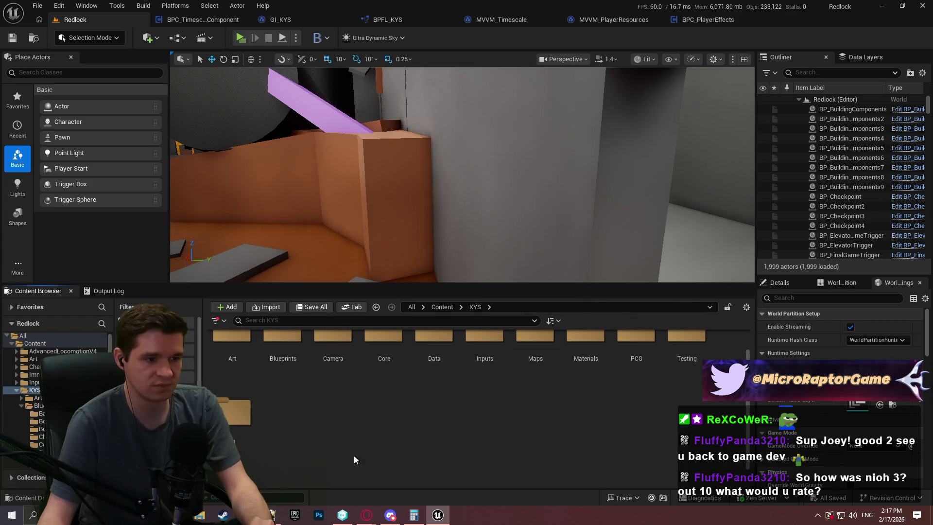
{"action": "double_click", "coordinate": [233, 438]}
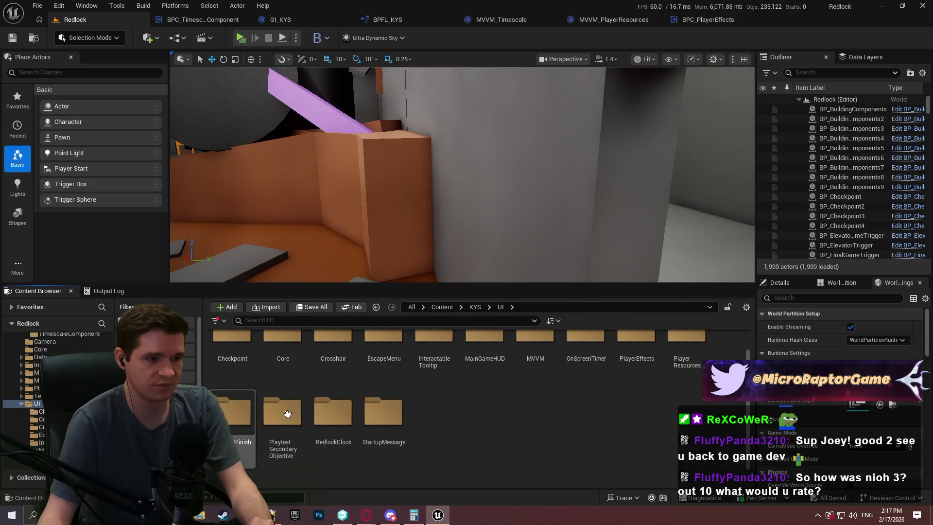
{"action": "double_click", "coordinate": [334, 428]}
{"action": "double_click", "coordinate": [245, 396]}
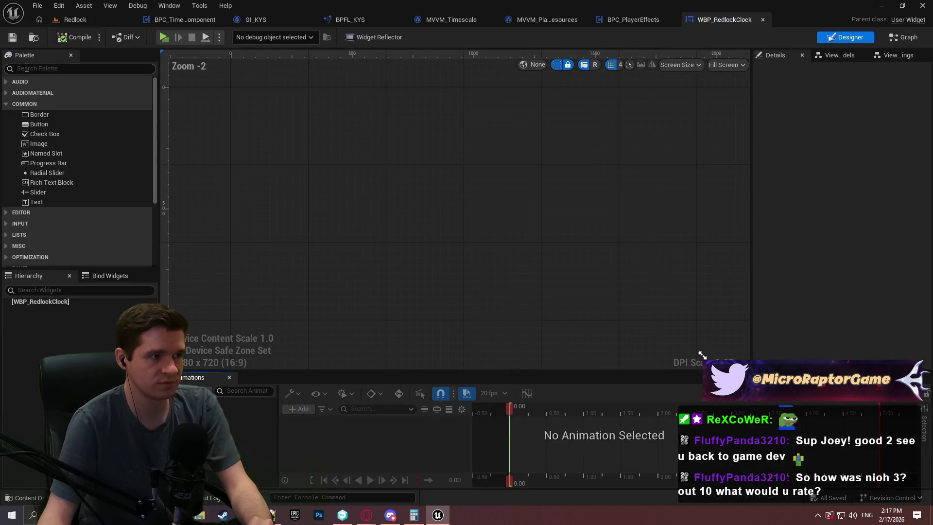
Add a Canvas Panel to WBP_RedlockClock and place a Border inside it.
{"action": "type", "text": "can"}
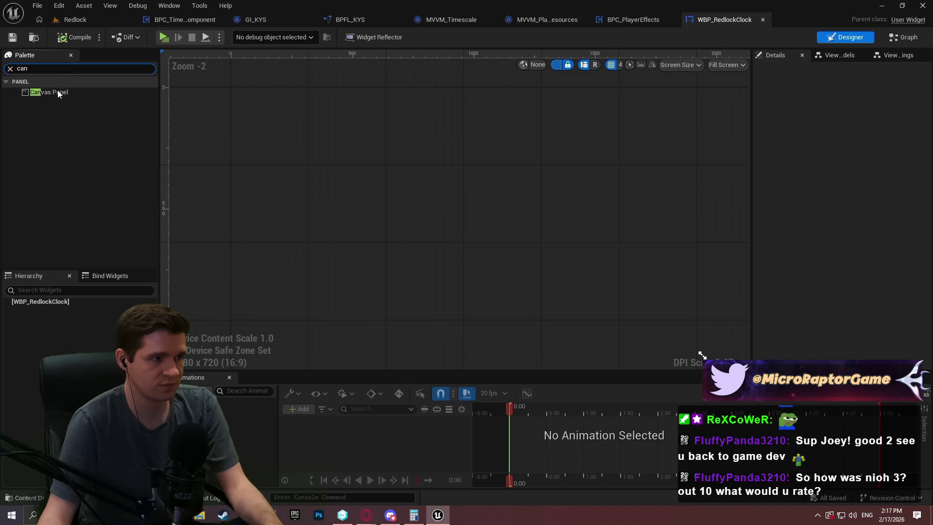
{"action": "mouse_move", "coordinate": [55, 92]}
{"action": "left_mouse_down"}
{"action": "mouse_move", "coordinate": [43, 148]}
{"action": "mouse_move", "coordinate": [44, 302]}
{"action": "left_mouse_up"}
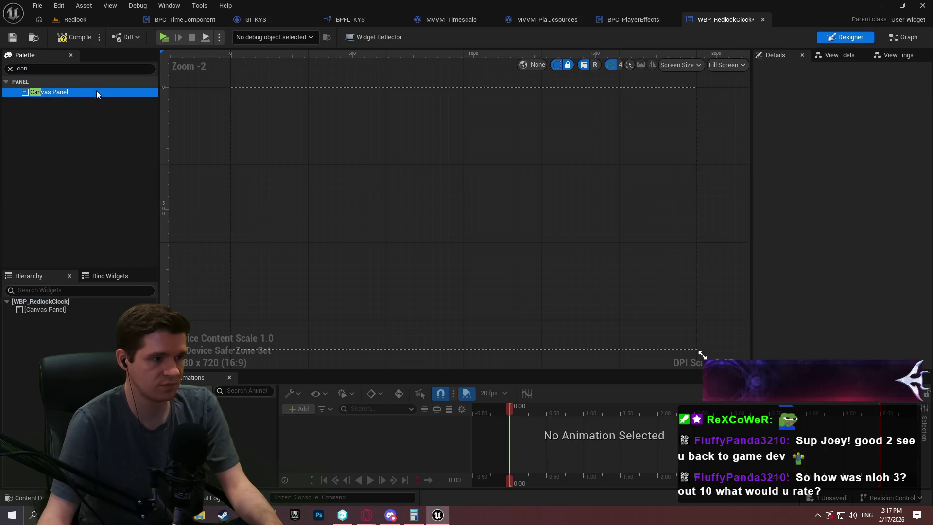
{"action": "left_click", "coordinate": [8, 68]}
{"action": "key", "text": "BackSpace"}
{"action": "key", "text": "BackSpace"}
{"action": "key", "text": "BackSpace"}
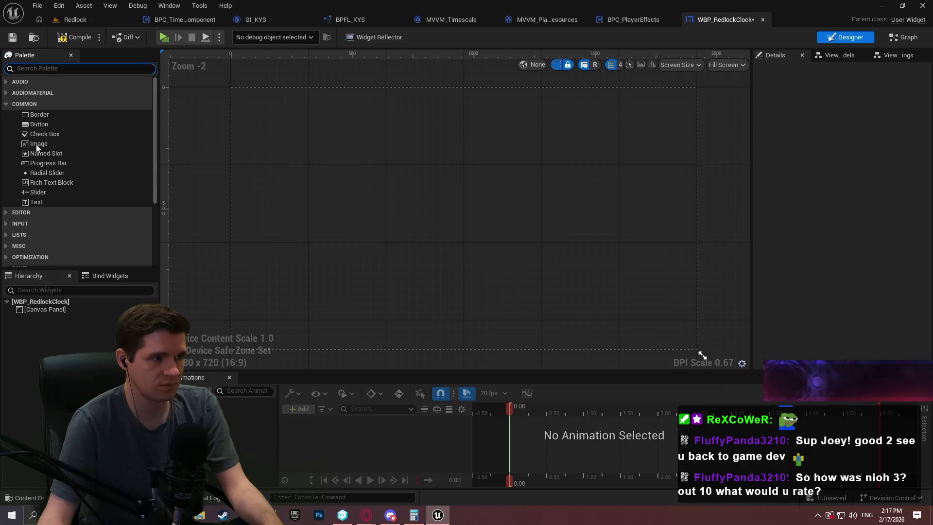
{"action": "left_click", "coordinate": [48, 115]}
{"action": "left_click_drag", "start_coordinate": [48, 308], "coordinate": [54, 135]}
{"action": "left_click_drag", "start_coordinate": [53, 318], "coordinate": [52, 311]}
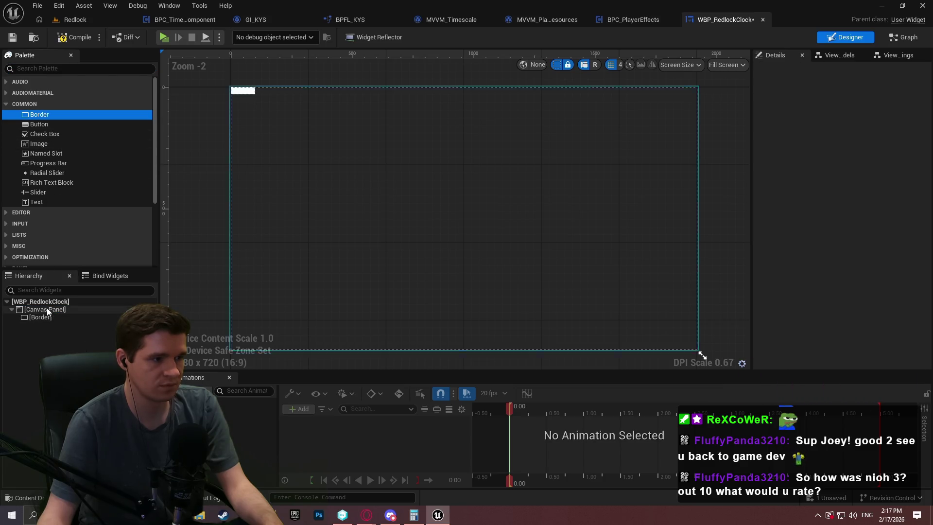
Wrap the Border in a Size Box, make the Size Box the root, and preview at desired size.
{"action": "right_click", "coordinate": [42, 317]}
{"action": "mouse_move", "coordinate": [73, 414]}
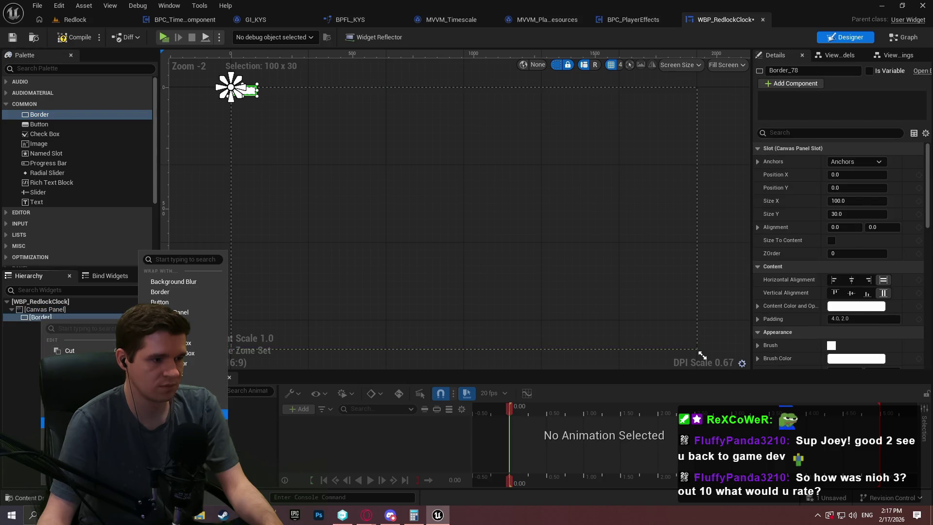
{"action": "left_click", "coordinate": [175, 413]}
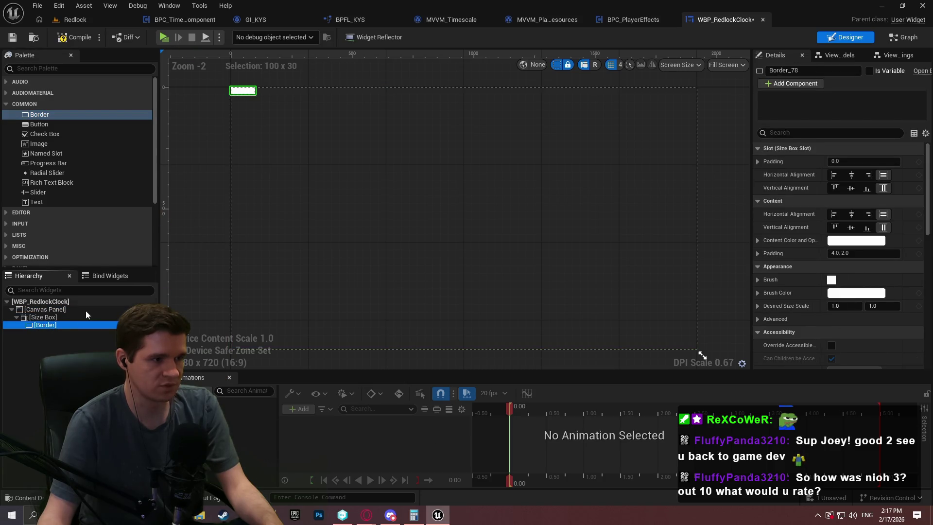
{"action": "left_click_drag", "start_coordinate": [37, 319], "coordinate": [40, 311]}
{"action": "right_click", "coordinate": [41, 311]}
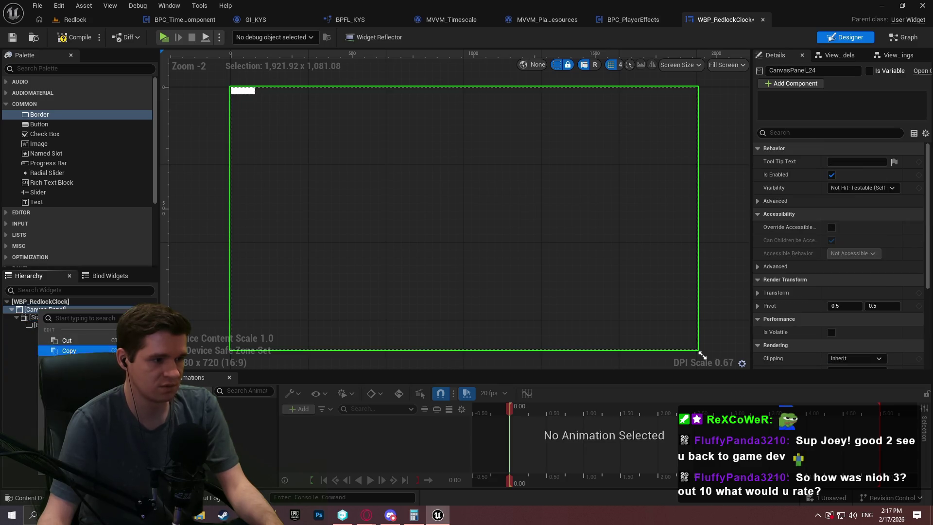
{"action": "left_click", "coordinate": [190, 388]}
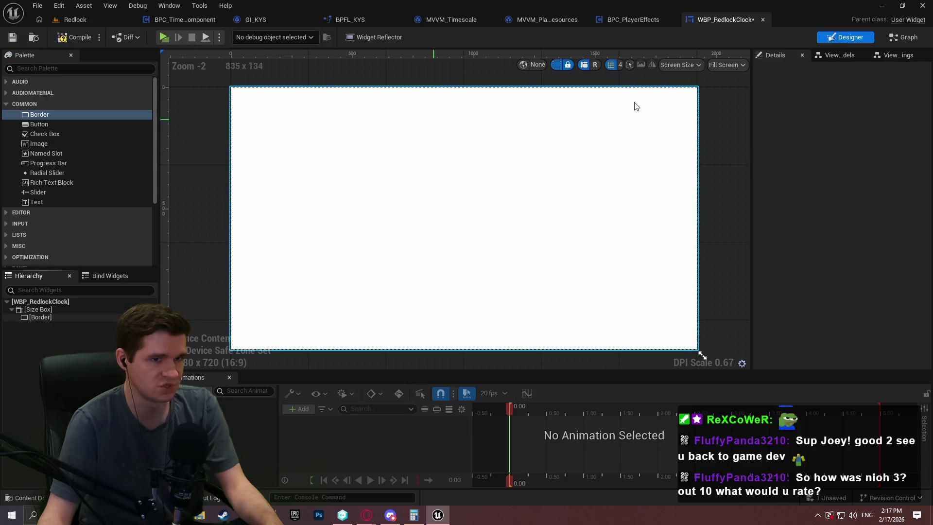
{"action": "left_click", "coordinate": [726, 64]}
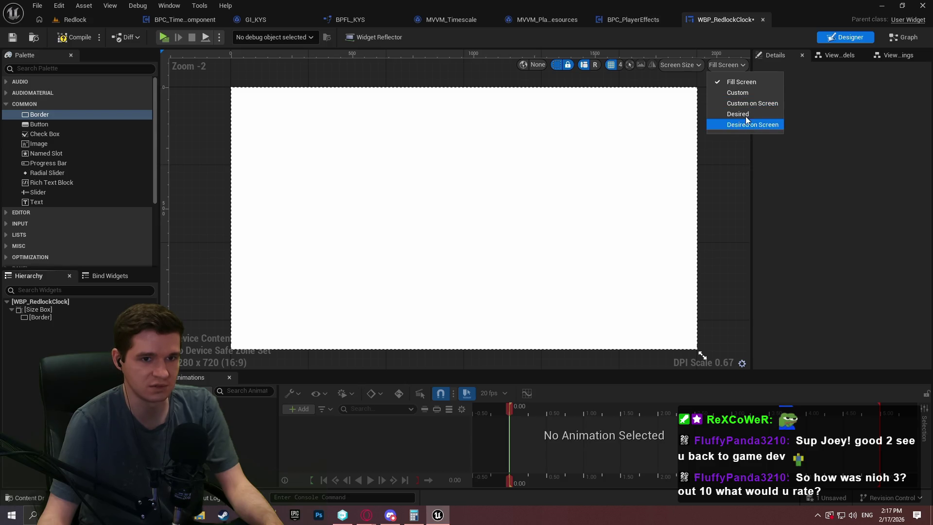
{"action": "left_click", "coordinate": [738, 113]}
Give the Size Box a fixed width and height, with width about 464.
{"action": "left_click", "coordinate": [43, 309]}
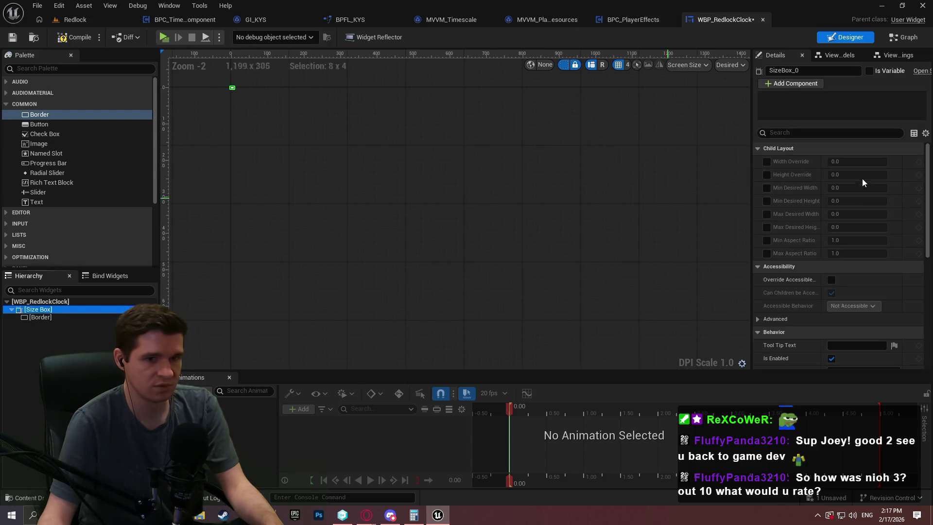
{"action": "left_click", "coordinate": [767, 162]}
{"action": "left_click", "coordinate": [766, 174]}
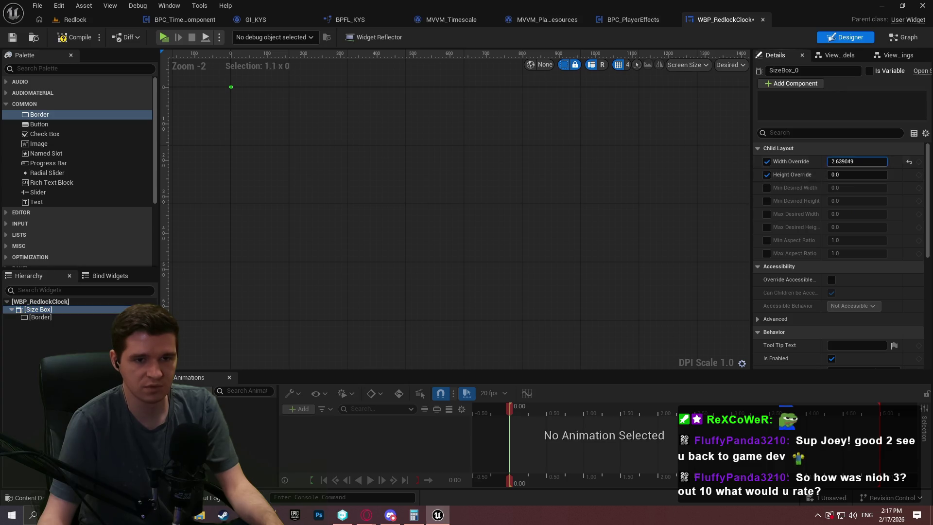
{"action": "mouse_move", "coordinate": [858, 162]}
{"action": "left_mouse_down"}
{"action": "mouse_move", "coordinate": [898, 161]}
{"action": "mouse_move", "coordinate": [845, 162]}
{"action": "mouse_move", "coordinate": [875, 174]}
{"action": "mouse_move", "coordinate": [863, 174]}
{"action": "left_mouse_up"}
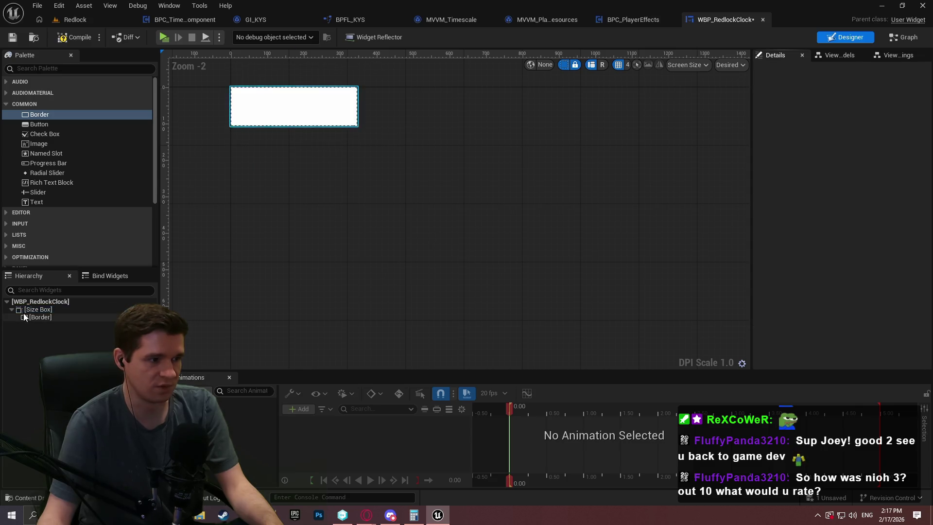
Nest a second Border inside the first and make the outer Border's brush colour black.
{"action": "left_click", "coordinate": [29, 317]}
{"action": "mouse_move", "coordinate": [31, 117]}
{"action": "left_mouse_down"}
{"action": "mouse_move", "coordinate": [45, 286]}
{"action": "mouse_move", "coordinate": [30, 314]}
{"action": "left_mouse_up"}
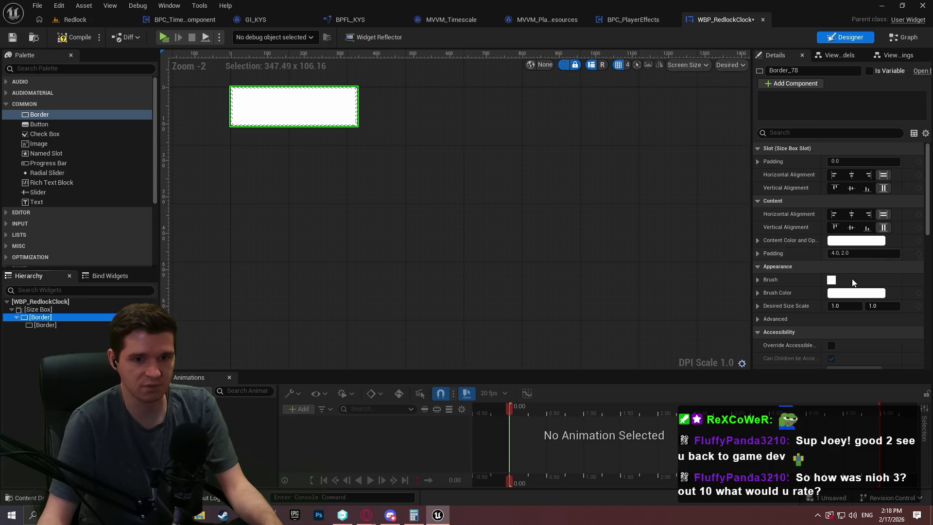
{"action": "left_click", "coordinate": [885, 254]}
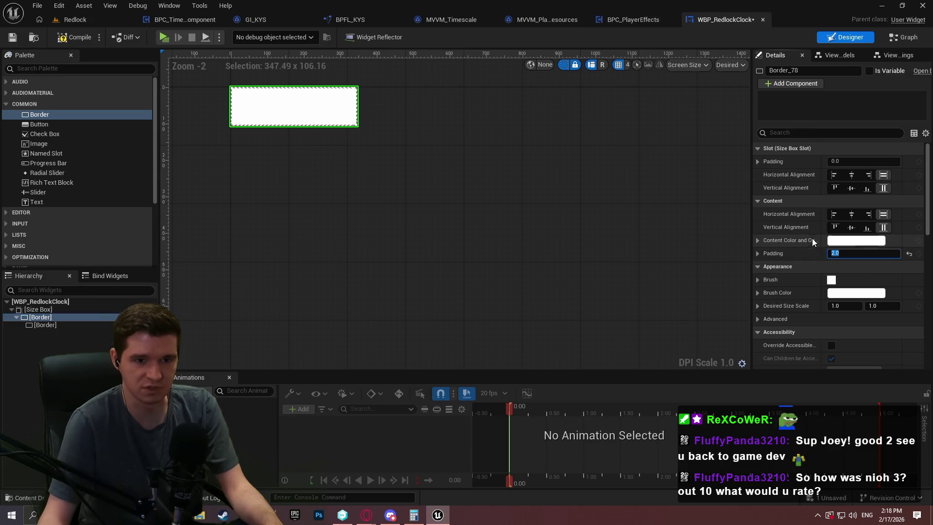
{"action": "left_click", "coordinate": [853, 240]}
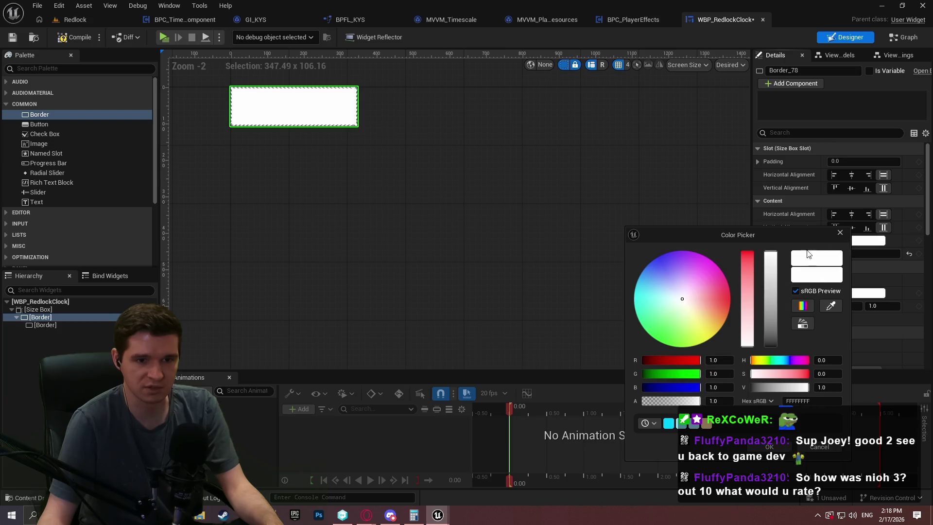
{"action": "left_click", "coordinate": [829, 445]}
{"action": "left_click", "coordinate": [868, 293]}
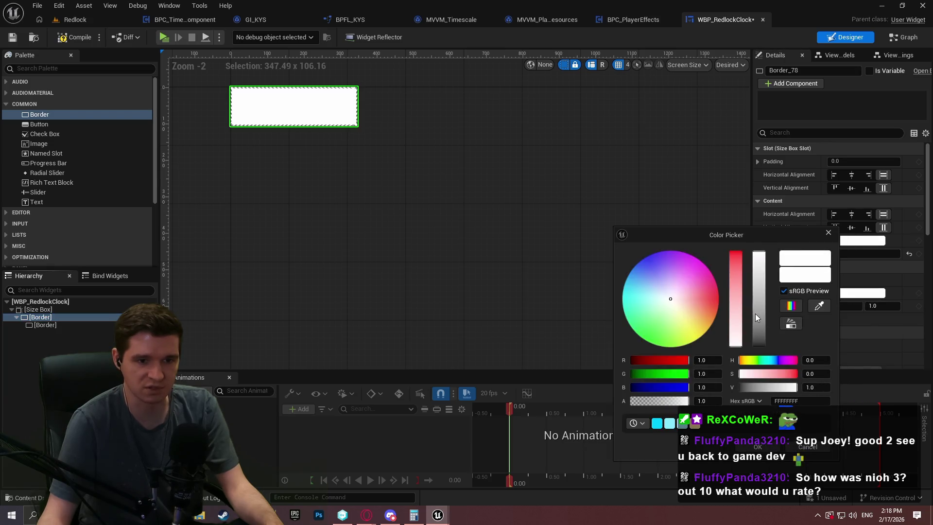
{"action": "left_click_drag", "start_coordinate": [755, 313], "coordinate": [760, 454]}
{"action": "left_click", "coordinate": [759, 451]}
Colour the inner Border grey 666666 and set its slot padding to 0.
{"action": "left_click", "coordinate": [44, 326]}
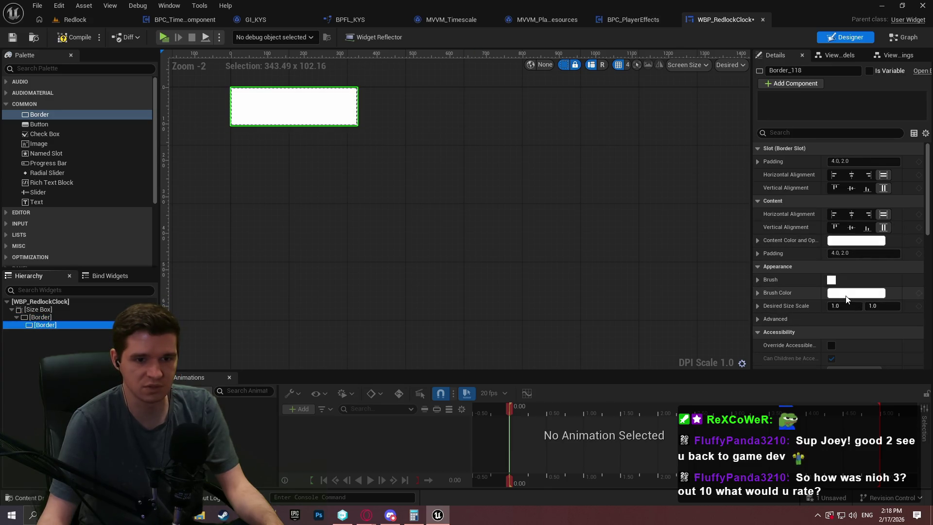
{"action": "left_click", "coordinate": [846, 296]}
{"action": "left_click", "coordinate": [825, 401]}
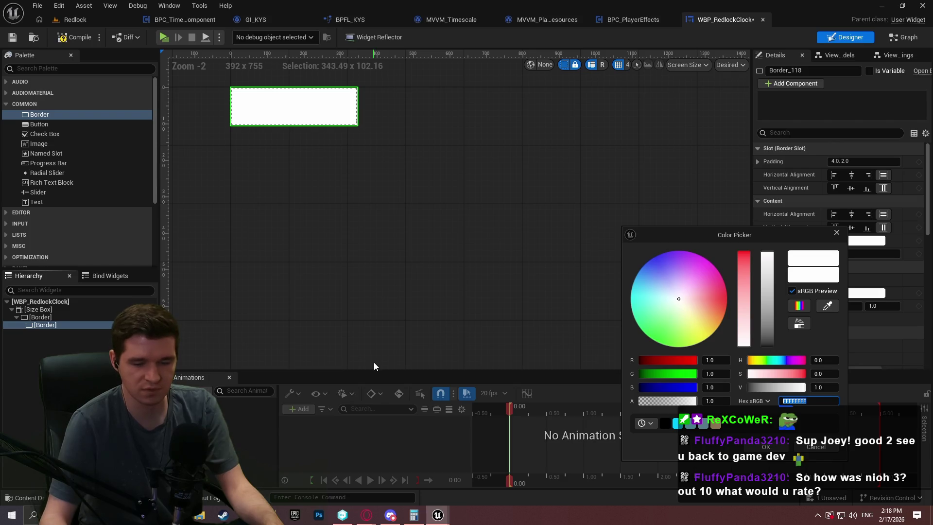
{"action": "key", "text": "Return"}
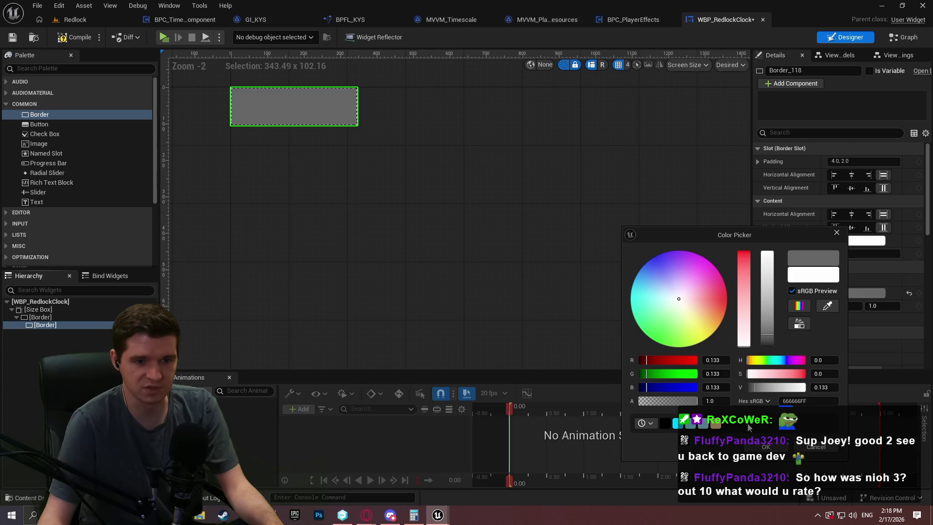
{"action": "left_click", "coordinate": [766, 448]}
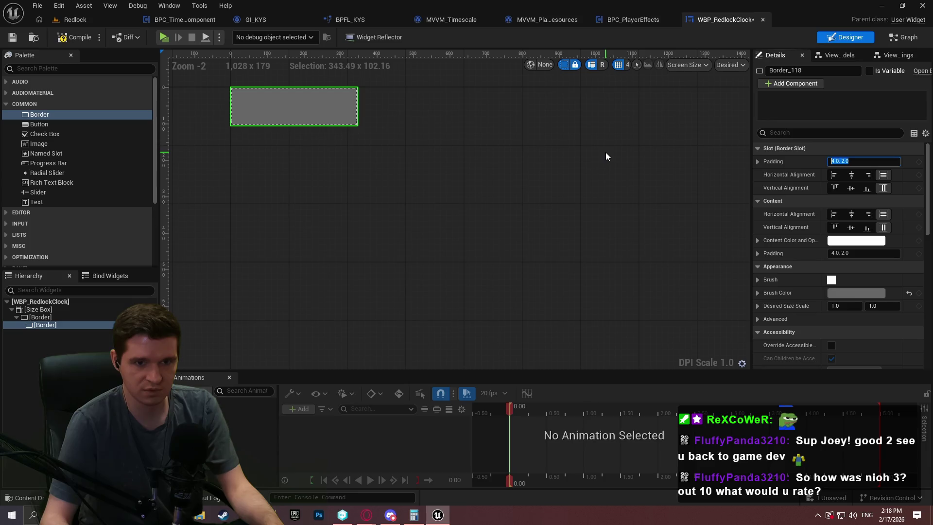
{"action": "key", "text": "BackSpace"}
{"action": "type", "text": "0"}
{"action": "key", "text": "Return"}
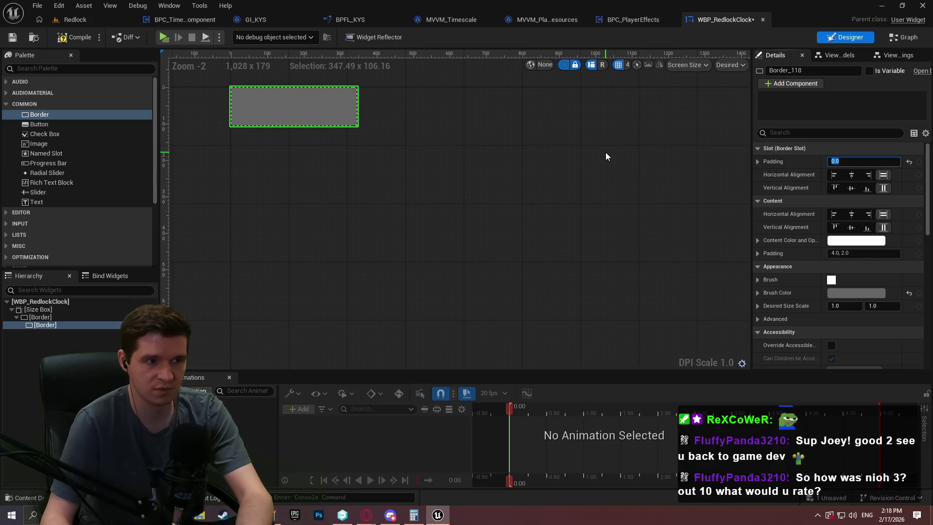
Set the inner Border's slot padding to 2.0 and content padding to 10.0, then save.
{"action": "scroll", "coordinate": [234, 97], "scroll_direction": "up", "scroll_amount": 4}
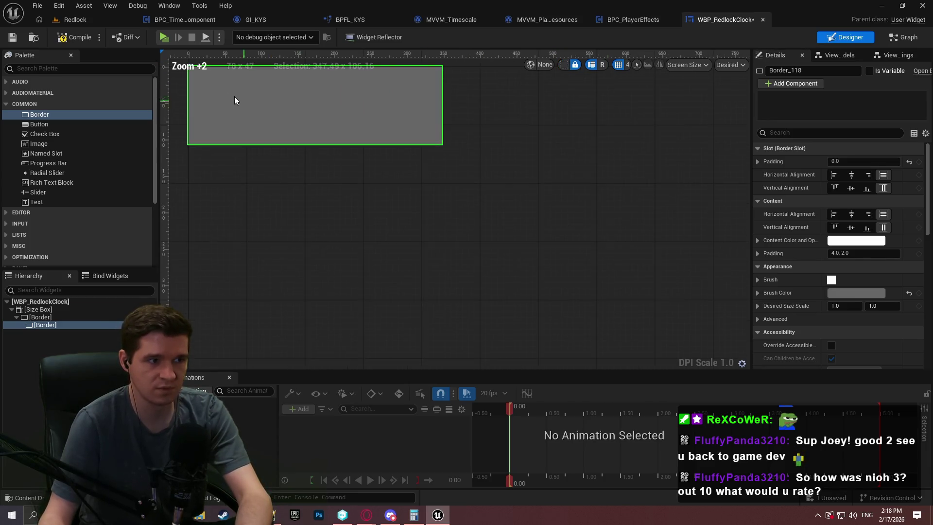
{"action": "scroll", "coordinate": [345, 249], "scroll_direction": "up", "scroll_amount": 4}
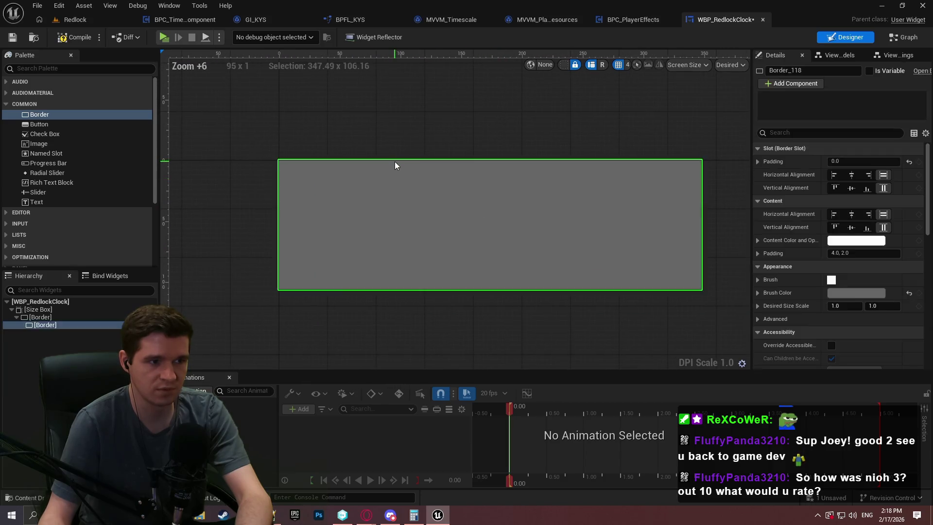
{"action": "left_click", "coordinate": [393, 220]}
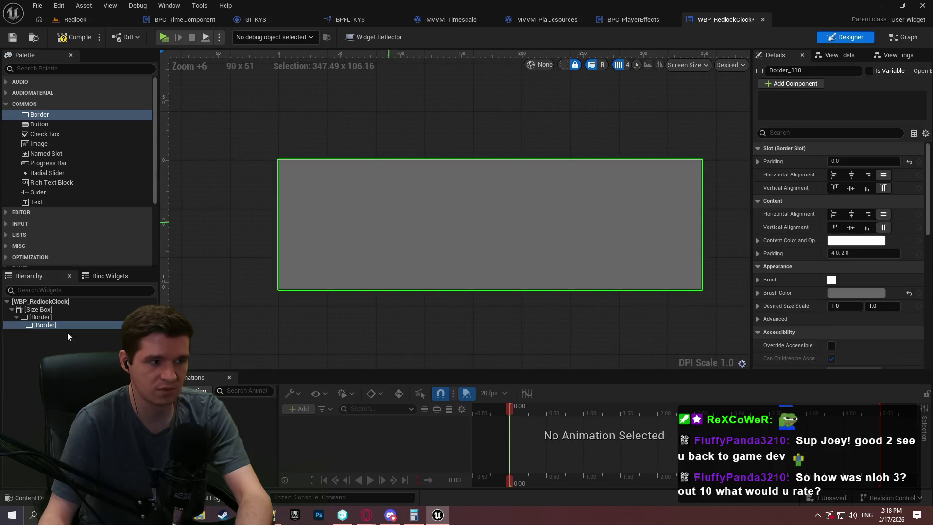
{"action": "left_click", "coordinate": [883, 160]}
{"action": "key", "text": "BackSpace"}
{"action": "key", "text": "BackSpace"}
{"action": "key", "text": "BackSpace"}
{"action": "type", "text": "2"}
{"action": "key", "text": "Return"}
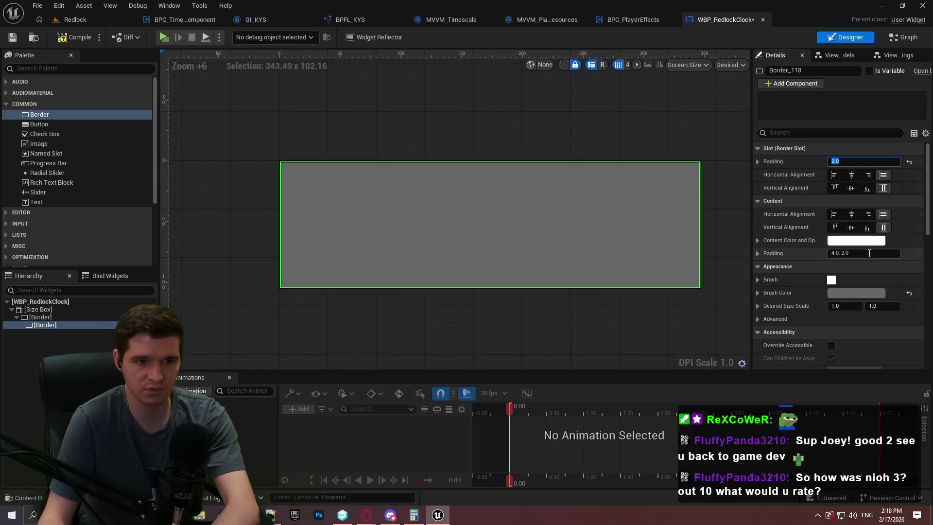
{"action": "left_click", "coordinate": [858, 254]}
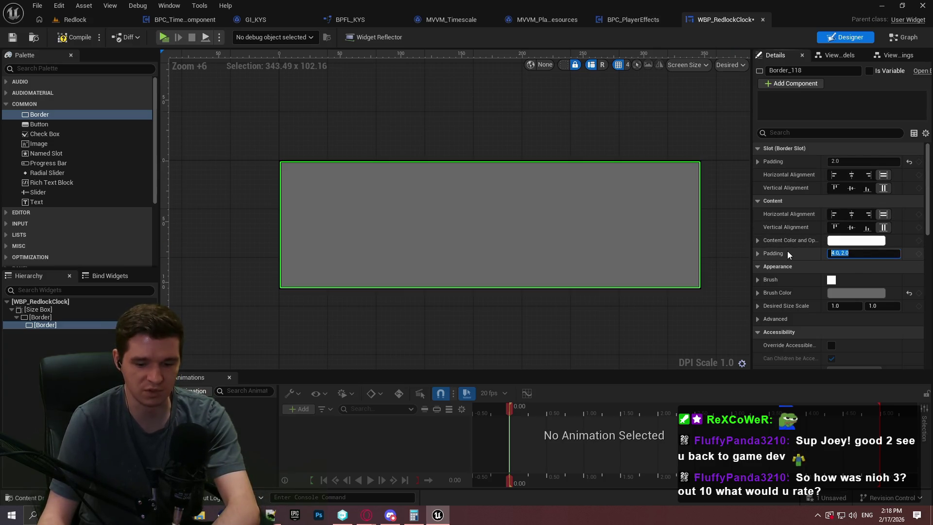
{"action": "type", "text": "10"}
{"action": "key", "text": "Return"}
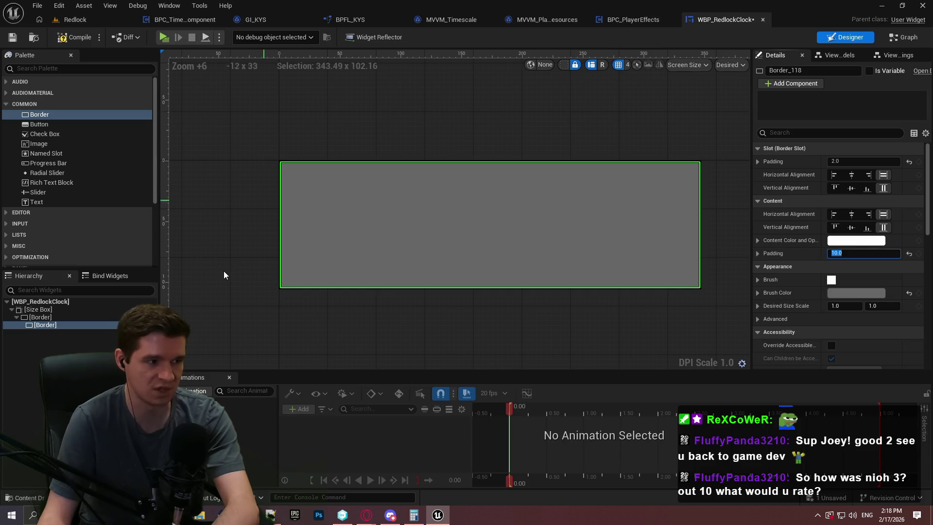
{"action": "left_click", "coordinate": [16, 36]}
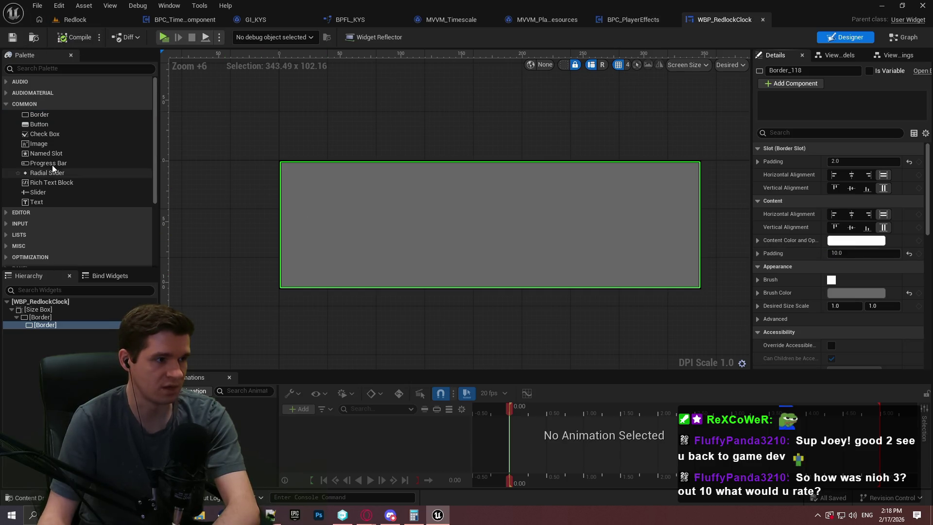
Put a Horizontal Box in the inner Border with a Vertical Box, then duplicate the Vertical Box.
{"action": "scroll", "coordinate": [45, 185], "scroll_direction": "down", "scroll_amount": 3}
{"action": "left_click", "coordinate": [5, 222]}
{"action": "scroll", "coordinate": [66, 212], "scroll_direction": "down", "scroll_amount": 5}
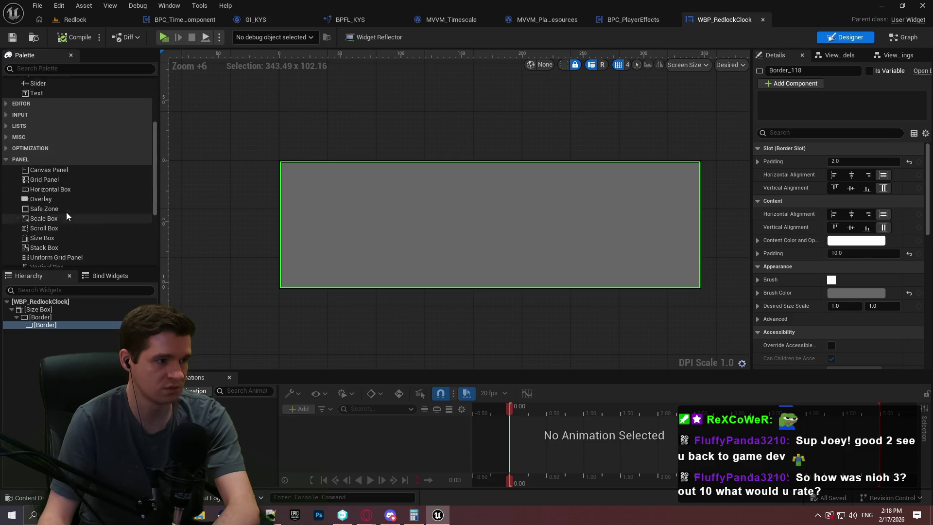
{"action": "left_click_drag", "start_coordinate": [46, 178], "coordinate": [39, 324]}
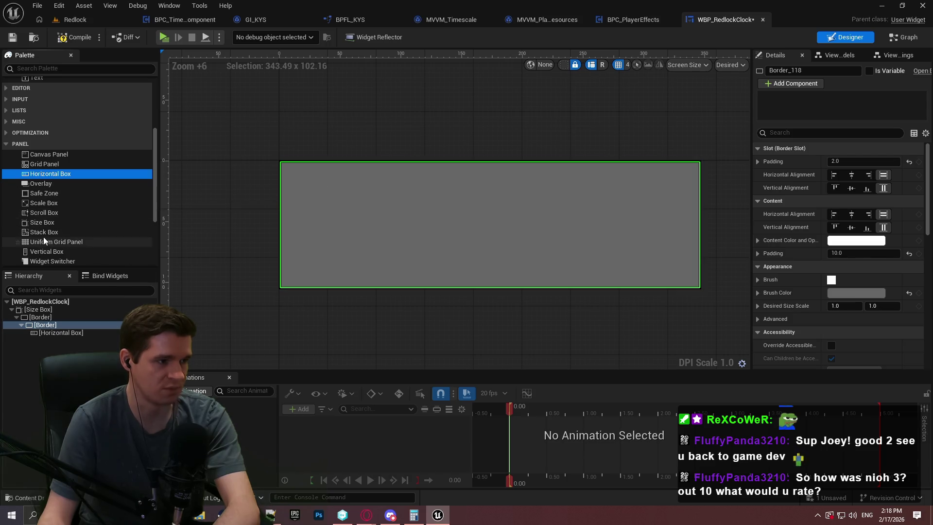
{"action": "mouse_move", "coordinate": [41, 252]}
{"action": "left_mouse_down"}
{"action": "mouse_move", "coordinate": [47, 334]}
{"action": "mouse_move", "coordinate": [60, 342]}
{"action": "mouse_move", "coordinate": [50, 340]}
{"action": "left_mouse_up"}
{"action": "scroll", "coordinate": [68, 185], "scroll_direction": "up", "scroll_amount": 3}
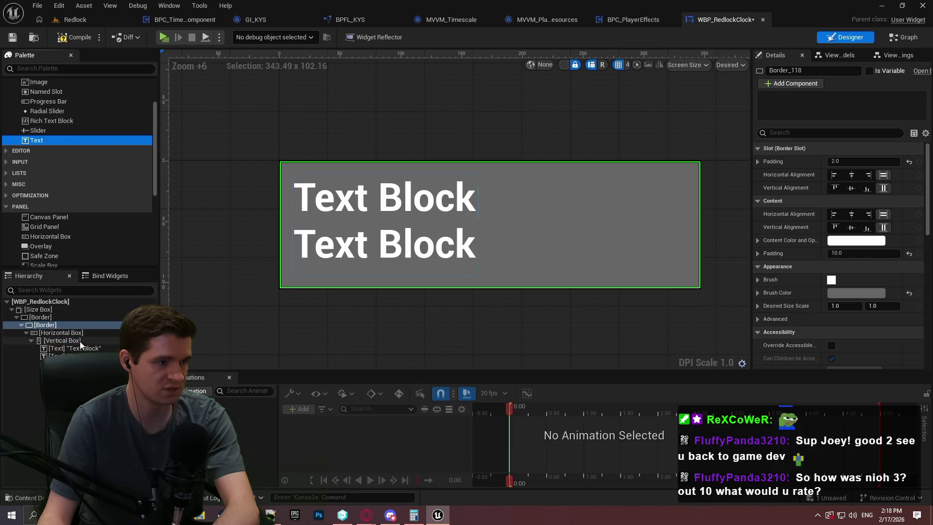
{"action": "right_click", "coordinate": [78, 340]}
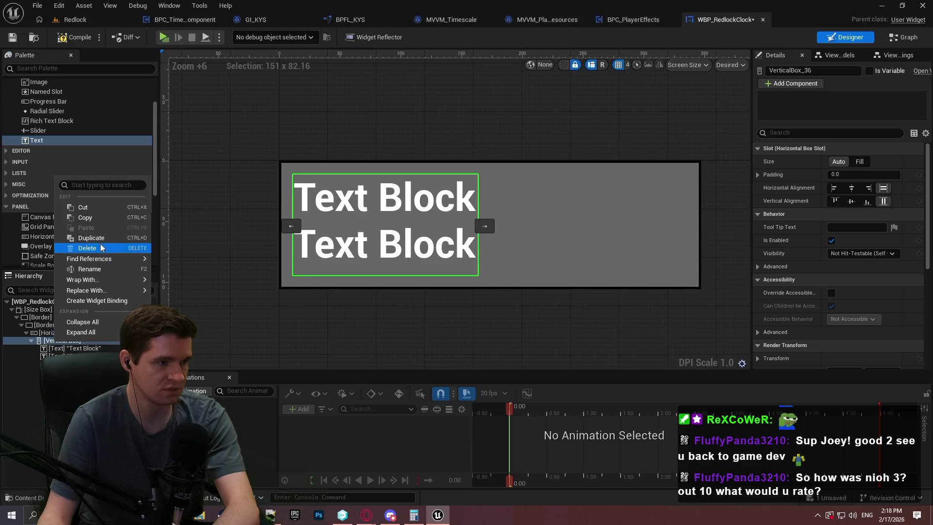
{"action": "left_click", "coordinate": [92, 238]}
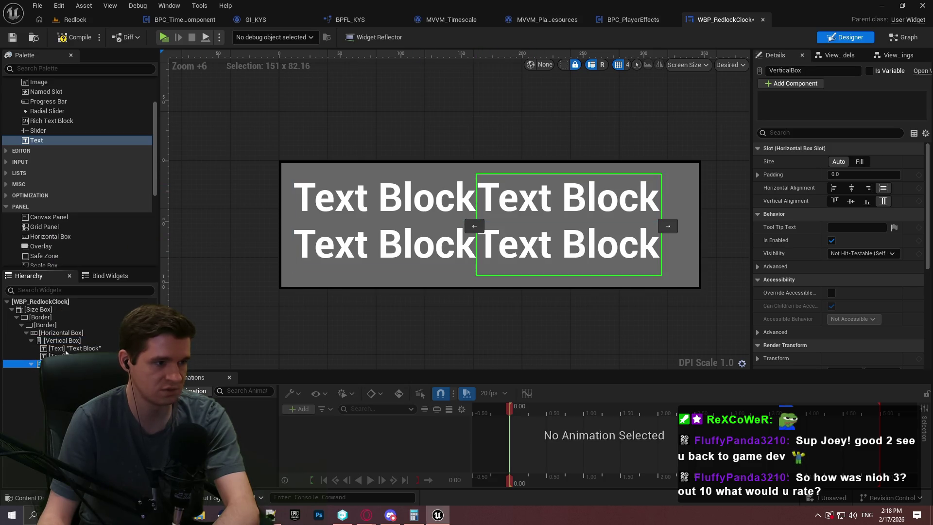
Set both Vertical Boxes' size to Fill so the columns share the width equally.
{"action": "left_click", "coordinate": [59, 333]}
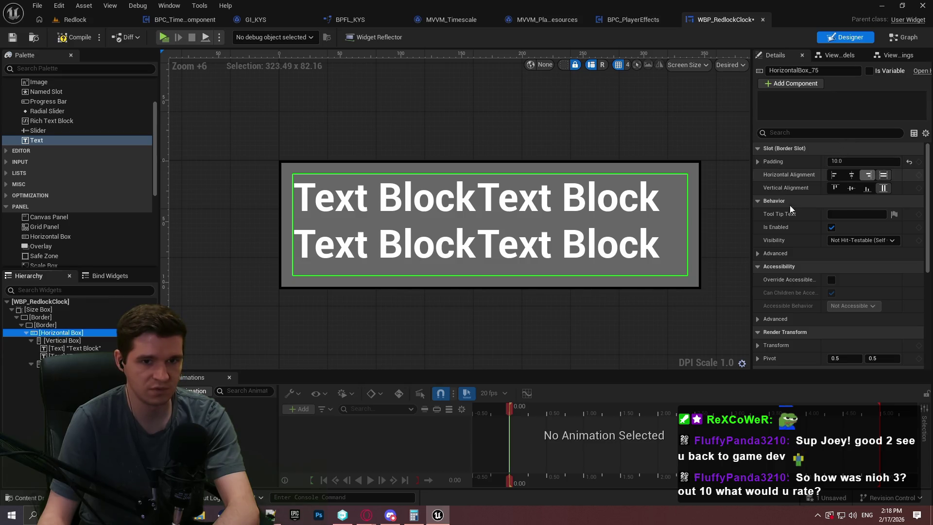
{"action": "left_click", "coordinate": [62, 340]}
{"action": "left_click", "coordinate": [859, 161]}
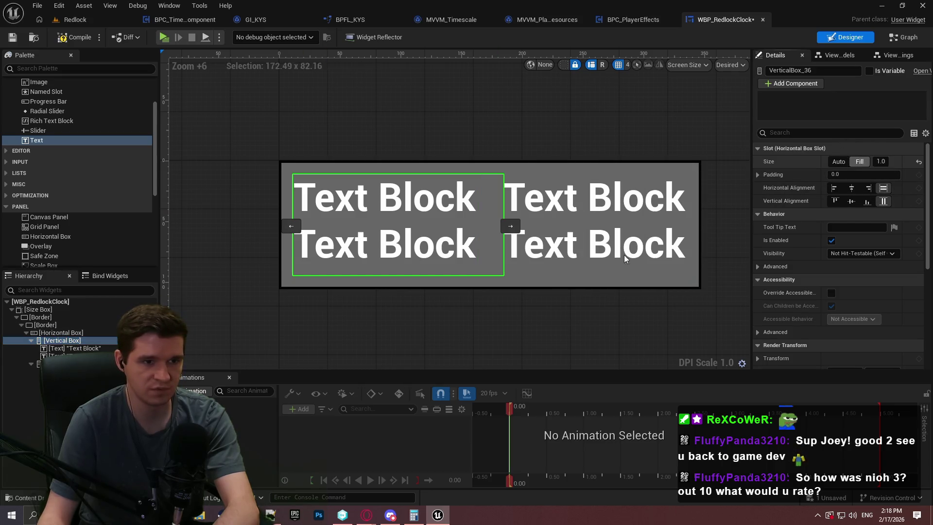
{"action": "left_click", "coordinate": [59, 364]}
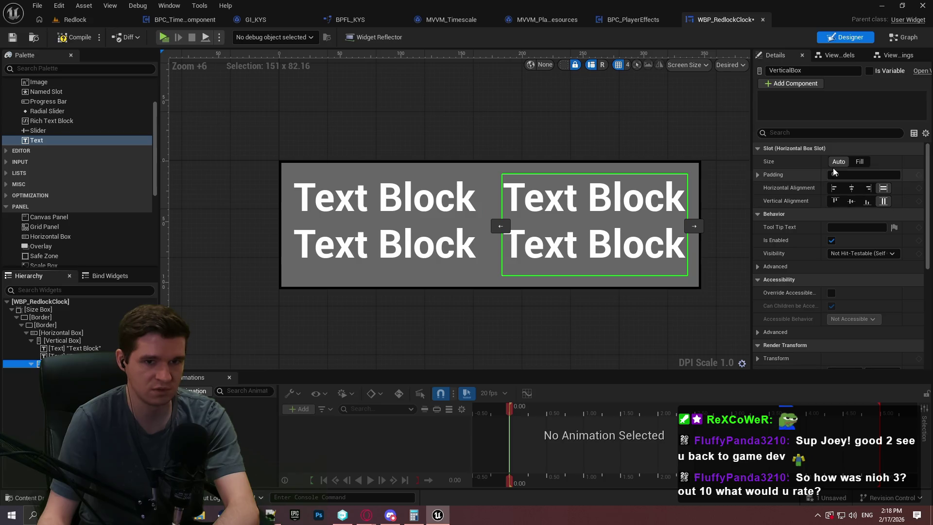
{"action": "left_click", "coordinate": [859, 162]}
{"action": "left_click", "coordinate": [446, 219]}
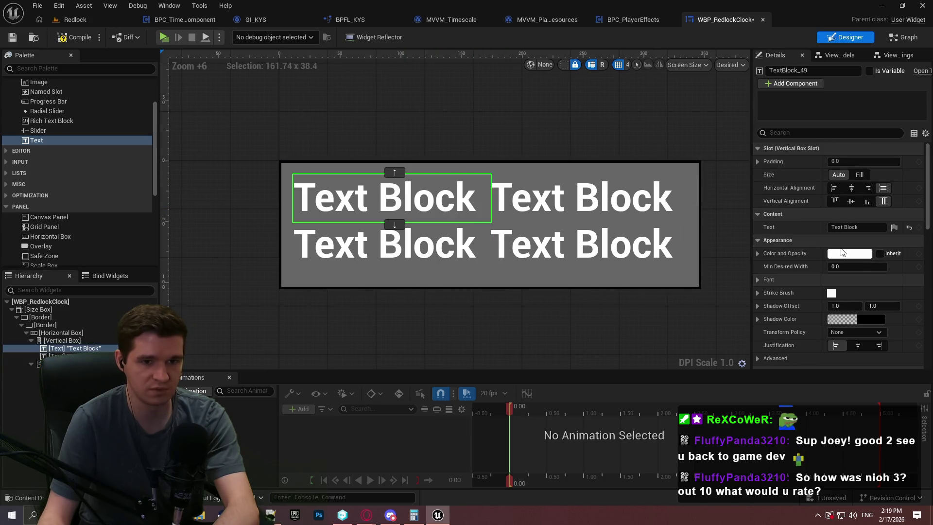
Label the top text blocks 'Earth Time' and 'Redlock Time' and colour both black.
{"action": "left_click", "coordinate": [861, 227]}
{"action": "type", "text": "Ear"}
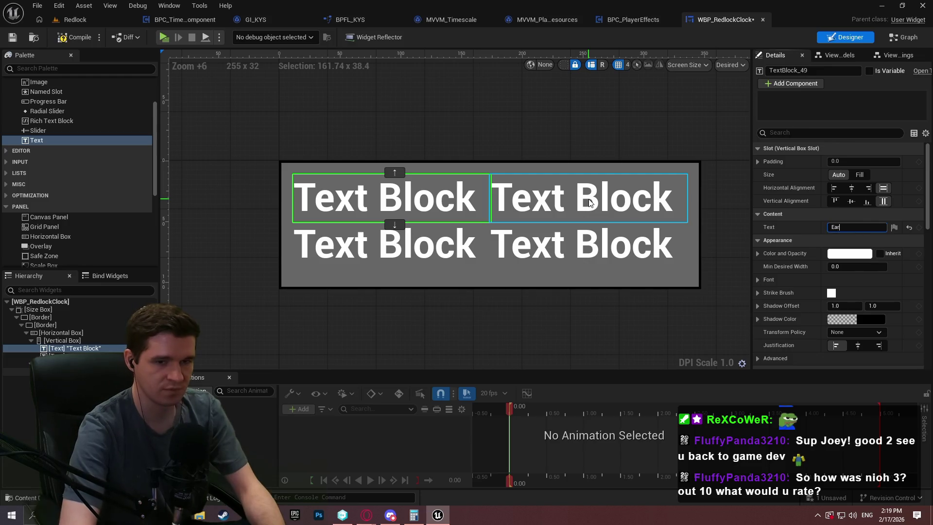
{"action": "type", "text": "th Time"}
{"action": "key", "text": "Return"}
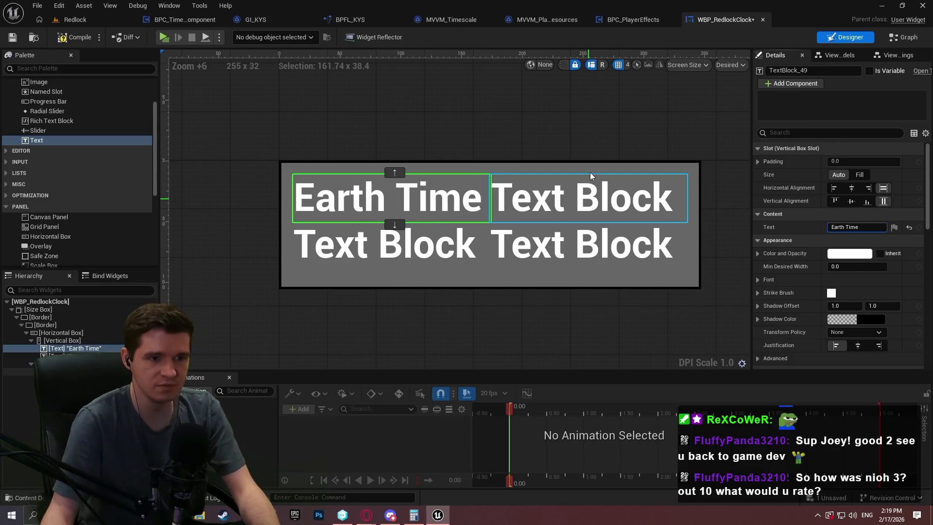
{"action": "left_click", "coordinate": [552, 210]}
{"action": "left_click", "coordinate": [828, 228]}
{"action": "type", "text": "R"}
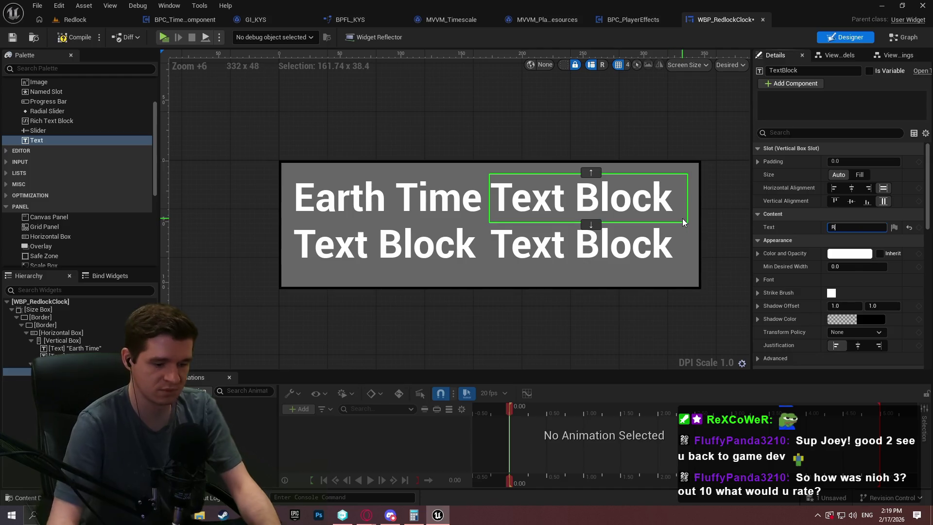
{"action": "type", "text": "edlock Time"}
{"action": "key", "text": "Return"}
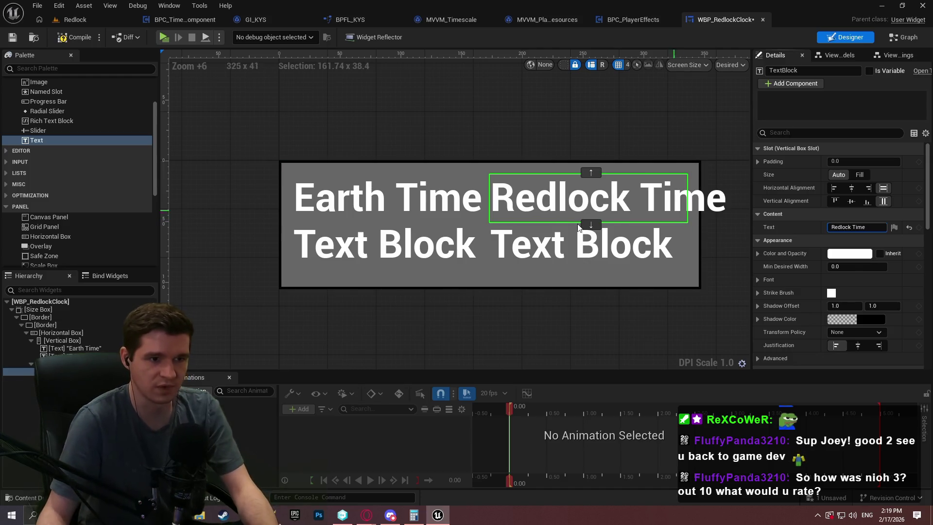
{"action": "left_click", "coordinate": [389, 199], "text": "ctrl"}
{"action": "left_click", "coordinate": [848, 209]}
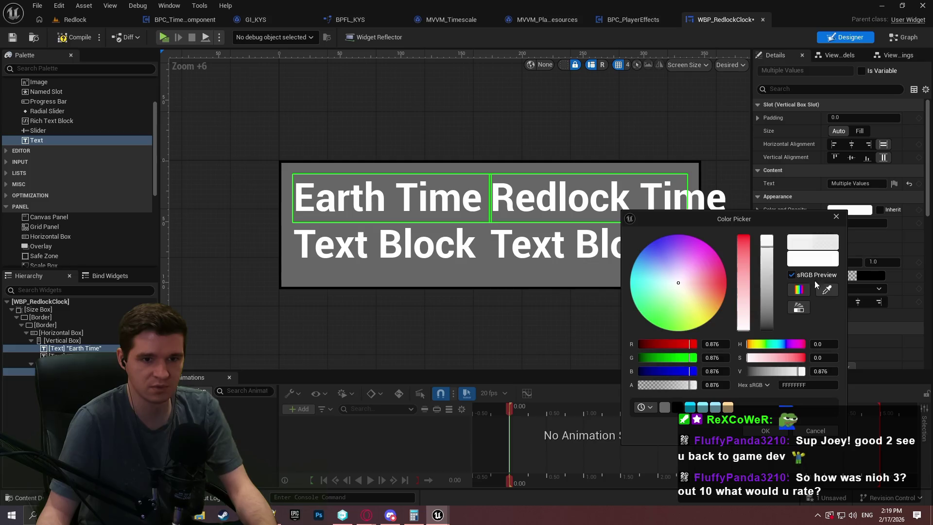
{"action": "left_click_drag", "start_coordinate": [771, 312], "coordinate": [770, 330]}
{"action": "left_click", "coordinate": [765, 431]}
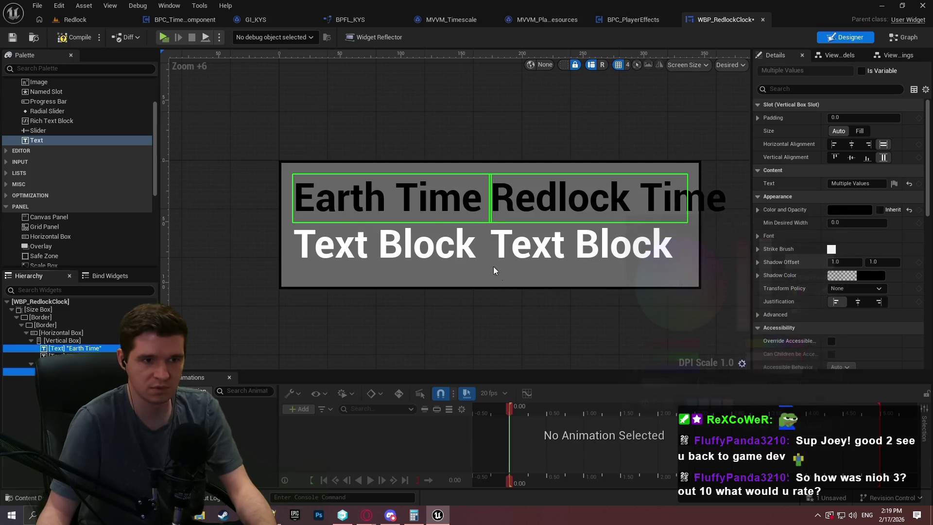
Set the lower-left text block to the 00:00:00 placeholder time.
{"action": "left_click", "coordinate": [398, 268]}
{"action": "left_click", "coordinate": [398, 267]}
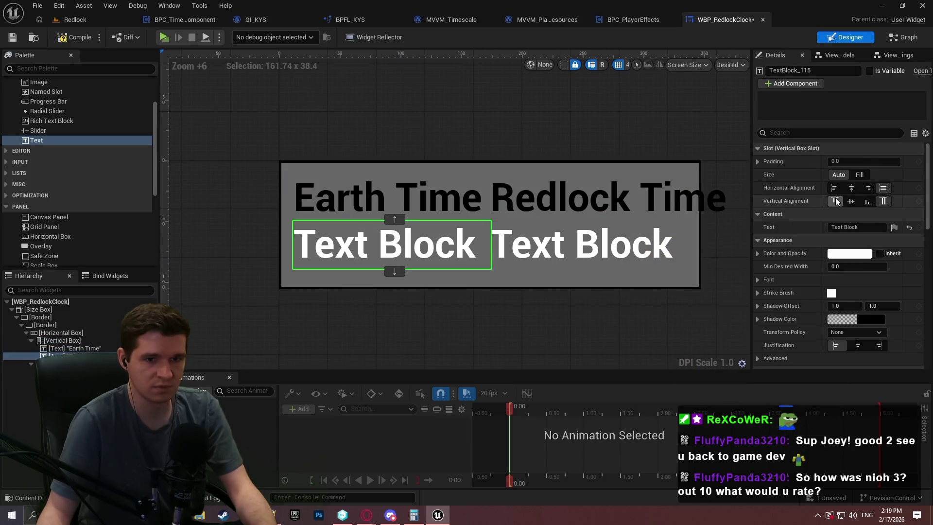
{"action": "type", "text": "00:00:00"}
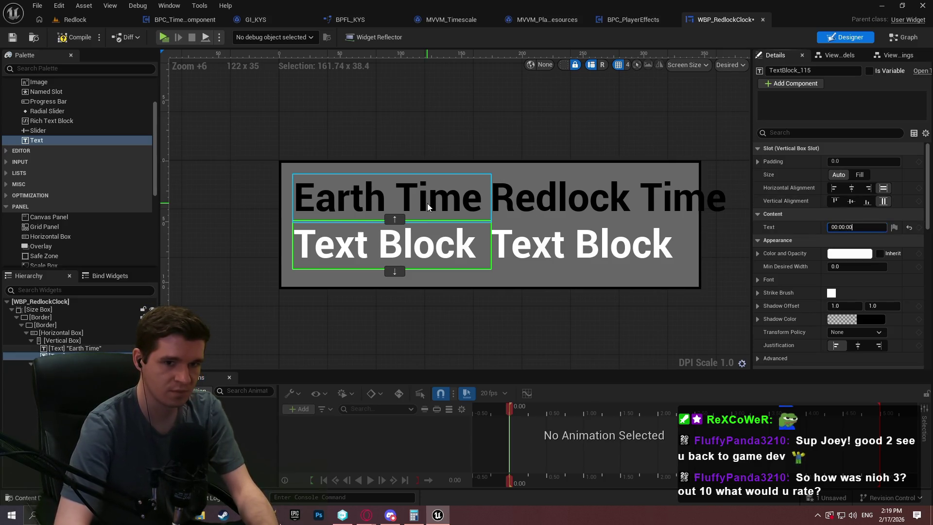
{"action": "key", "text": "Return"}
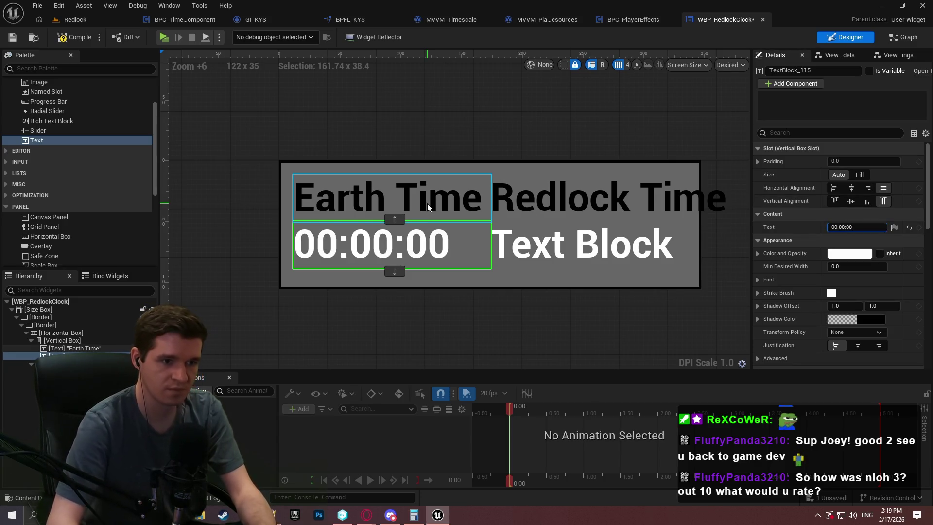
Centre-justify the Earth Time, Redlock Time and both value text blocks.
{"action": "left_click", "coordinate": [857, 345]}
{"action": "left_click", "coordinate": [480, 212]}
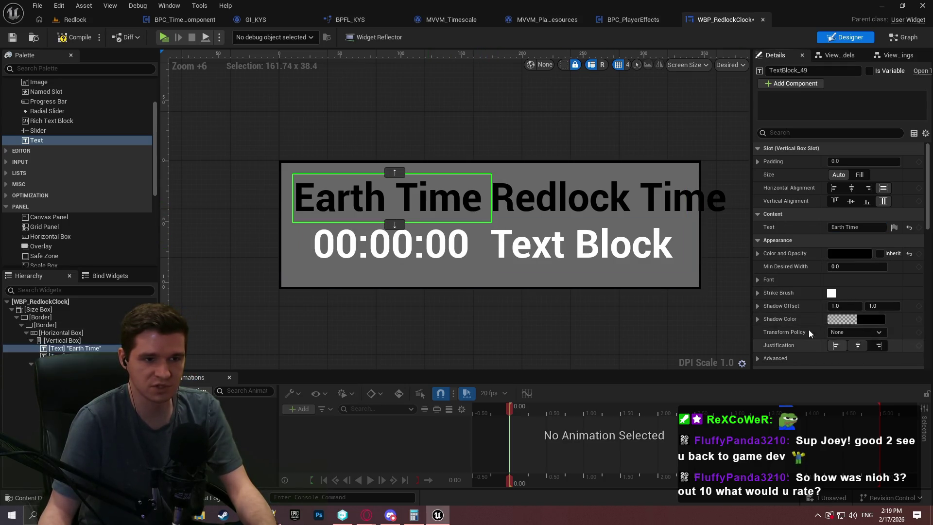
{"action": "left_click", "coordinate": [857, 345]}
{"action": "left_click", "coordinate": [588, 197]}
{"action": "left_click", "coordinate": [857, 345]}
{"action": "left_click", "coordinate": [621, 247]}
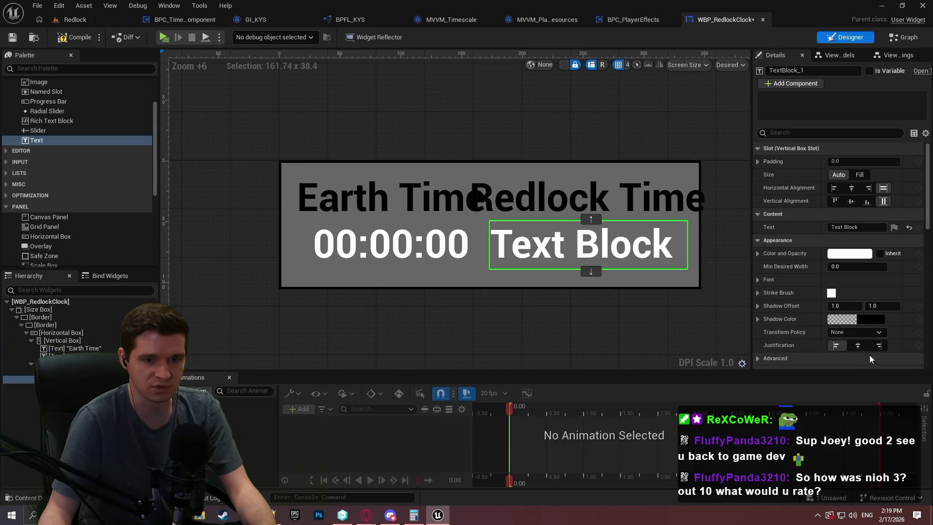
{"action": "left_click", "coordinate": [858, 345]}
Change the right value text block to read 00:00:00.
{"action": "left_click", "coordinate": [461, 255]}
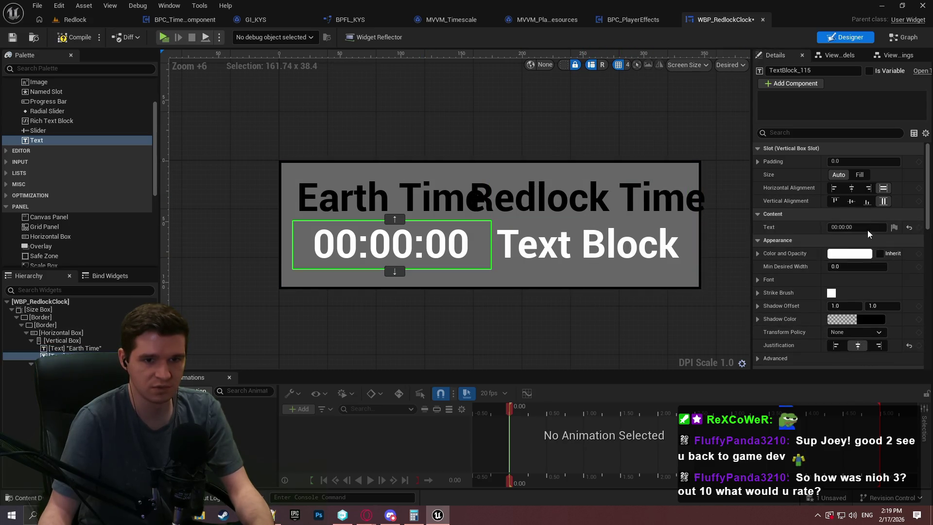
{"action": "left_click", "coordinate": [588, 245]}
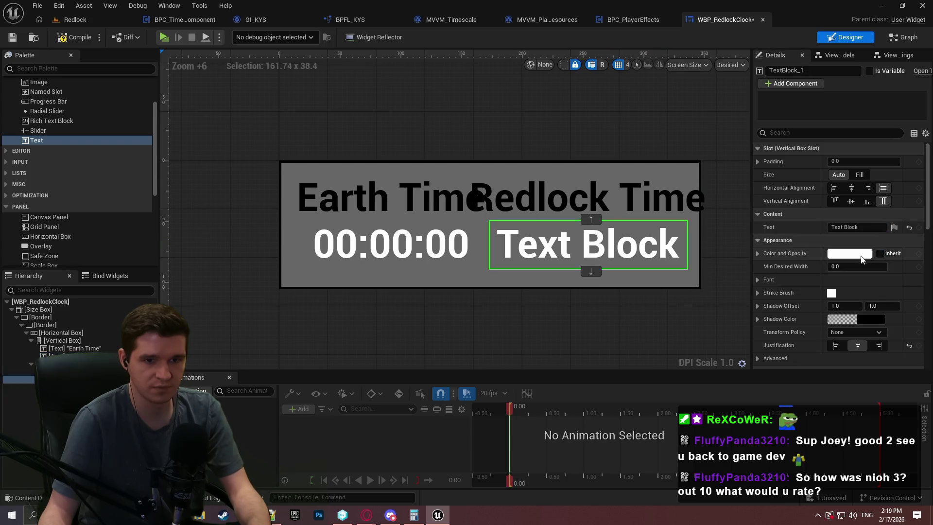
{"action": "left_click", "coordinate": [875, 228]}
{"action": "type", "text": "00:00:00"}
{"action": "key", "text": "Return"}
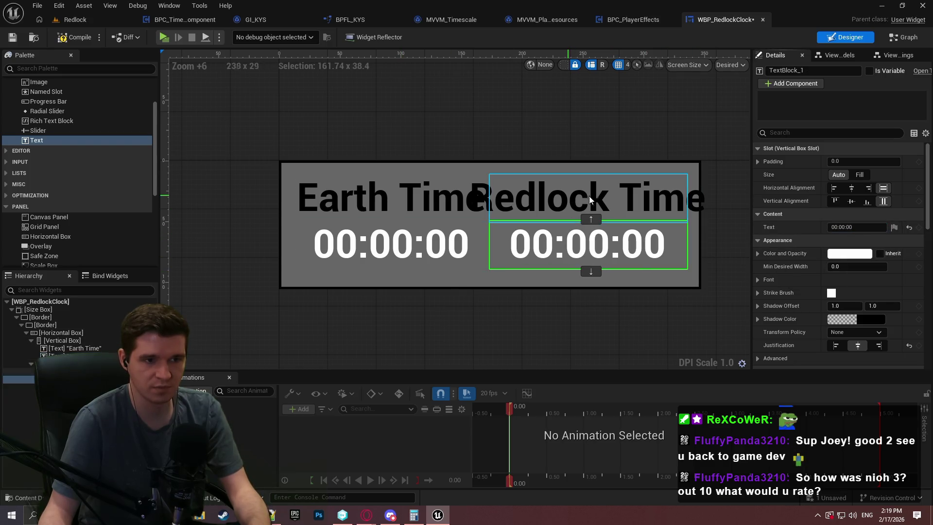
{"action": "left_click", "coordinate": [39, 310]}
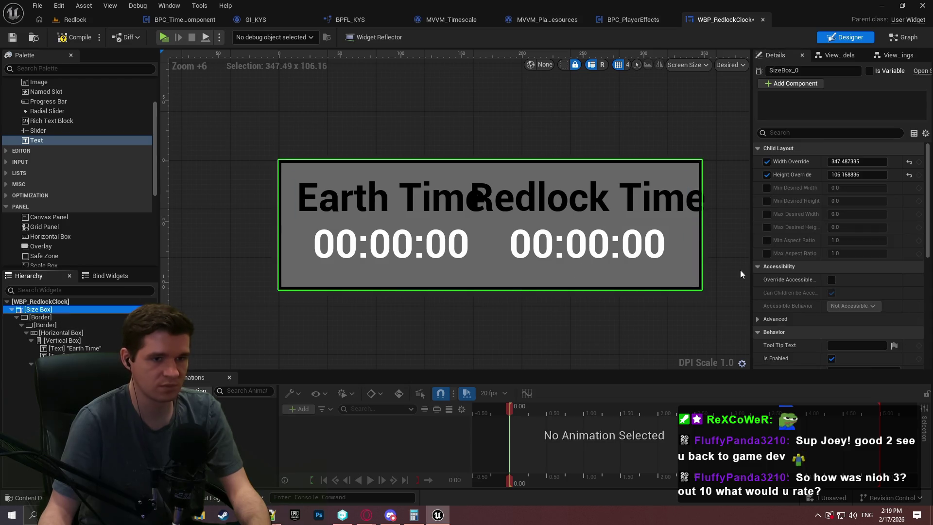
Set the Size Box width override to 500 and height override to 100.
{"action": "mouse_move", "coordinate": [858, 162]}
{"action": "left_mouse_down"}
{"action": "mouse_move", "coordinate": [914, 165]}
{"action": "mouse_move", "coordinate": [928, 185]}
{"action": "left_mouse_up"}
{"action": "type", "text": "5"}
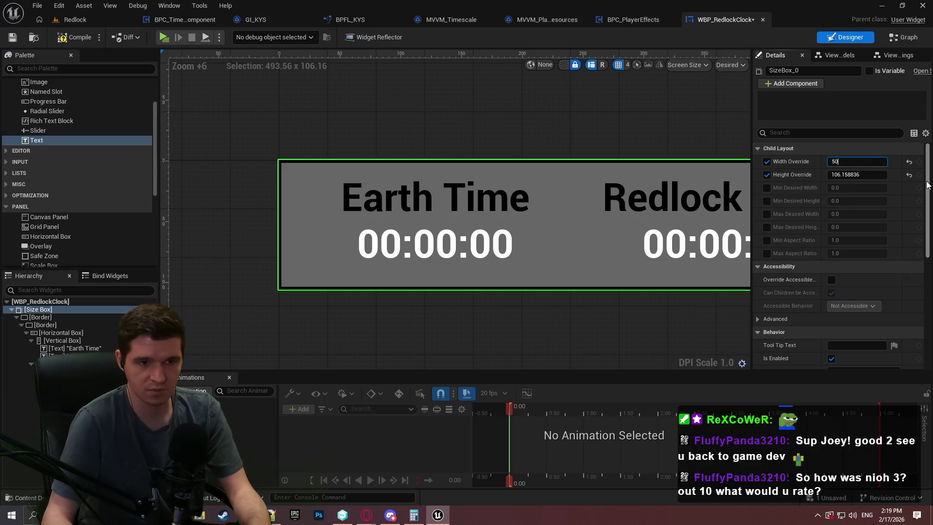
{"action": "type", "text": "00"}
{"action": "key", "text": "Return"}
{"action": "type", "text": "500"}
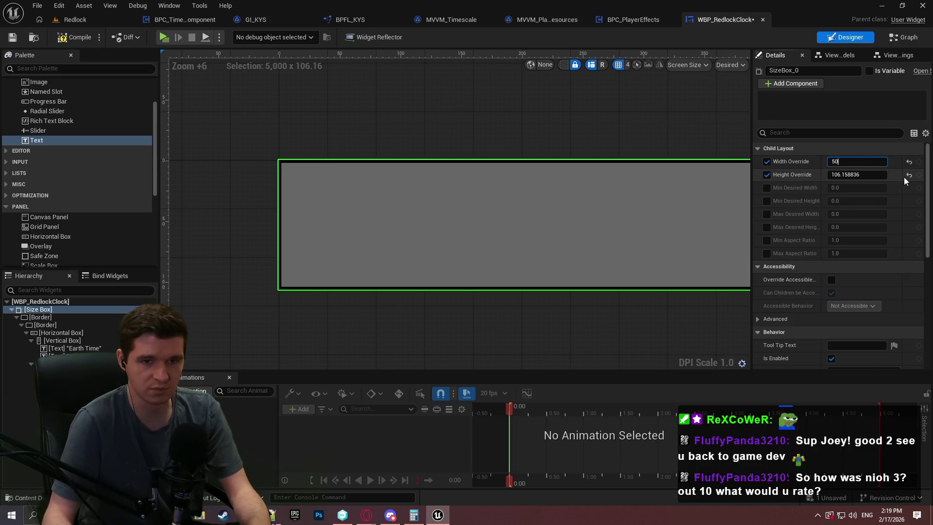
{"action": "key", "text": "Return"}
{"action": "left_click_drag", "start_coordinate": [515, 194], "coordinate": [421, 182]}
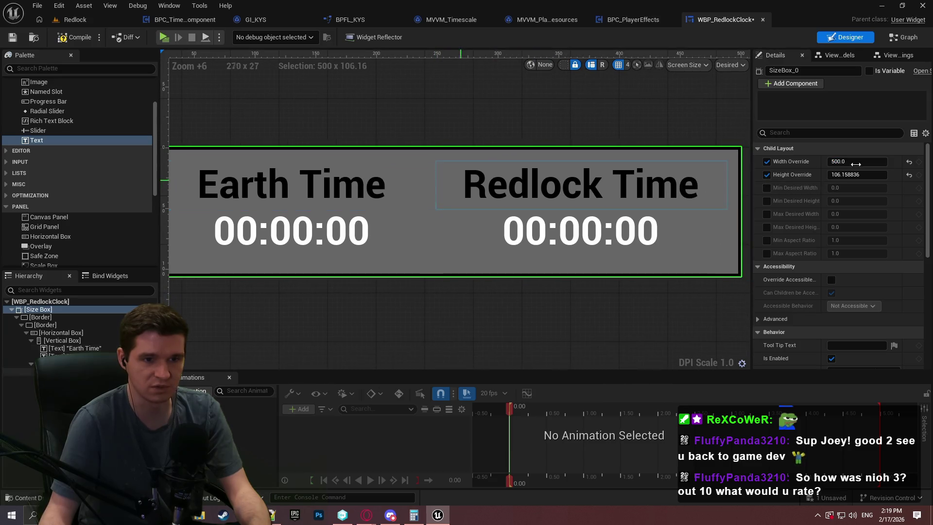
{"action": "left_click", "coordinate": [845, 176]}
{"action": "type", "text": "00.0"}
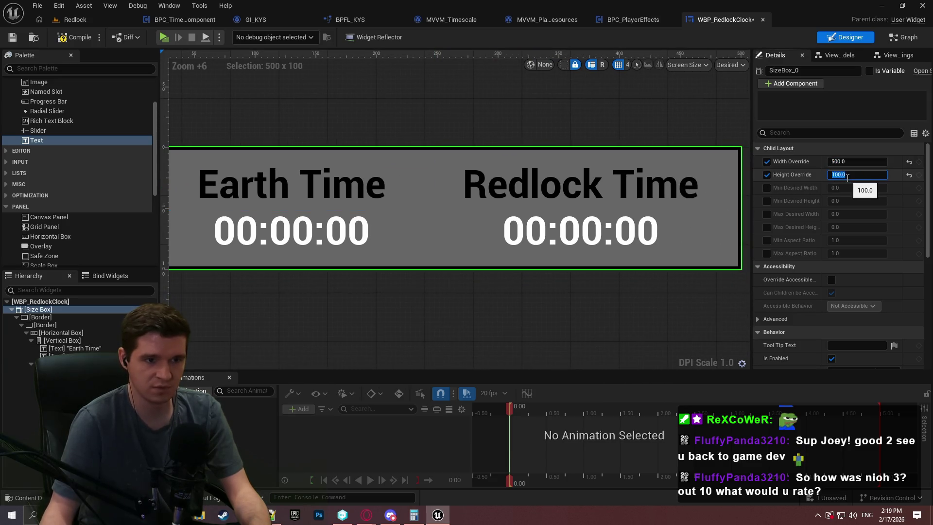
{"action": "key", "text": "Return"}
Vertically centre the Earth Time and Redlock Time columns, then compile and save the widget.
{"action": "scroll", "coordinate": [335, 253], "scroll_direction": "down", "scroll_amount": 2}
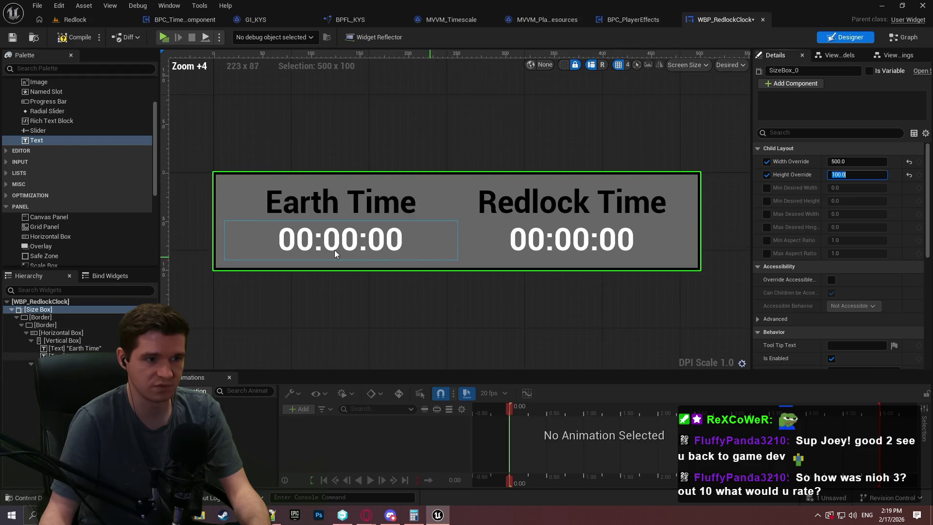
{"action": "left_click", "coordinate": [67, 334]}
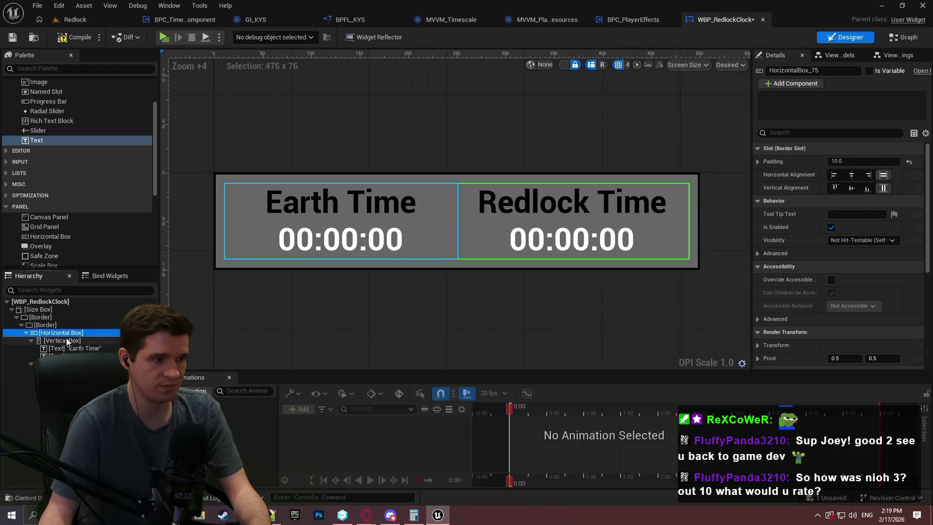
{"action": "left_click", "coordinate": [67, 341]}
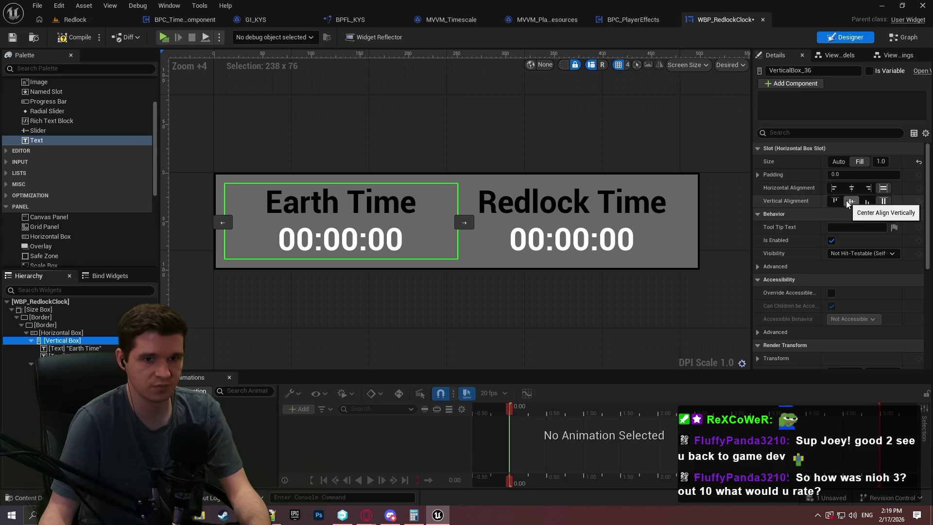
{"action": "left_click", "coordinate": [847, 203]}
{"action": "left_click", "coordinate": [884, 201]}
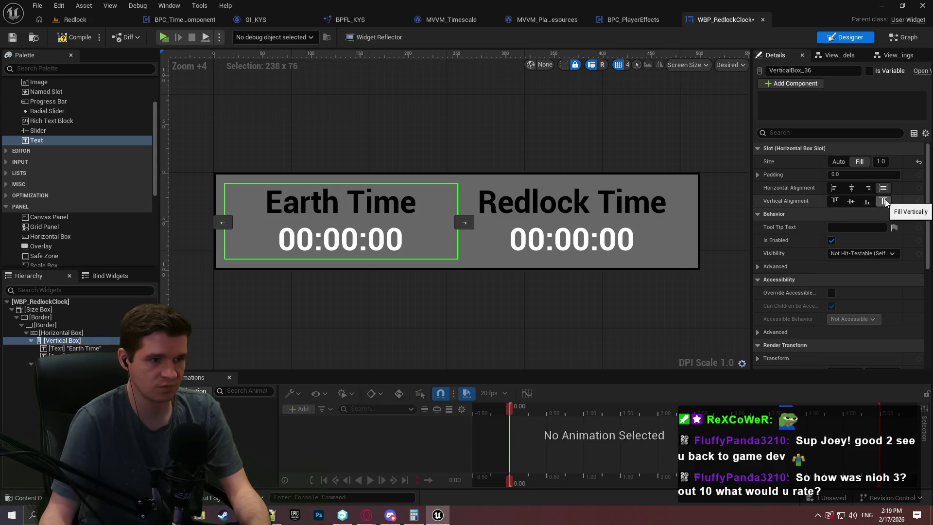
{"action": "left_click", "coordinate": [573, 219]}
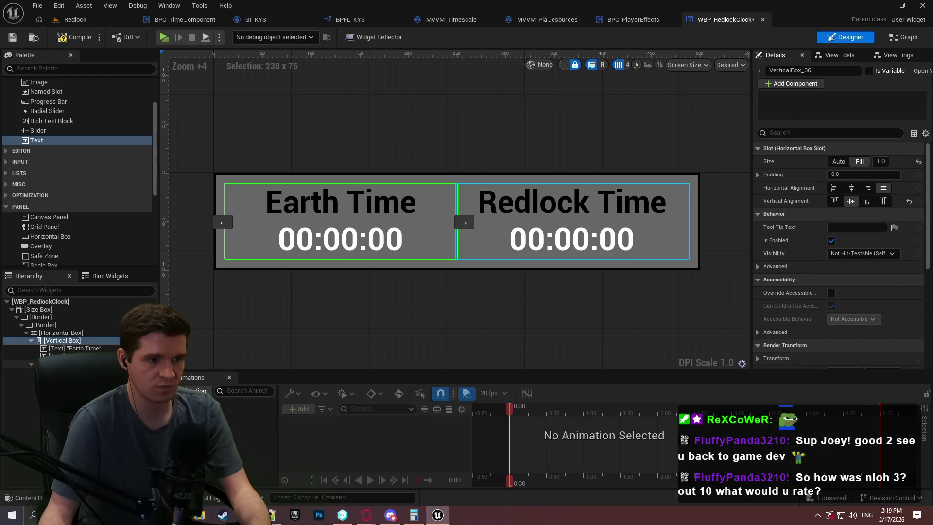
{"action": "left_click", "coordinate": [851, 201]}
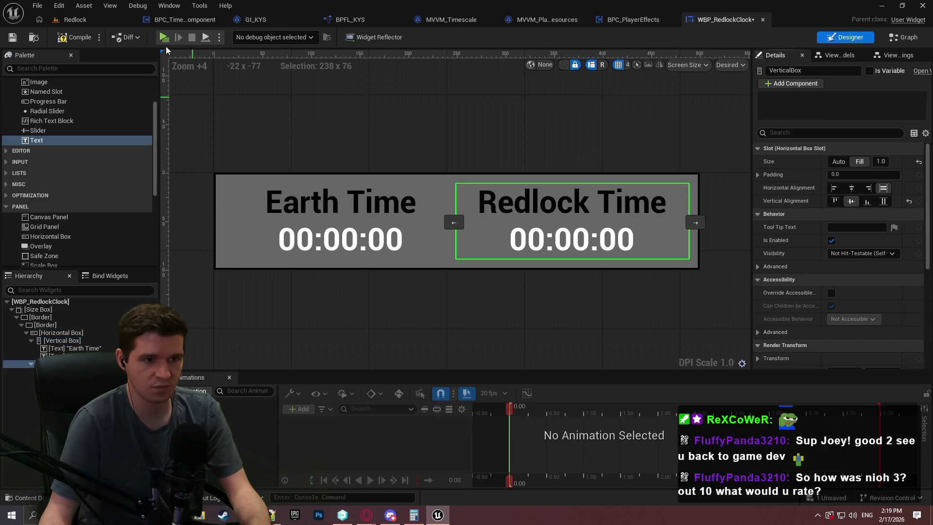
{"action": "left_click", "coordinate": [80, 42]}
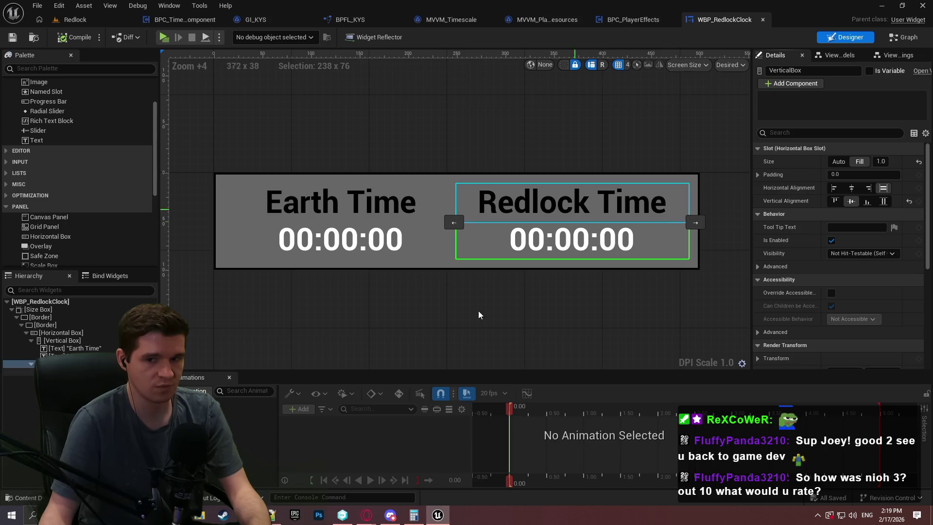
{"action": "left_click", "coordinate": [471, 332]}
{"action": "scroll", "coordinate": [471, 331], "scroll_direction": "down", "scroll_amount": 1}
{"action": "left_click", "coordinate": [339, 224]}
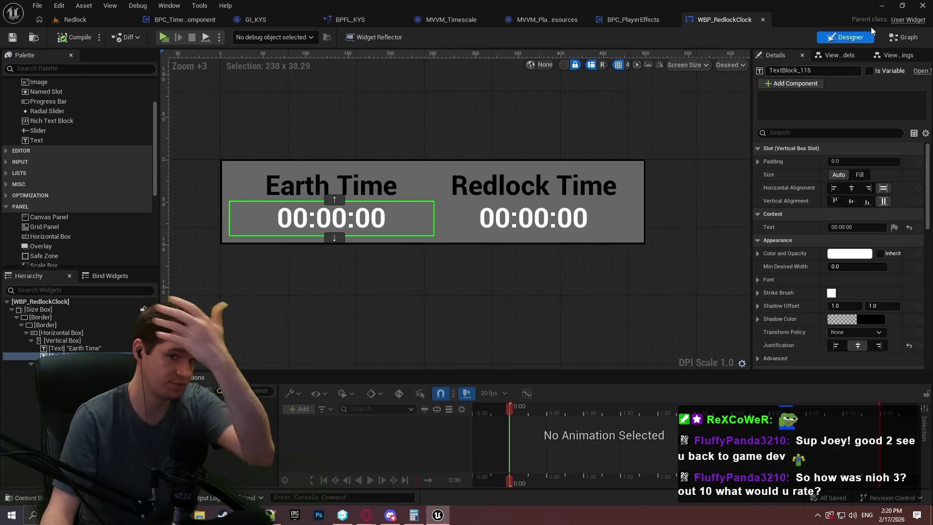
{"action": "left_click", "coordinate": [835, 57]}
Add the MVVM_Timescale viewmodel to the widget and show its settings.
{"action": "left_click", "coordinate": [788, 74]}
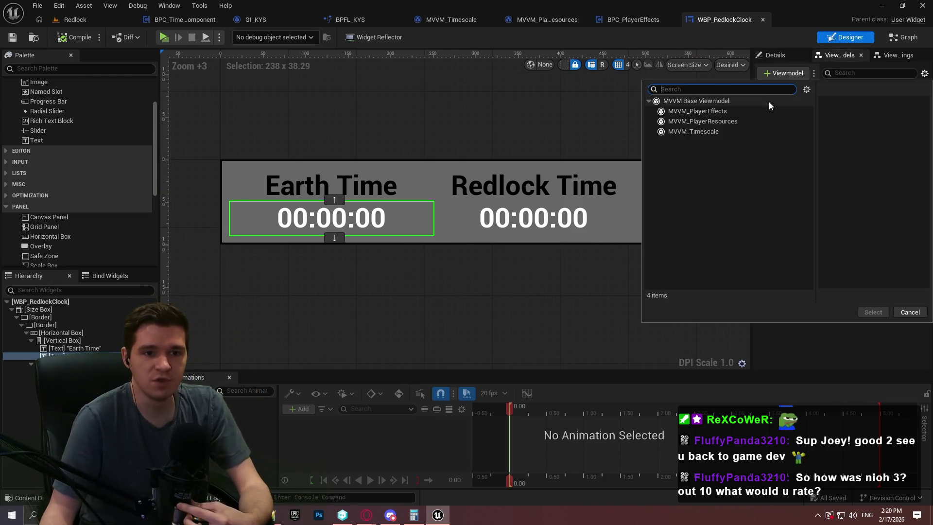
{"action": "left_click", "coordinate": [716, 133]}
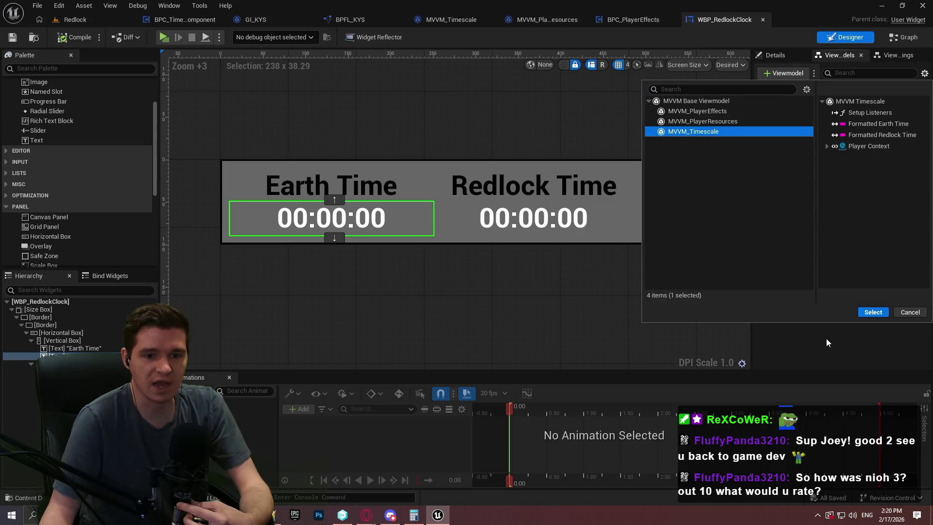
{"action": "left_click", "coordinate": [880, 312]}
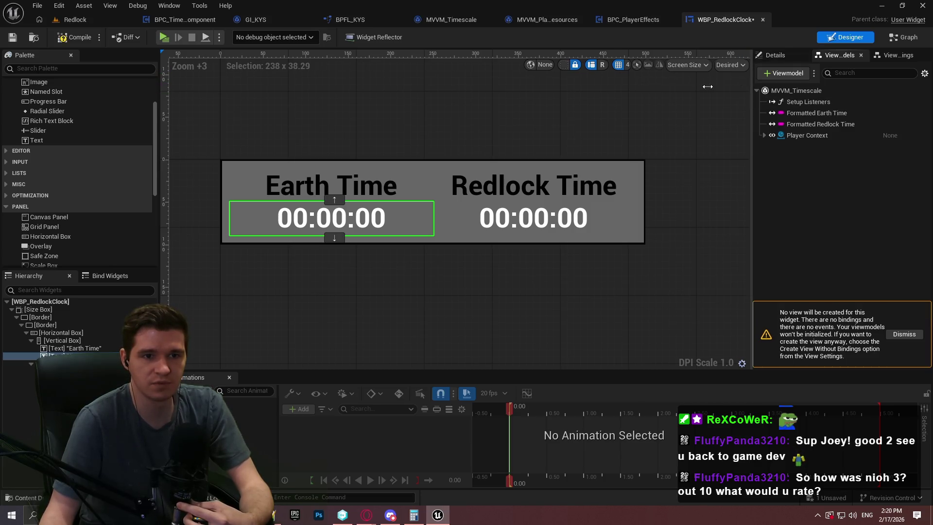
{"action": "left_click_drag", "start_coordinate": [750, 85], "coordinate": [642, 88]}
{"action": "left_click", "coordinate": [709, 92]}
{"action": "left_click", "coordinate": [686, 54]}
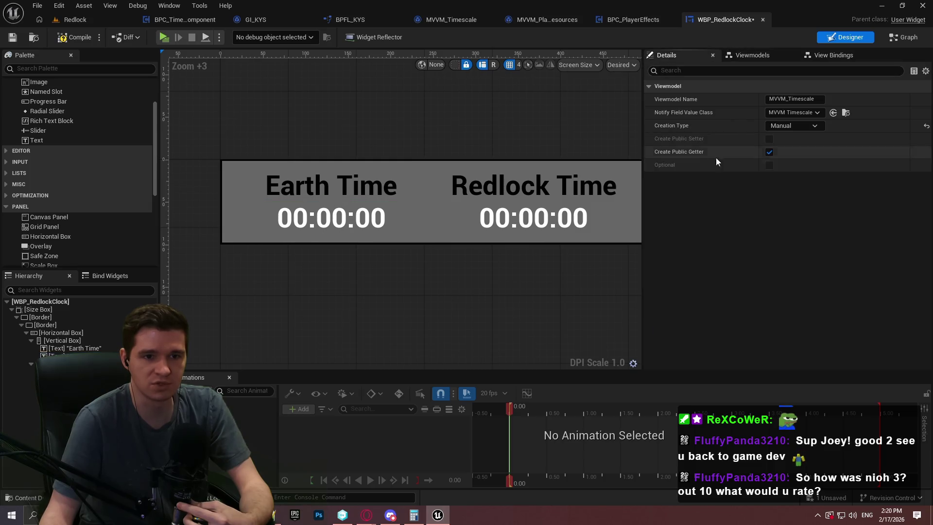
Set creation type to Global View Model Collection with identifier 'Timescale', then save.
{"action": "left_click", "coordinate": [798, 125]}
{"action": "left_click", "coordinate": [823, 161]}
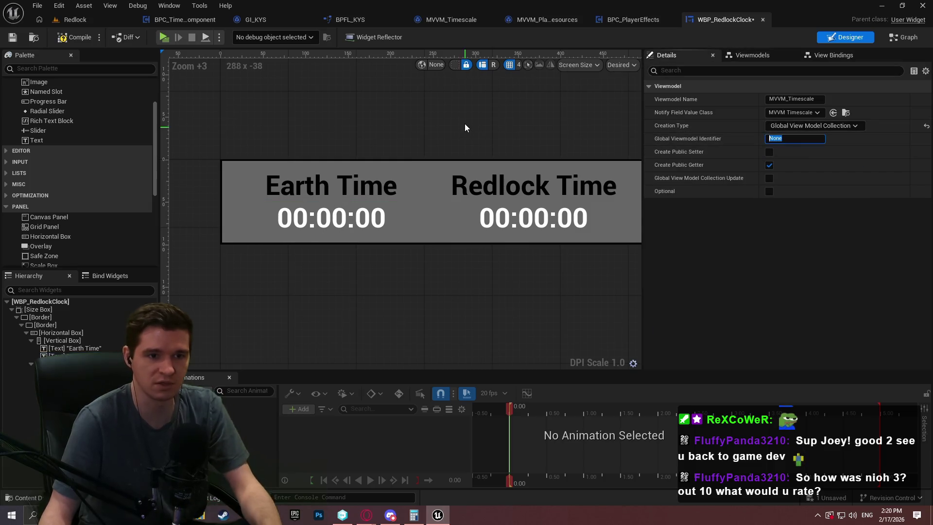
{"action": "type", "text": "Timescale"}
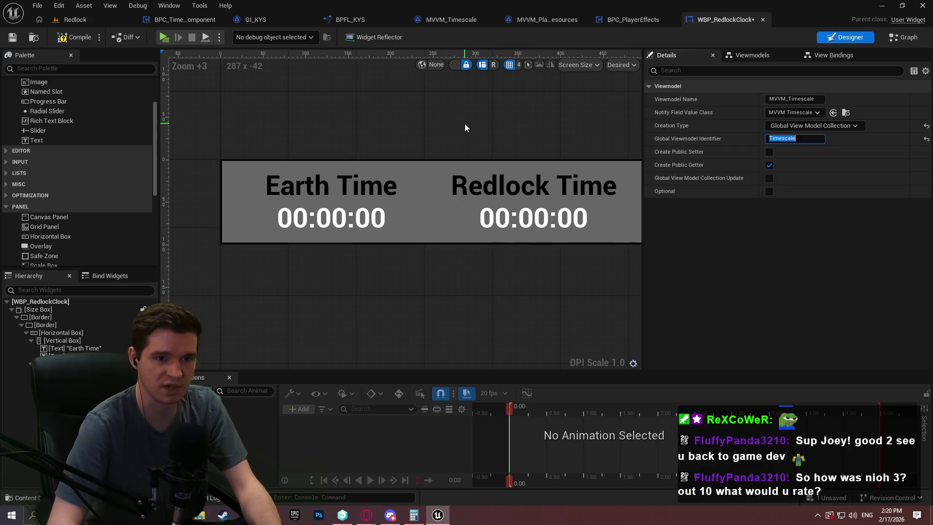
{"action": "left_click", "coordinate": [769, 178]}
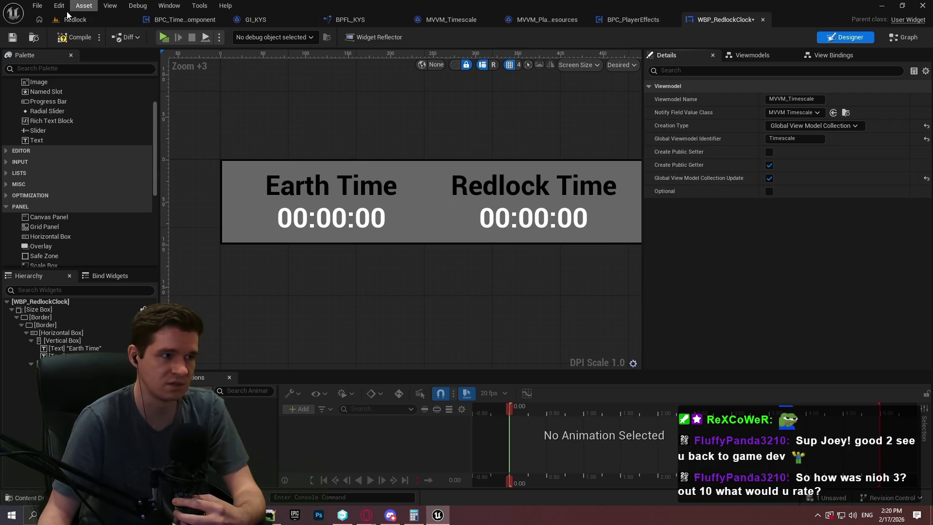
{"action": "left_click", "coordinate": [13, 39]}
{"action": "left_click", "coordinate": [749, 55]}
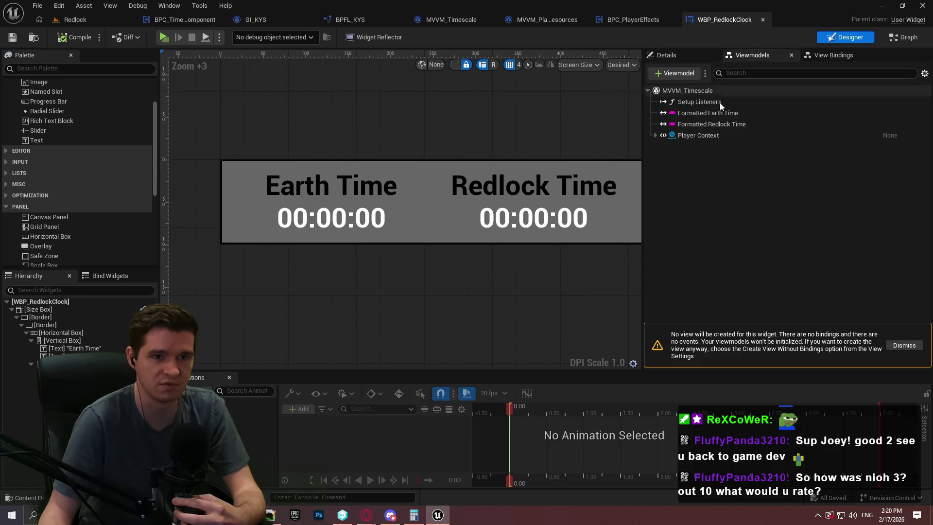
{"action": "left_click", "coordinate": [383, 219]}
Add a view binding that targets the Earth text widget's Text property.
{"action": "left_click", "coordinate": [831, 57]}
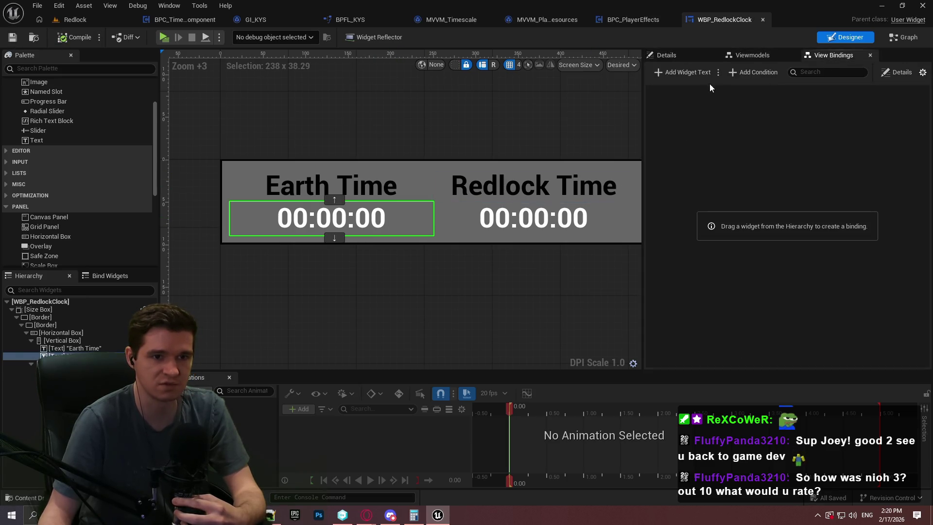
{"action": "left_click", "coordinate": [685, 72]}
{"action": "left_click", "coordinate": [746, 112]}
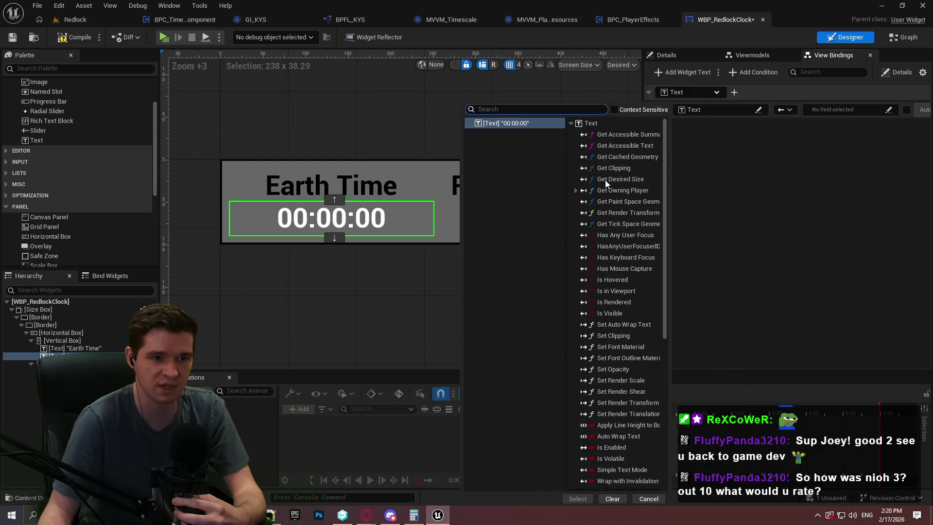
{"action": "scroll", "coordinate": [605, 180], "scroll_direction": "down", "scroll_amount": 10}
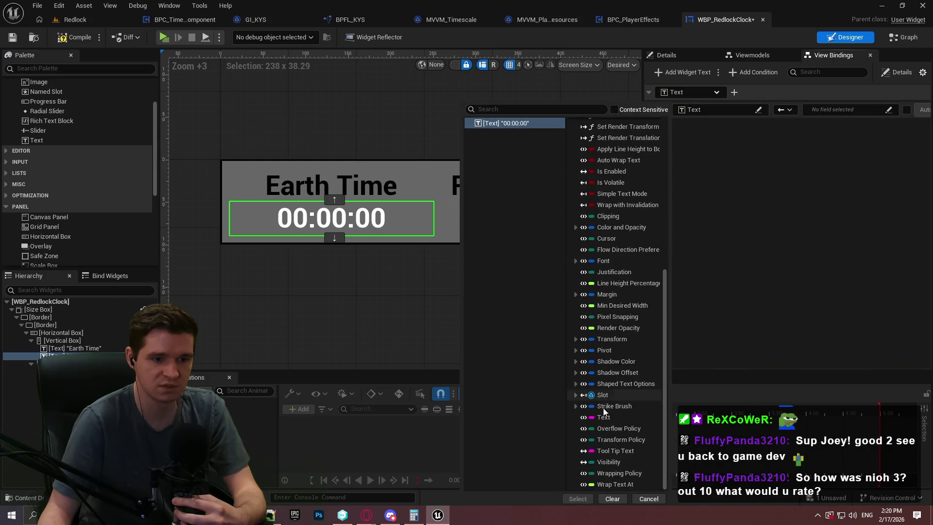
{"action": "left_click", "coordinate": [604, 417]}
{"action": "left_click", "coordinate": [577, 499]}
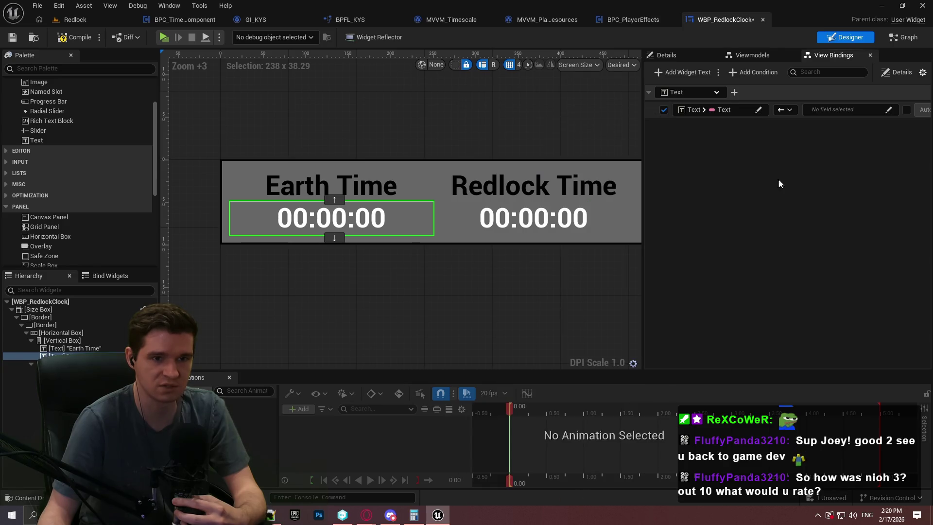
Widen the bindings panel and set the binding's source to the To Text (String) conversion.
{"action": "left_click", "coordinate": [806, 109]}
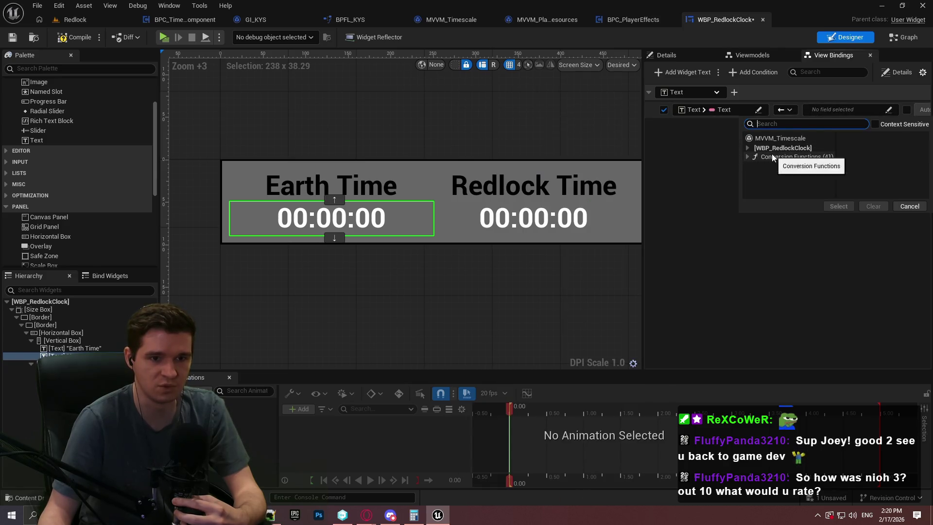
{"action": "left_click", "coordinate": [747, 157]}
{"action": "left_click", "coordinate": [598, 91]}
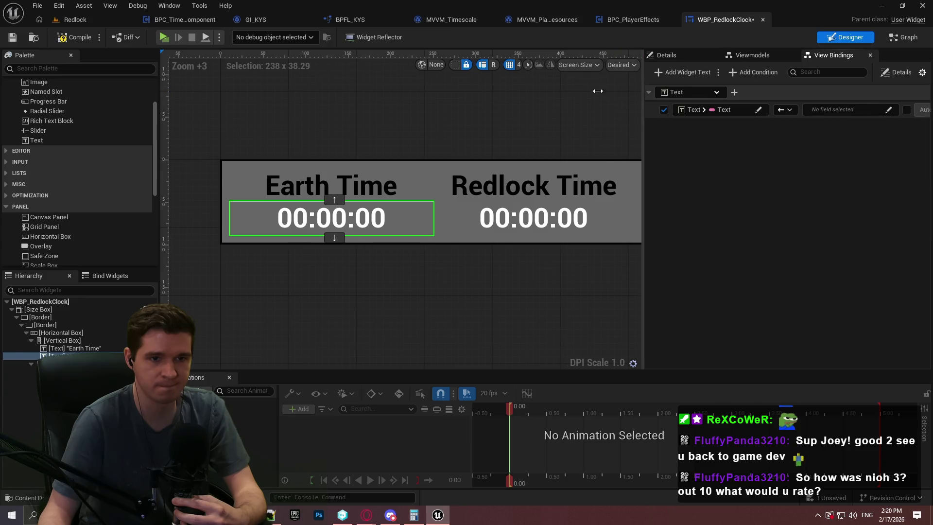
{"action": "left_click_drag", "start_coordinate": [598, 90], "coordinate": [469, 91]}
{"action": "left_click", "coordinate": [661, 109]}
{"action": "left_click", "coordinate": [646, 149]}
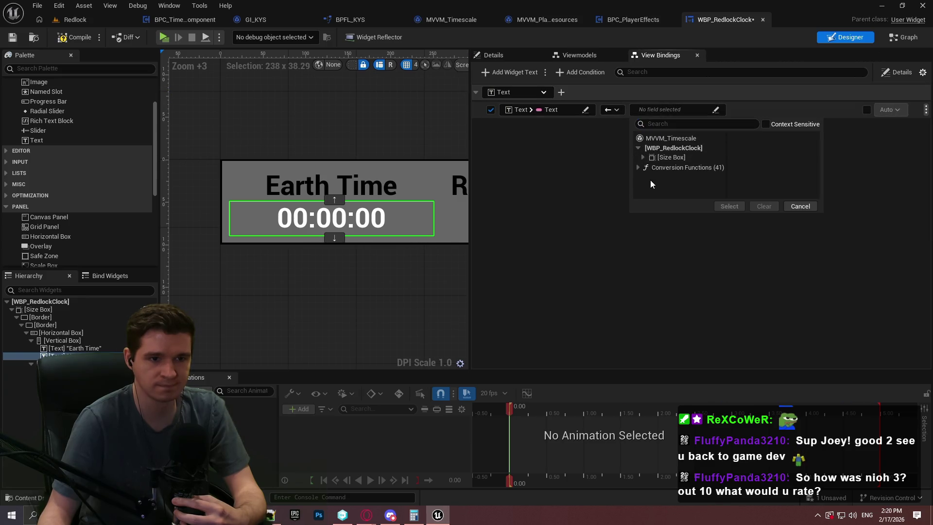
{"action": "left_click", "coordinate": [638, 178]}
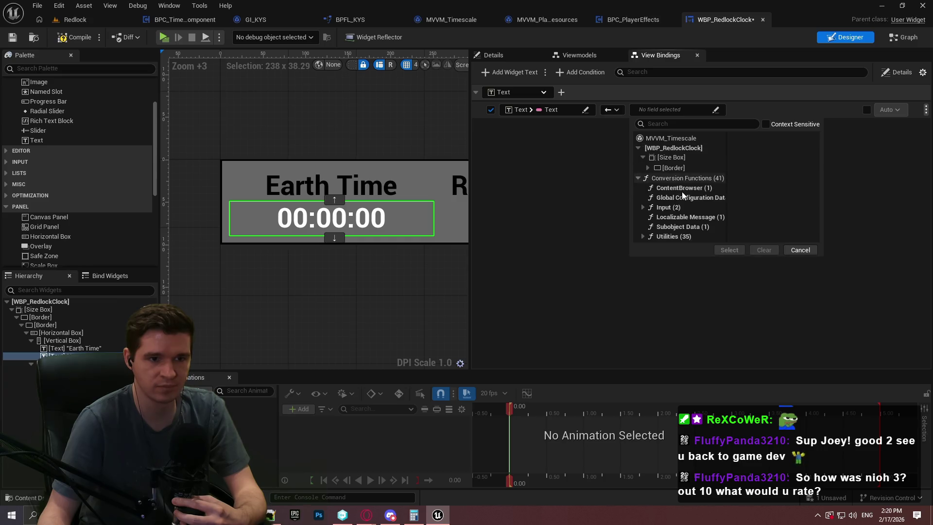
{"action": "left_click", "coordinate": [666, 138]}
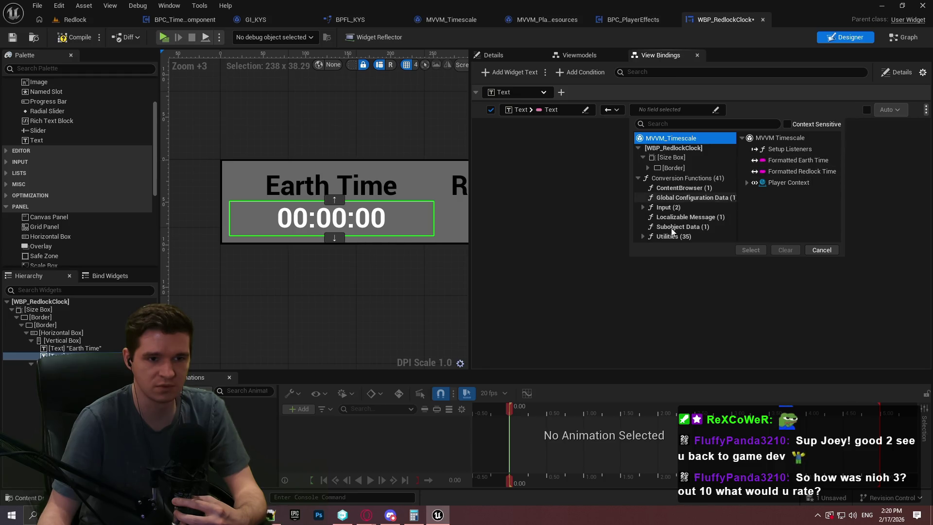
{"action": "left_click", "coordinate": [644, 236]}
{"action": "left_click", "coordinate": [670, 257]}
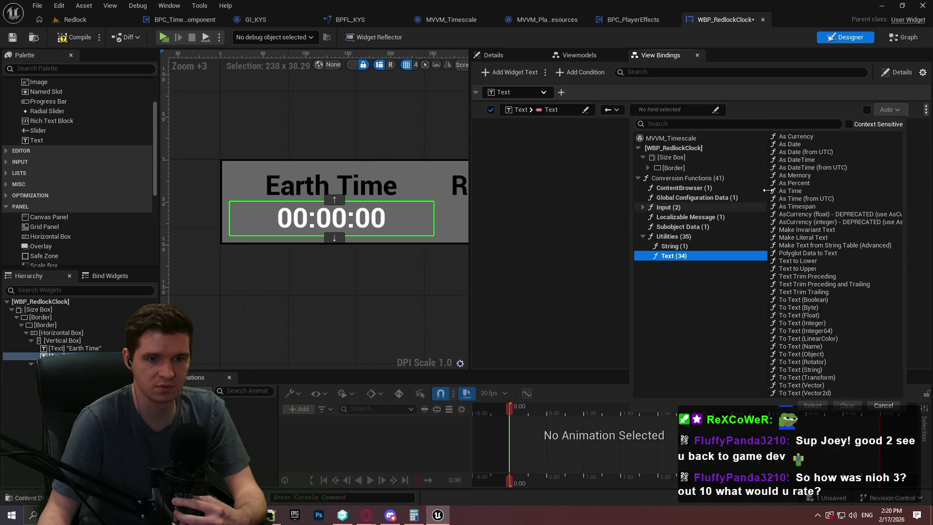
{"action": "left_click", "coordinate": [818, 371]}
{"action": "left_click", "coordinate": [813, 405]}
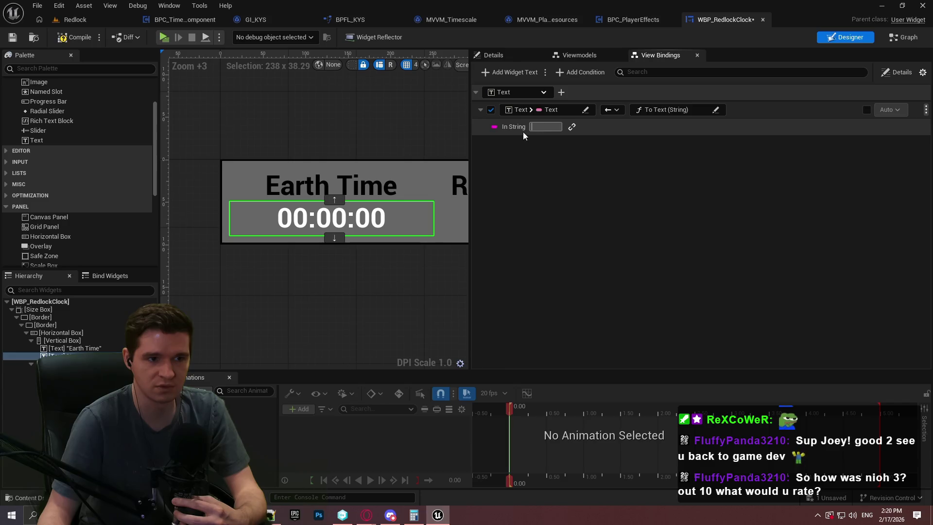
Bind the conversion's In String to MVVM_Timescale's Formatted Earth Time.
{"action": "left_click", "coordinate": [574, 128]}
{"action": "left_click", "coordinate": [613, 128]}
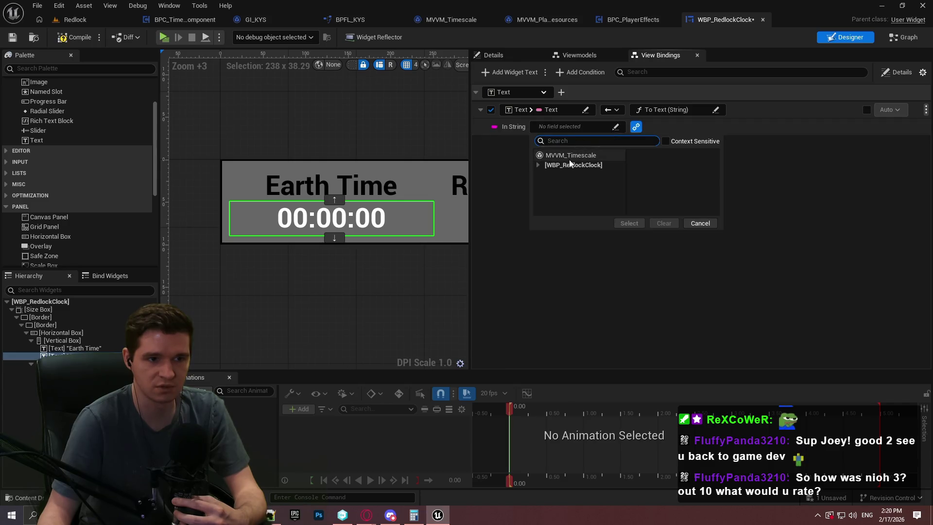
{"action": "left_click", "coordinate": [572, 156]}
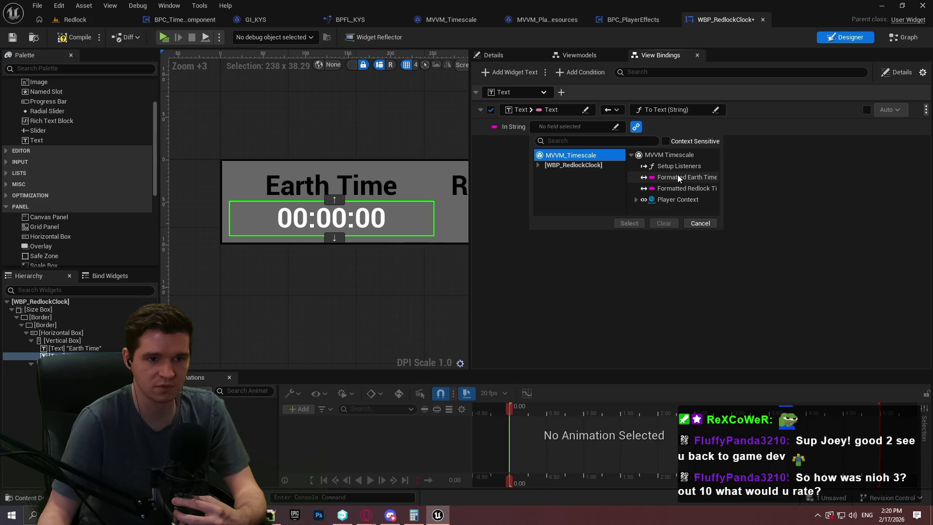
{"action": "left_click", "coordinate": [678, 177]}
{"action": "left_click", "coordinate": [631, 224]}
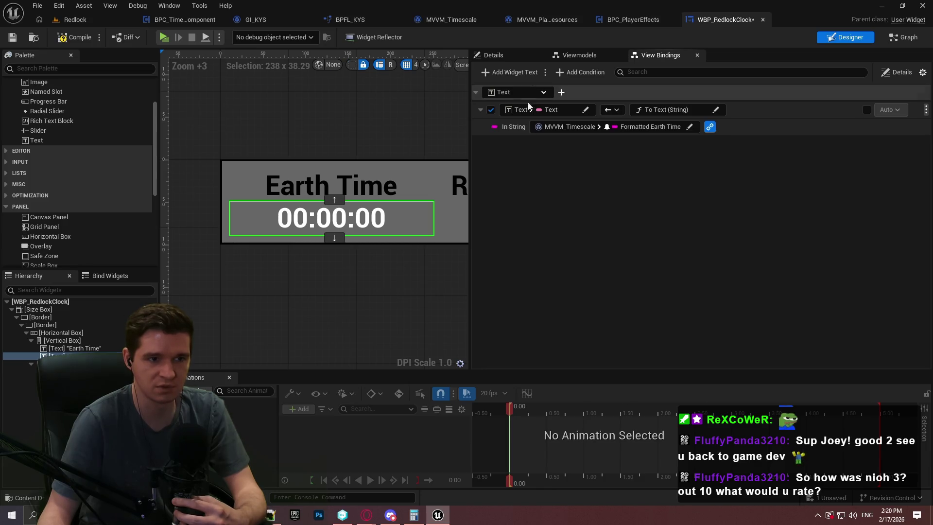
Select the Redlock time text and add a new view binding for it.
{"action": "left_click_drag", "start_coordinate": [357, 263], "coordinate": [276, 263]}
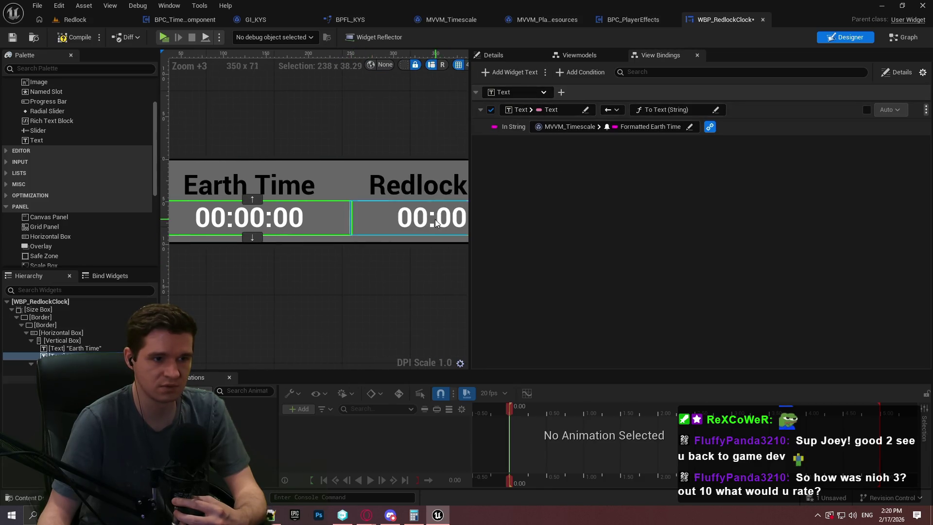
{"action": "left_click", "coordinate": [409, 217]}
{"action": "left_click", "coordinate": [510, 72]}
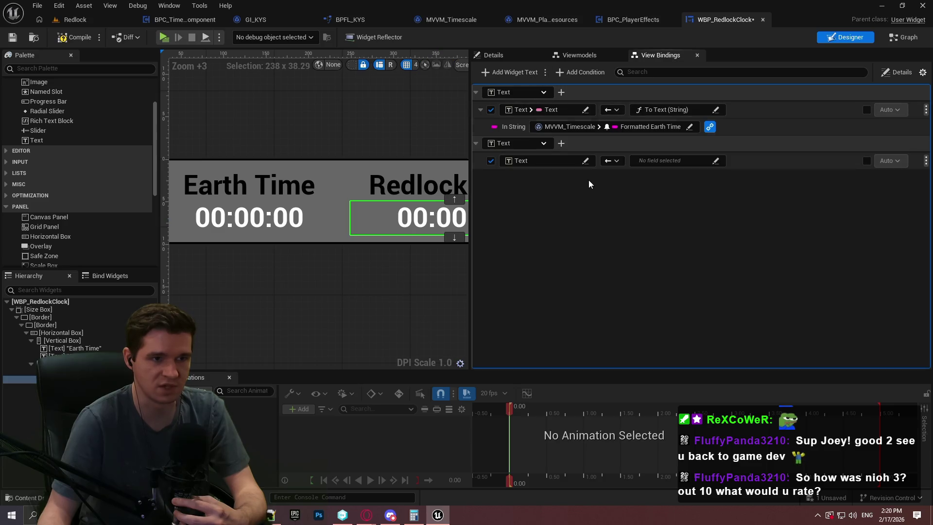
Point the new binding at the Redlock text widget's Text property.
{"action": "left_click", "coordinate": [550, 161]}
{"action": "key", "text": "Escape"}
{"action": "left_click", "coordinate": [568, 163]}
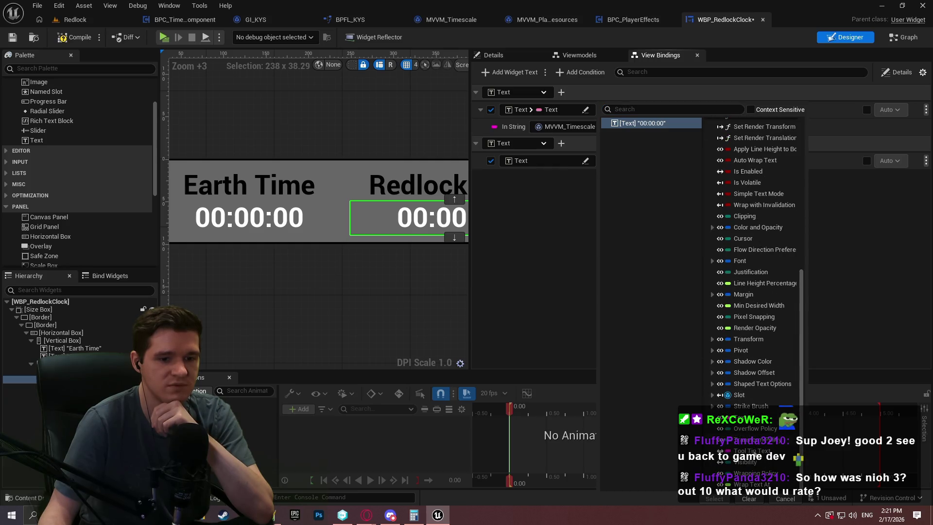
{"action": "left_click", "coordinate": [760, 424]}
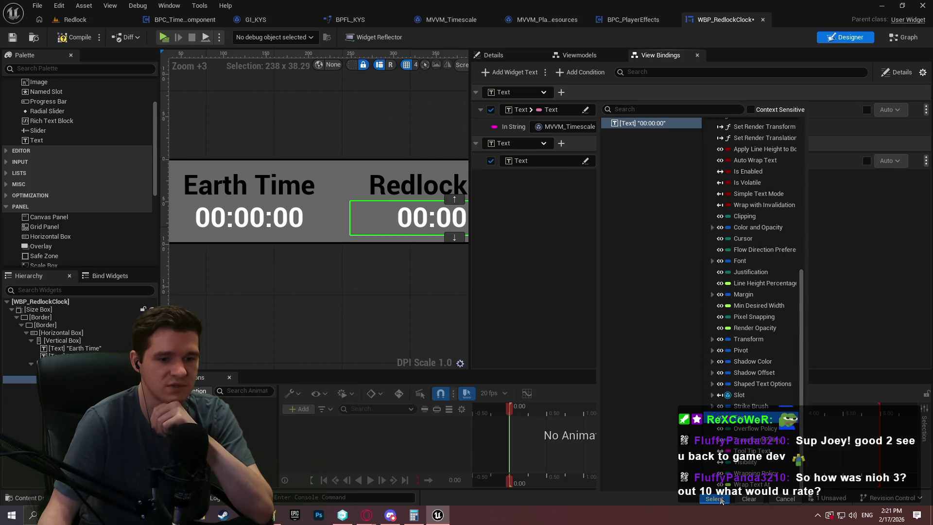
{"action": "left_click", "coordinate": [715, 499]}
Convert via To Text (String) with In String bound to Formatted Redlock Time, then save the widget.
{"action": "left_click", "coordinate": [671, 161]}
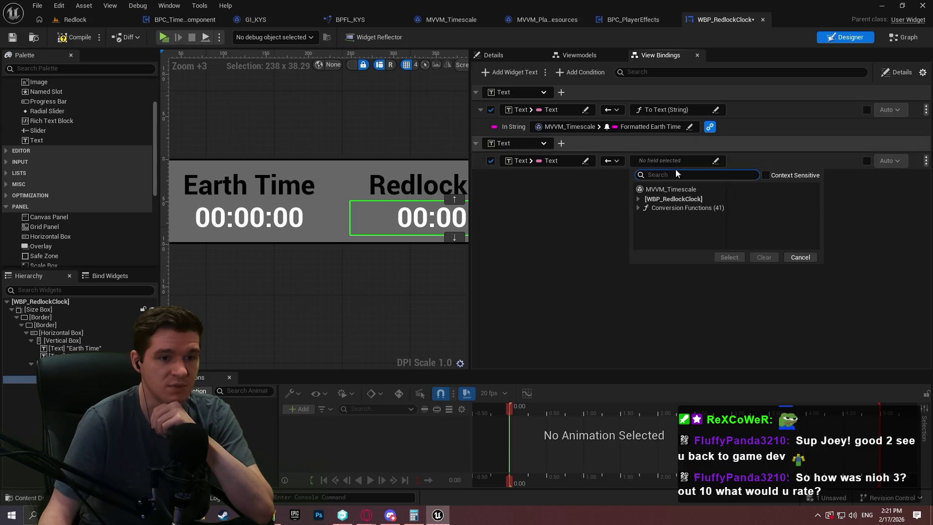
{"action": "left_click", "coordinate": [638, 208]}
{"action": "left_click", "coordinate": [643, 265]}
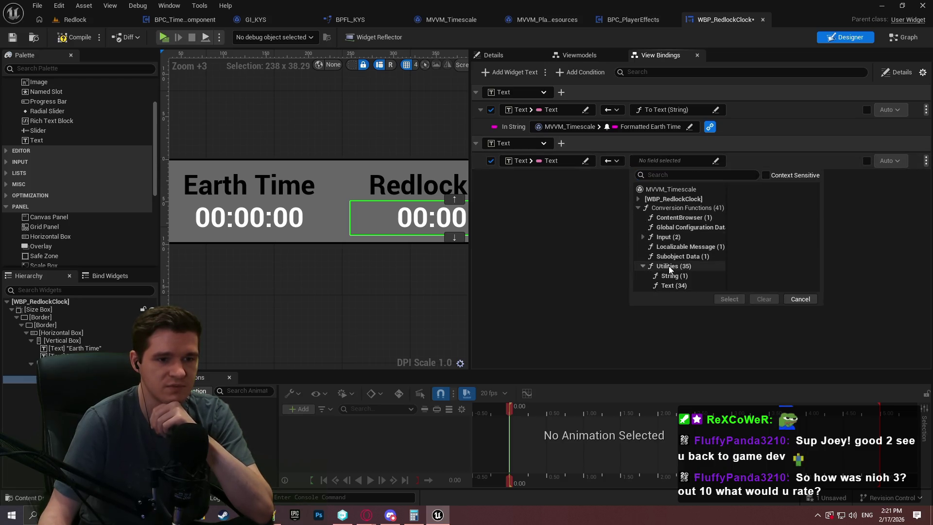
{"action": "left_click", "coordinate": [674, 285]}
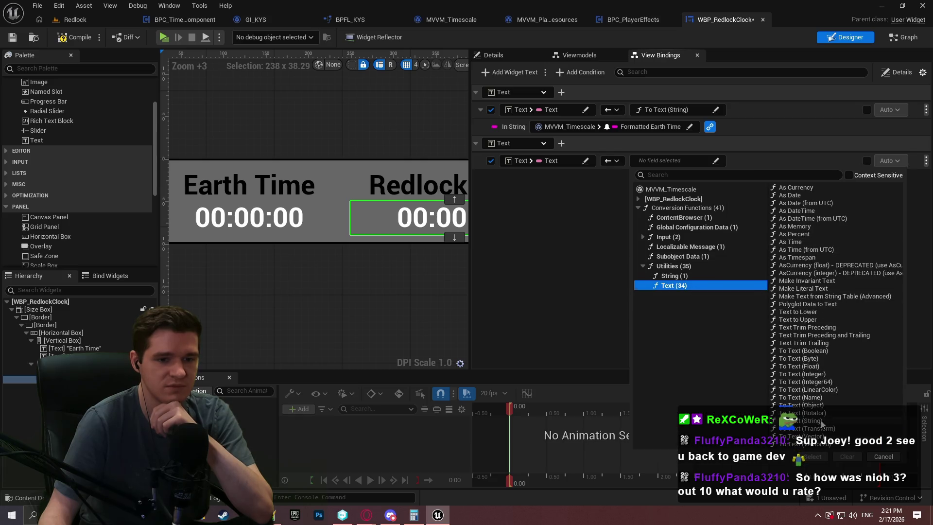
{"action": "left_click", "coordinate": [820, 421]}
{"action": "left_click", "coordinate": [574, 177]}
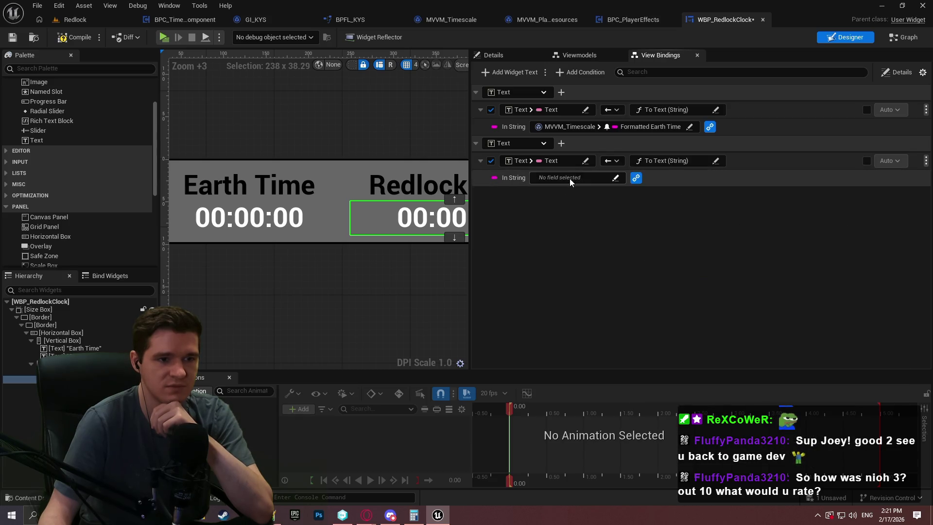
{"action": "left_click", "coordinate": [569, 177]}
{"action": "left_click", "coordinate": [571, 206]}
{"action": "left_click", "coordinate": [686, 243]}
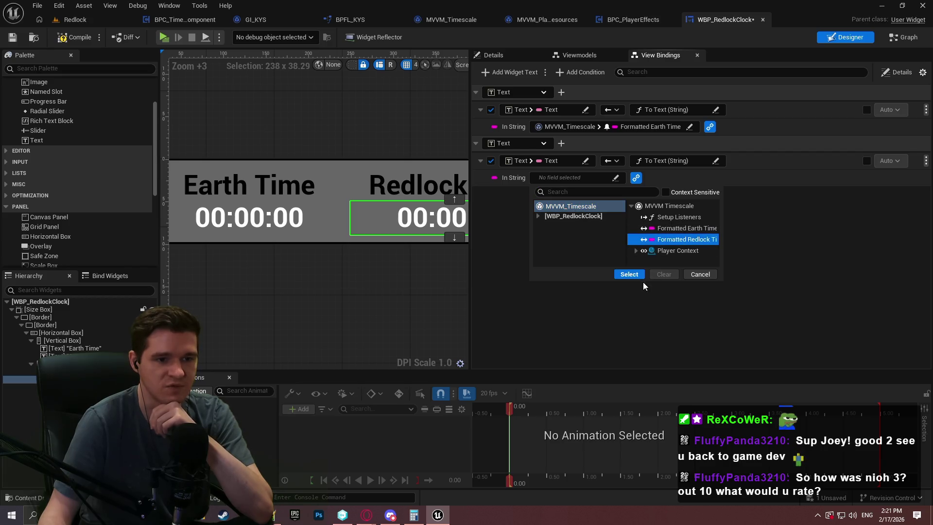
{"action": "left_click", "coordinate": [629, 274]}
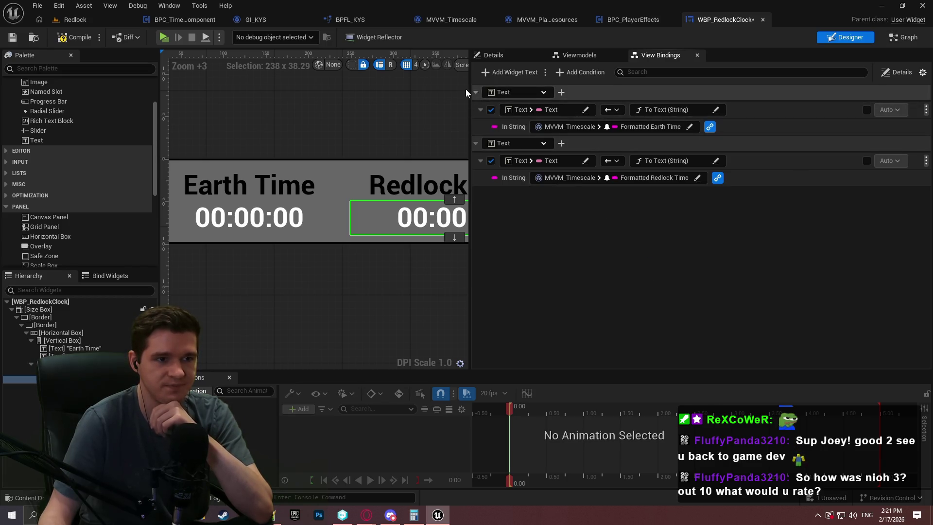
{"action": "mouse_move", "coordinate": [470, 102]}
{"action": "left_mouse_down"}
{"action": "mouse_move", "coordinate": [637, 102]}
{"action": "mouse_move", "coordinate": [611, 101]}
{"action": "left_mouse_up"}
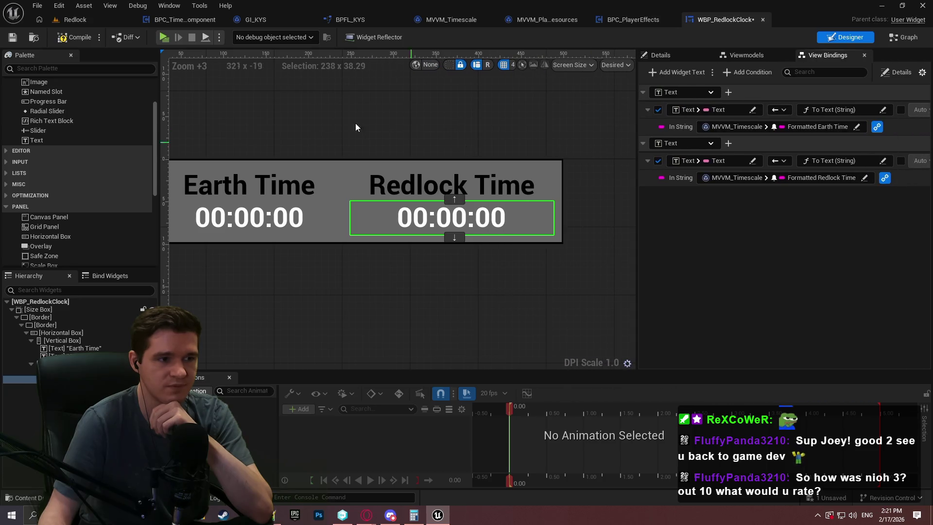
{"action": "key", "text": "ctrl+s"}
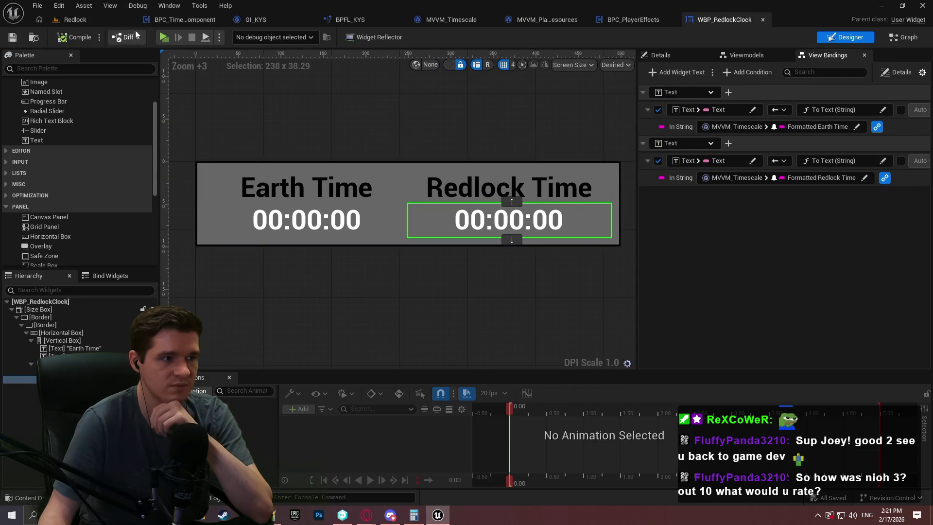
In the Redlock level's FacilityClock folder, start creating a new Blueprint Class.
{"action": "left_click", "coordinate": [72, 20]}
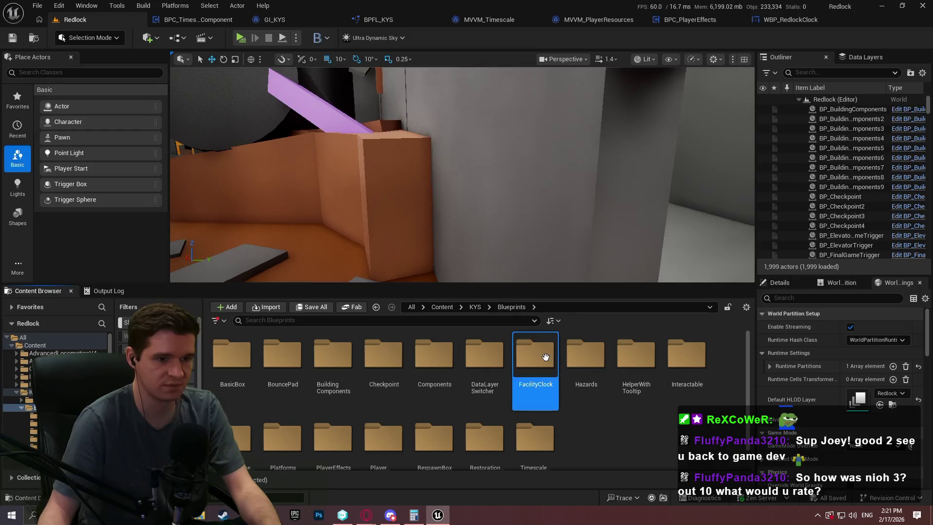
{"action": "double_click", "coordinate": [535, 360]}
{"action": "right_click", "coordinate": [545, 364]}
{"action": "left_click", "coordinate": [584, 219]}
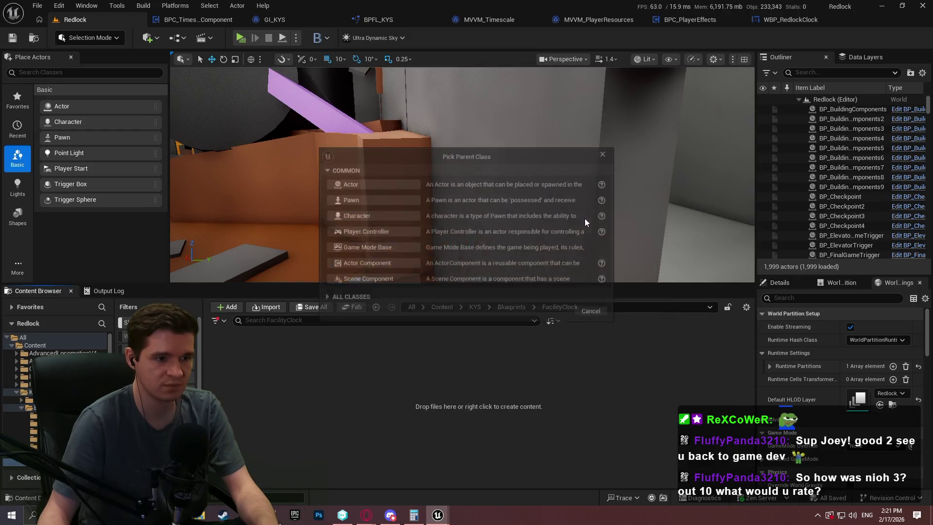
{"action": "left_click", "coordinate": [383, 192]}
{"action": "type", "text": "BP_Facili"}
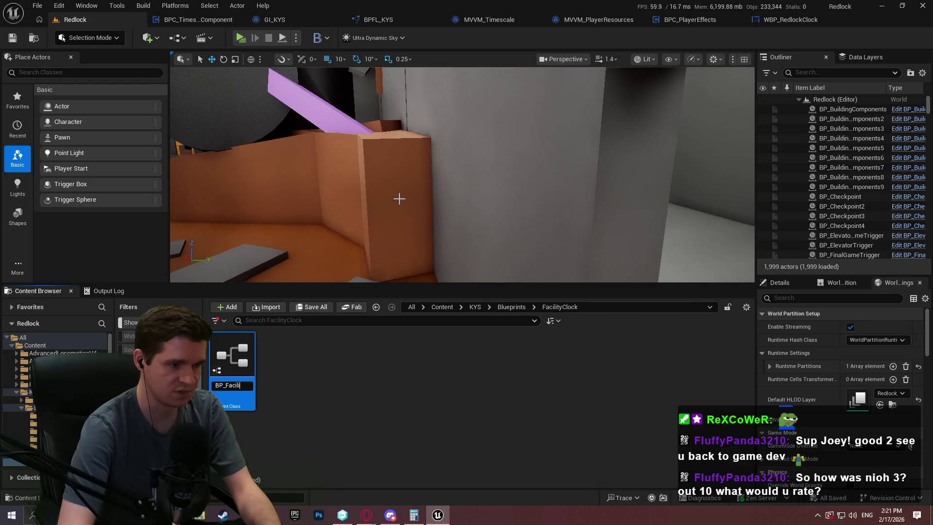
{"action": "type", "text": "tyClock"}
{"action": "key", "text": "Return"}
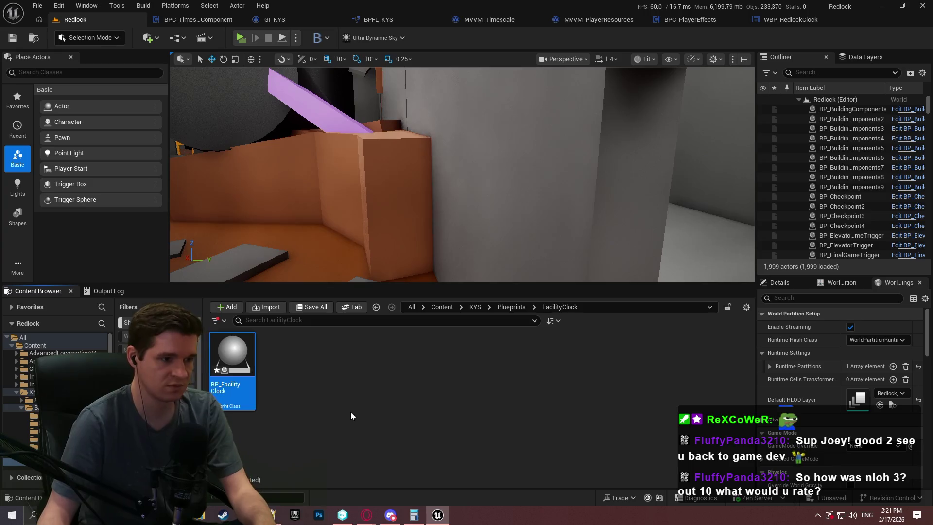
{"action": "double_click", "coordinate": [227, 406]}
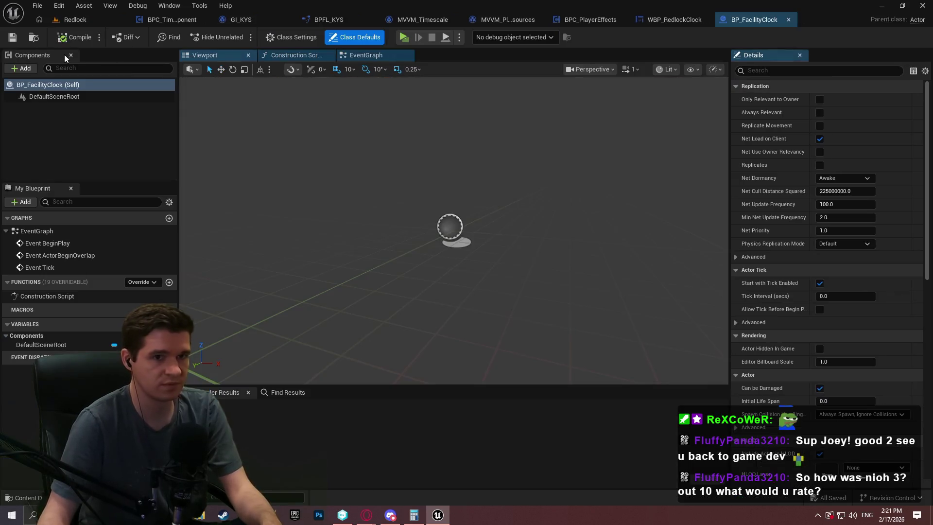
{"action": "left_click", "coordinate": [21, 68]}
{"action": "type", "text": "wi"}
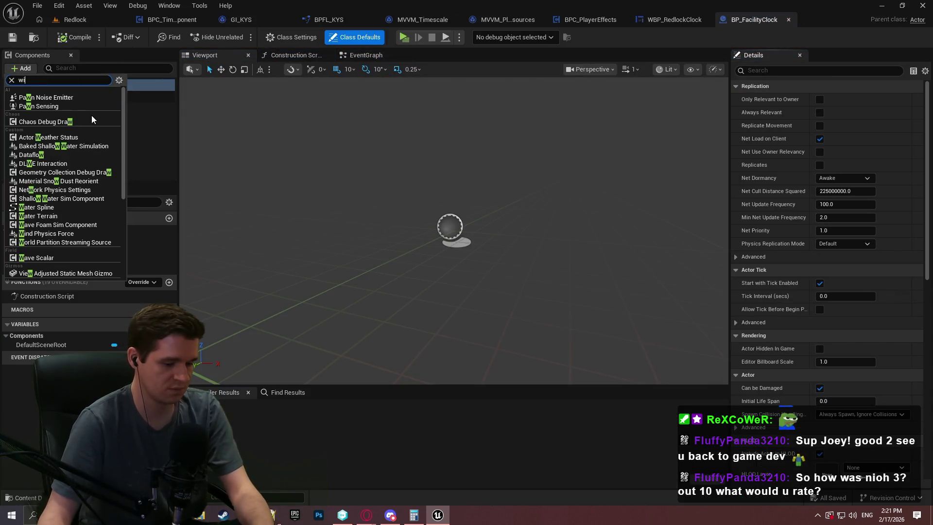
{"action": "type", "text": "dget"}
{"action": "left_click", "coordinate": [95, 114]}
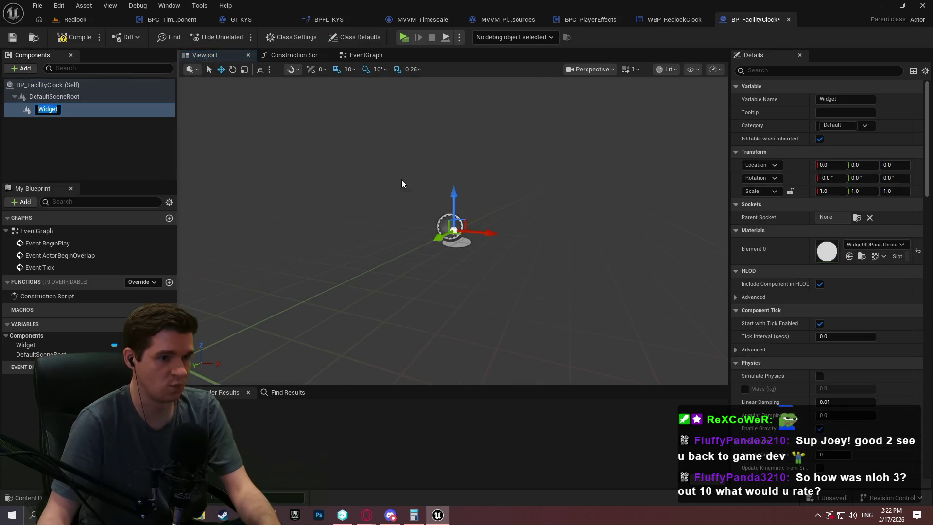
{"action": "mouse_move", "coordinate": [401, 179]}
{"action": "left_mouse_down"}
{"action": "mouse_move", "coordinate": [384, 180]}
{"action": "mouse_move", "coordinate": [413, 178]}
{"action": "mouse_move", "coordinate": [384, 180]}
{"action": "left_mouse_up"}
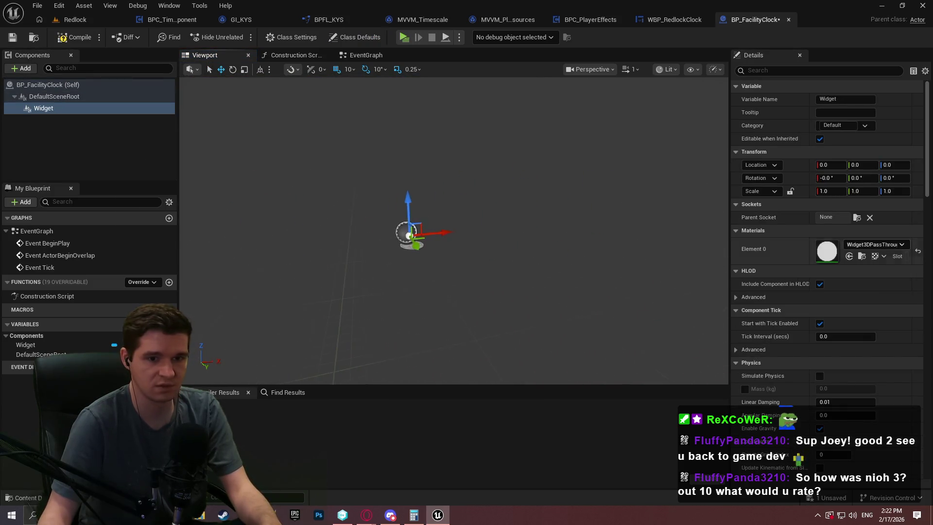
{"action": "left_click", "coordinate": [78, 38]}
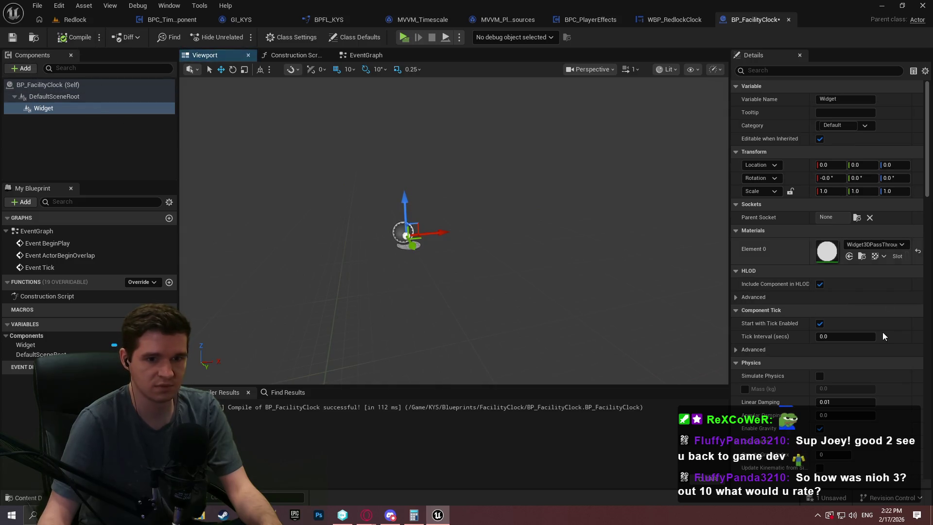
{"action": "scroll", "coordinate": [751, 253], "scroll_direction": "down", "scroll_amount": 4}
{"action": "scroll", "coordinate": [751, 253], "scroll_direction": "down", "scroll_amount": 4}
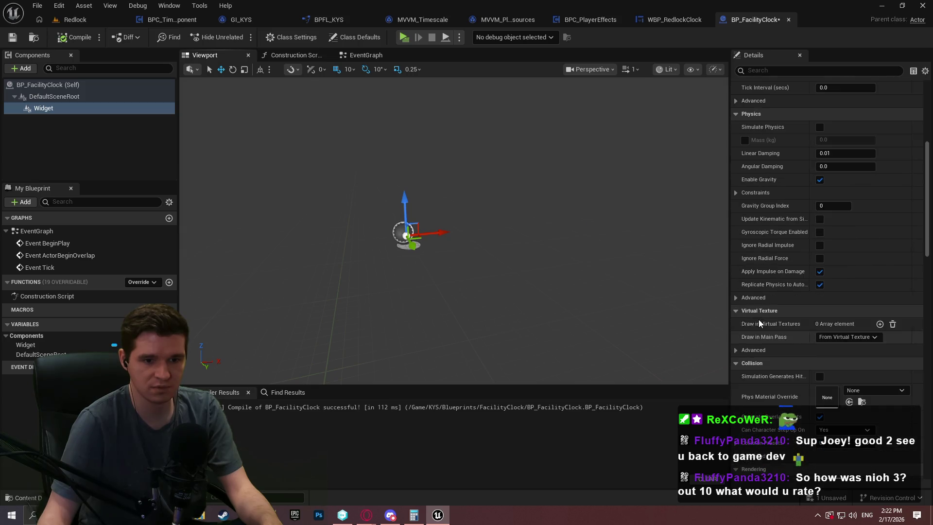
{"action": "scroll", "coordinate": [770, 322], "scroll_direction": "down", "scroll_amount": 4}
{"action": "mouse_move", "coordinate": [924, 227]}
{"action": "left_mouse_down"}
{"action": "mouse_move", "coordinate": [920, 271]}
{"action": "mouse_move", "coordinate": [901, 110]}
{"action": "mouse_move", "coordinate": [909, 172]}
{"action": "mouse_move", "coordinate": [903, 141]}
{"action": "mouse_move", "coordinate": [891, 314]}
{"action": "left_mouse_up"}
{"action": "scroll", "coordinate": [892, 318], "scroll_direction": "down", "scroll_amount": 3}
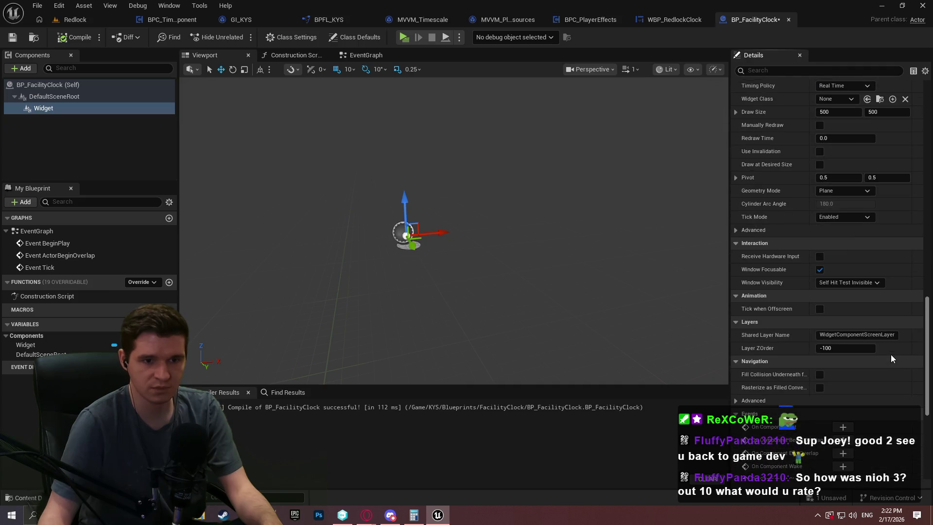
{"action": "scroll", "coordinate": [890, 354], "scroll_direction": "up", "scroll_amount": 2}
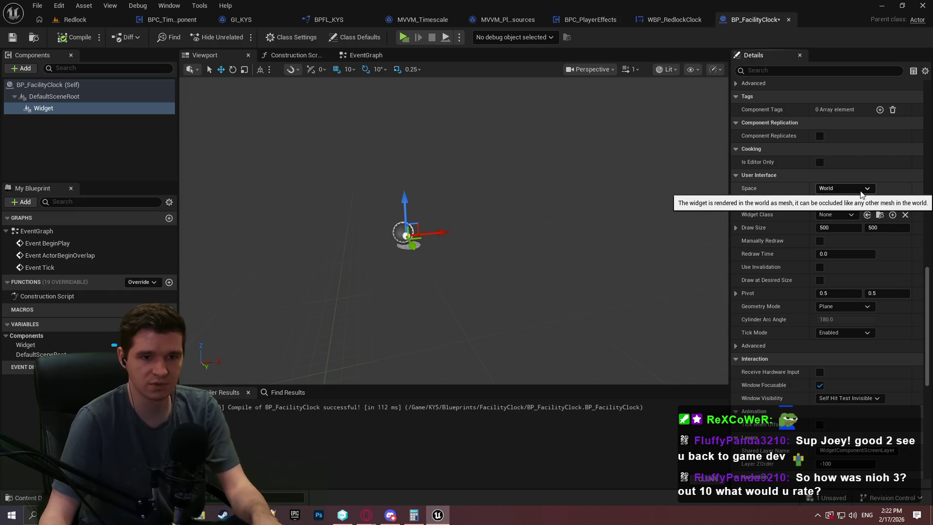
{"action": "left_click", "coordinate": [831, 215]}
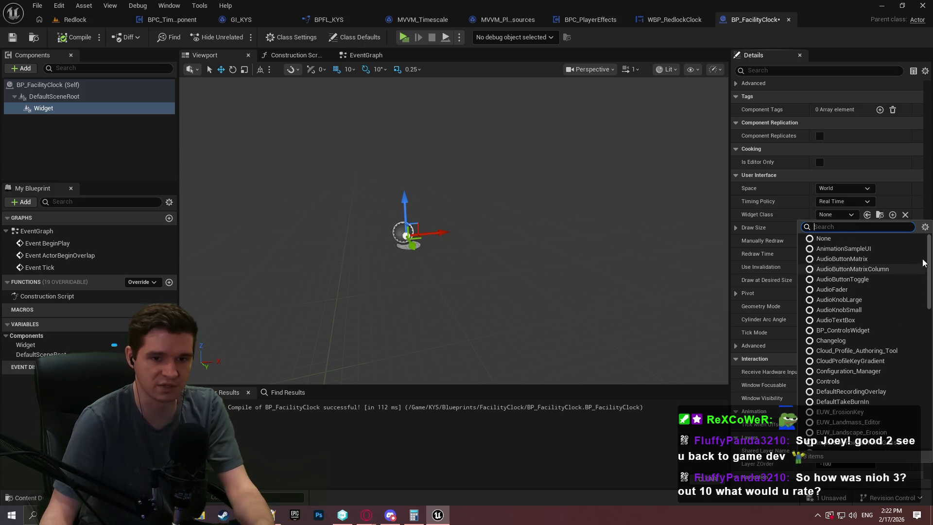
Set Widget Class to WBP_RedlockClock with Draw at Desired Size, frame it, and save.
{"action": "scroll", "coordinate": [856, 340], "scroll_direction": "down", "scroll_amount": 15}
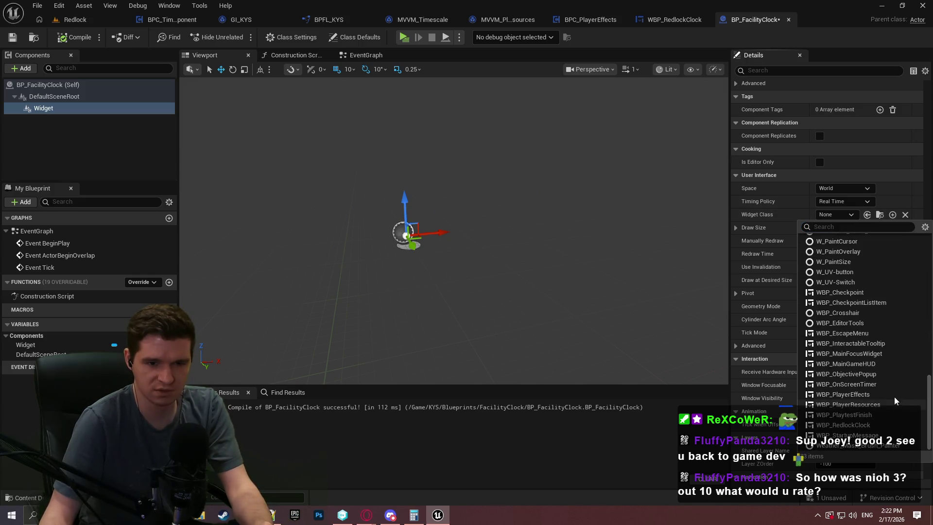
{"action": "left_click", "coordinate": [881, 426]}
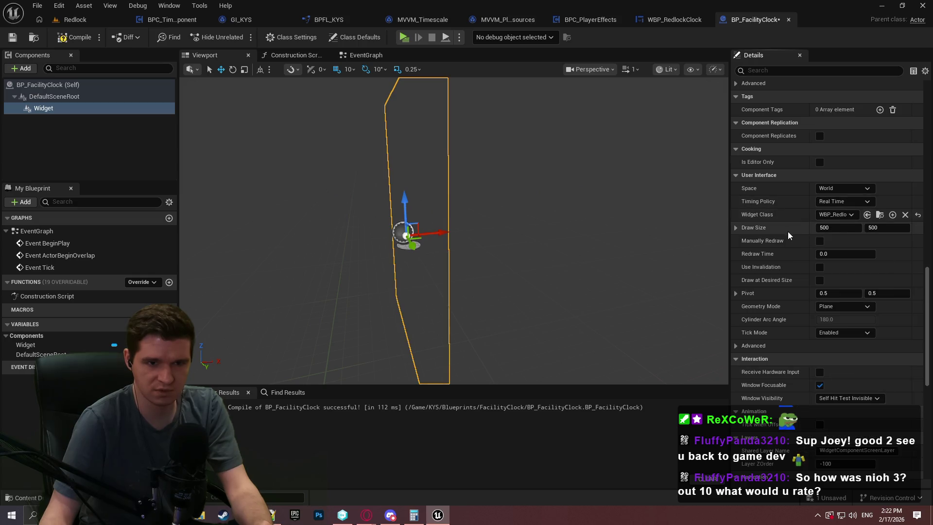
{"action": "left_click", "coordinate": [820, 281]}
{"action": "key", "text": "f"}
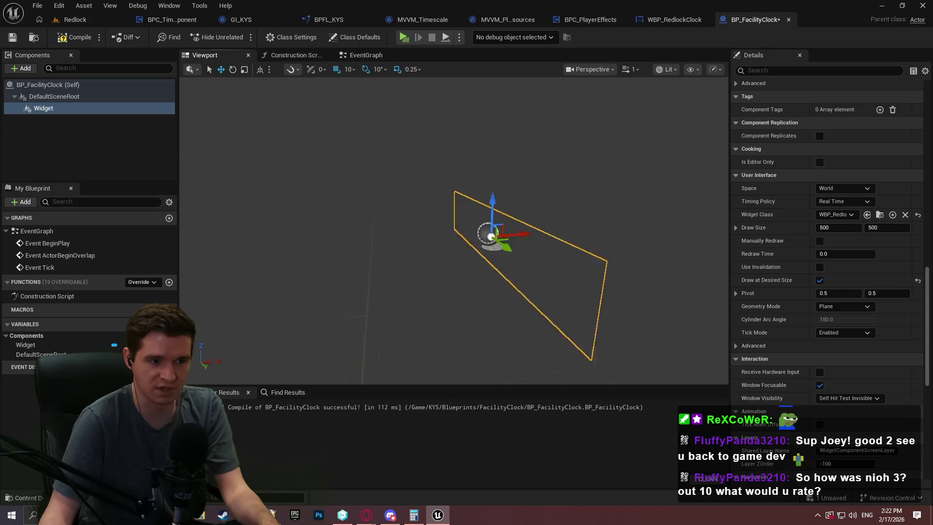
{"action": "scroll", "coordinate": [447, 267], "scroll_direction": "down", "scroll_amount": 3}
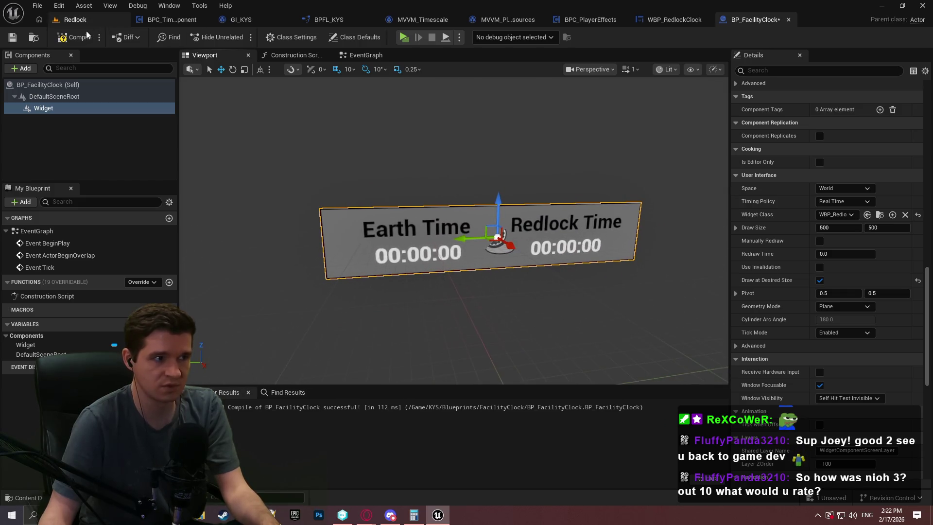
{"action": "left_click", "coordinate": [10, 38]}
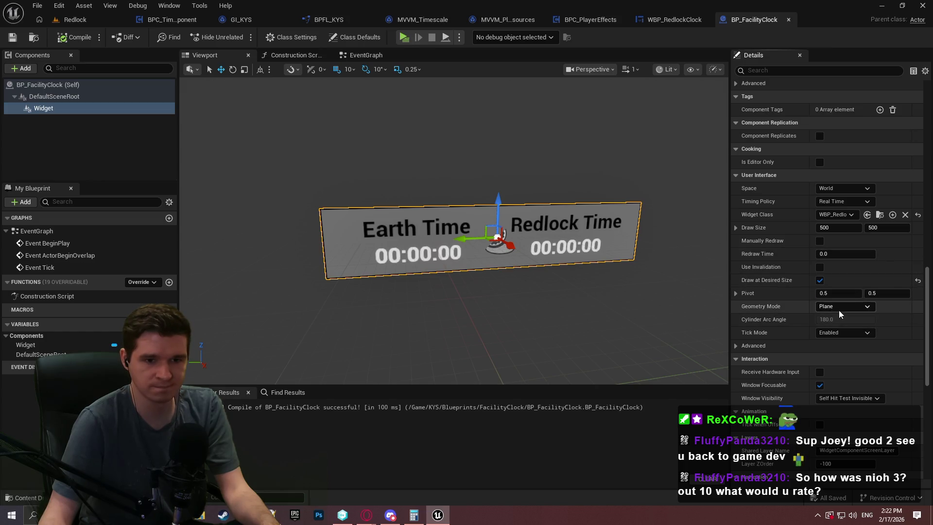
Check the Tick Mode options, leave it Enabled, and review the Widget component details.
{"action": "left_click", "coordinate": [833, 335]}
{"action": "left_click", "coordinate": [798, 335]}
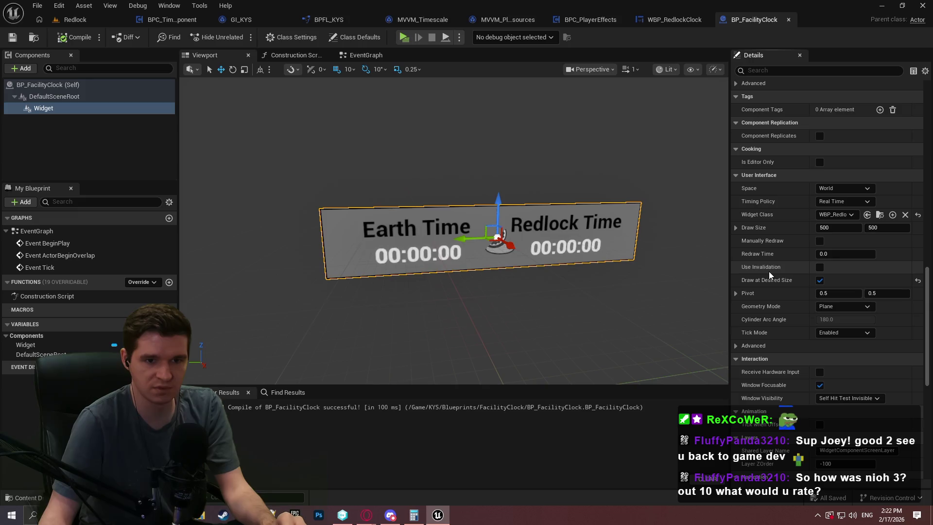
{"action": "scroll", "coordinate": [484, 273], "scroll_direction": "up", "scroll_amount": 3}
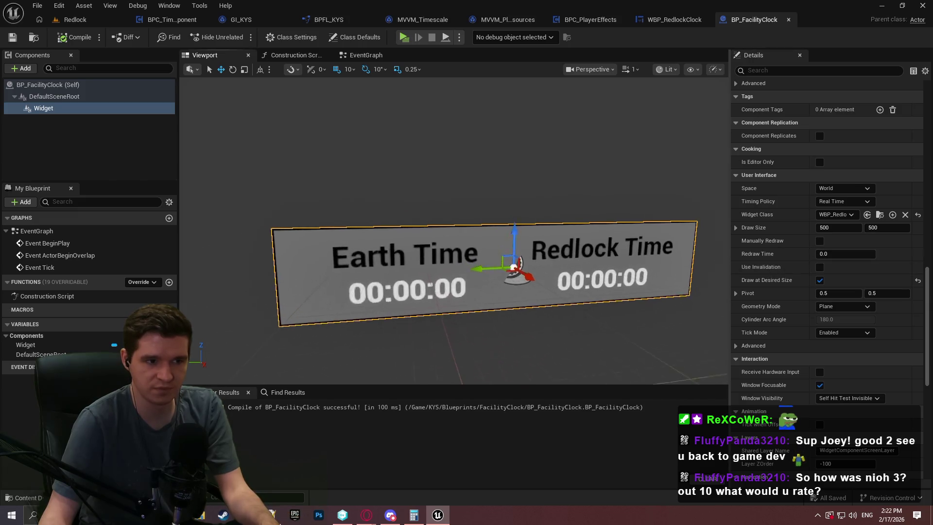
{"action": "scroll", "coordinate": [454, 230], "scroll_direction": "up", "scroll_amount": 3}
{"action": "scroll", "coordinate": [454, 231], "scroll_direction": "down", "scroll_amount": 4}
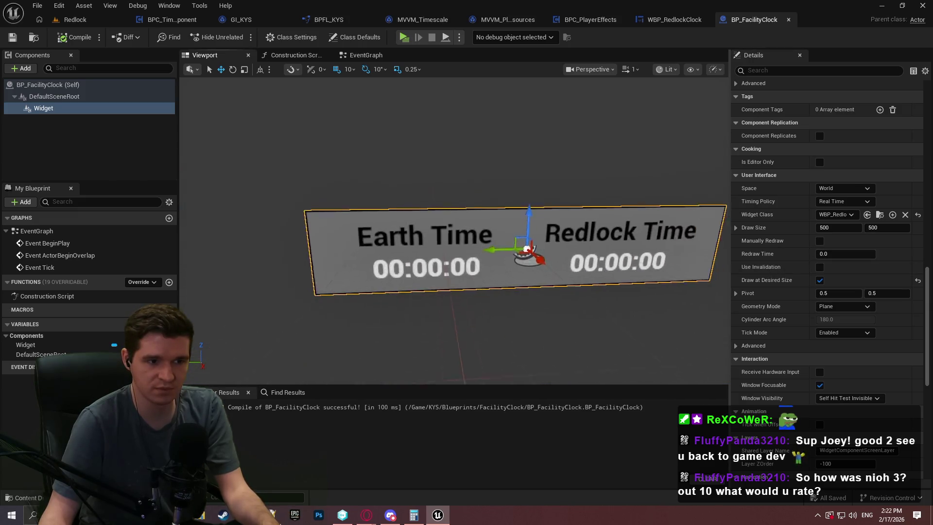
{"action": "scroll", "coordinate": [505, 250], "scroll_direction": "up", "scroll_amount": 3}
{"action": "scroll", "coordinate": [505, 251], "scroll_direction": "down", "scroll_amount": 4}
{"action": "scroll", "coordinate": [505, 250], "scroll_direction": "up", "scroll_amount": 2}
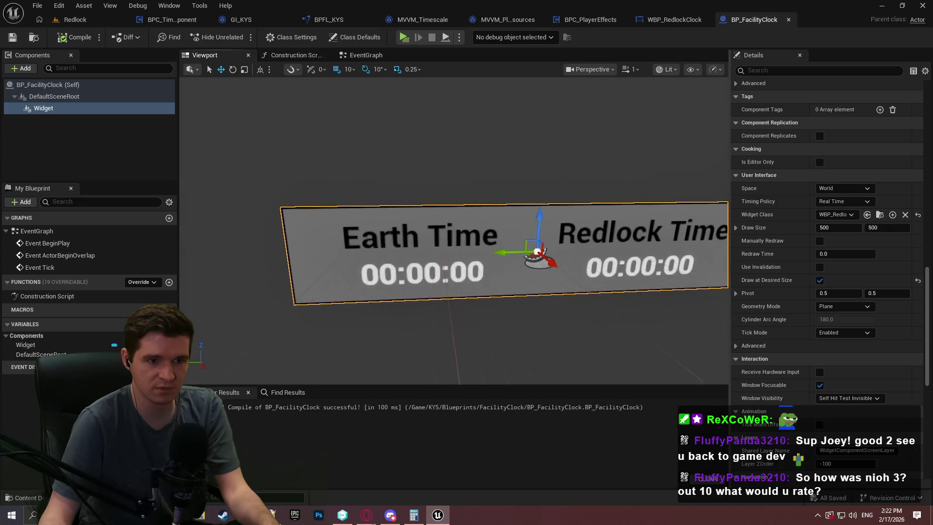
{"action": "scroll", "coordinate": [490, 257], "scroll_direction": "up", "scroll_amount": 1}
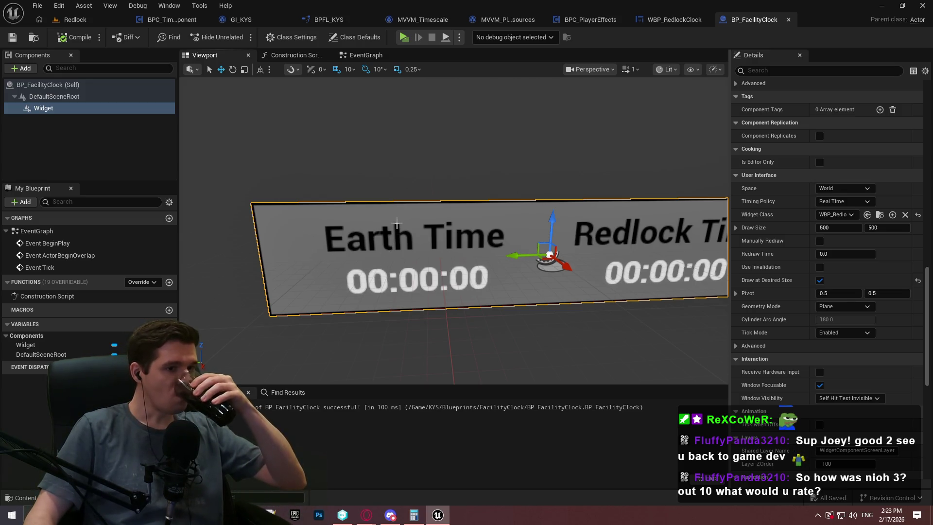
{"action": "scroll", "coordinate": [396, 224], "scroll_direction": "up", "scroll_amount": 5}
{"action": "scroll", "coordinate": [403, 214], "scroll_direction": "down", "scroll_amount": 3}
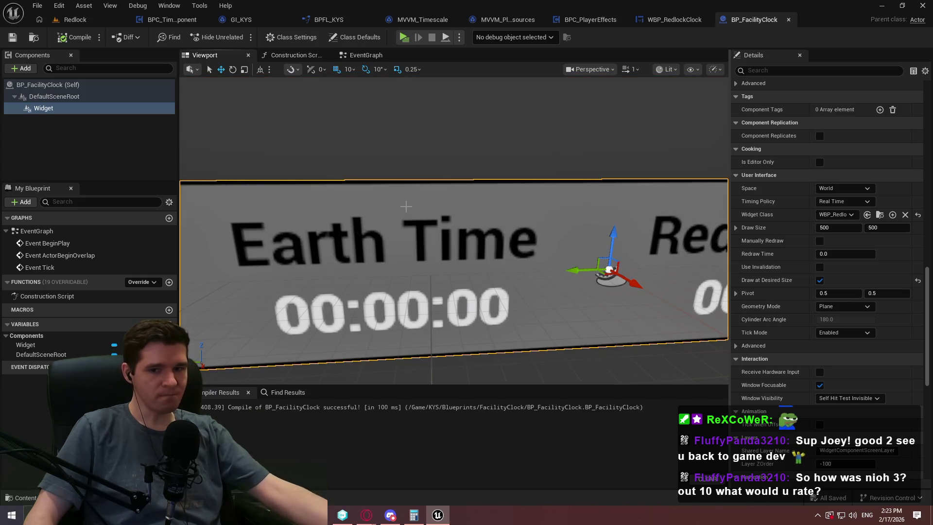
{"action": "scroll", "coordinate": [406, 207], "scroll_direction": "down", "scroll_amount": 4}
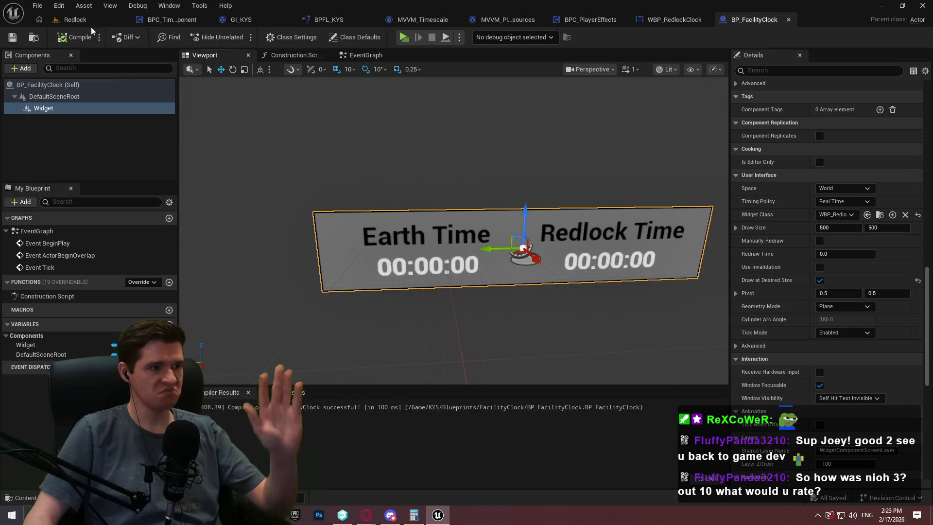
Focus the clock sign in the Redlock level, rotate it -90°, then delete it.
{"action": "left_click", "coordinate": [75, 19]}
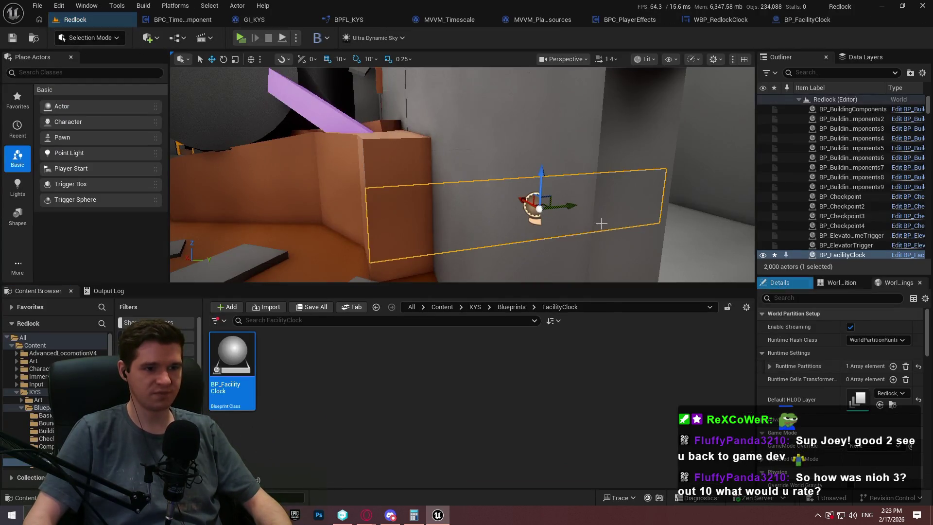
{"action": "key", "text": "f"}
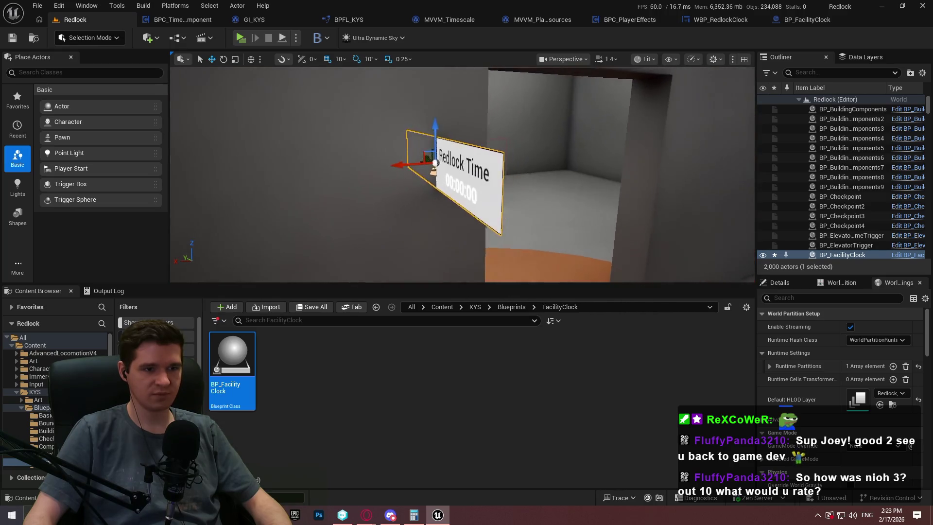
{"action": "key", "text": "e"}
{"action": "mouse_move", "coordinate": [435, 163]}
{"action": "left_mouse_down"}
{"action": "mouse_move", "coordinate": [359, 173]}
{"action": "mouse_move", "coordinate": [452, 176]}
{"action": "mouse_move", "coordinate": [431, 161]}
{"action": "mouse_move", "coordinate": [438, 172]}
{"action": "mouse_move", "coordinate": [401, 165]}
{"action": "mouse_move", "coordinate": [419, 155]}
{"action": "mouse_move", "coordinate": [356, 154]}
{"action": "left_mouse_up"}
{"action": "key", "text": "w"}
{"action": "key", "text": "e"}
{"action": "key", "text": "w"}
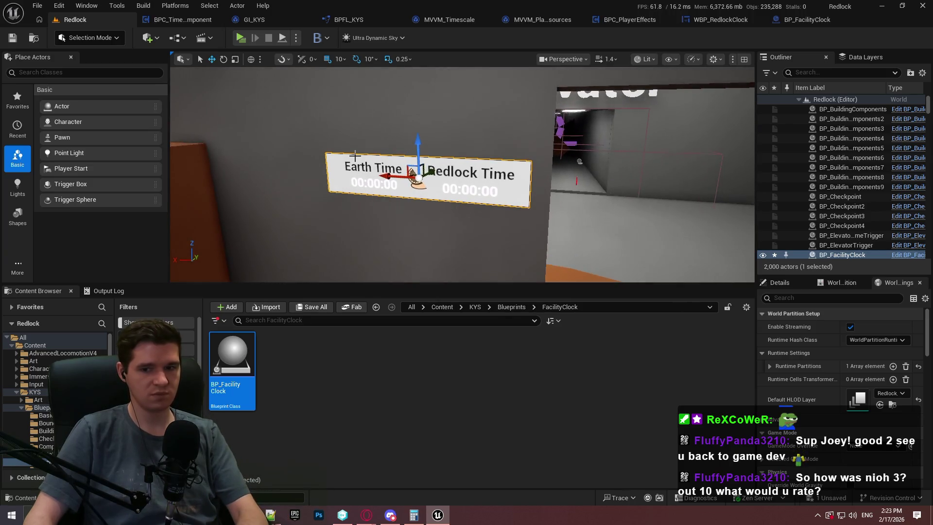
{"action": "key", "text": "Delete"}
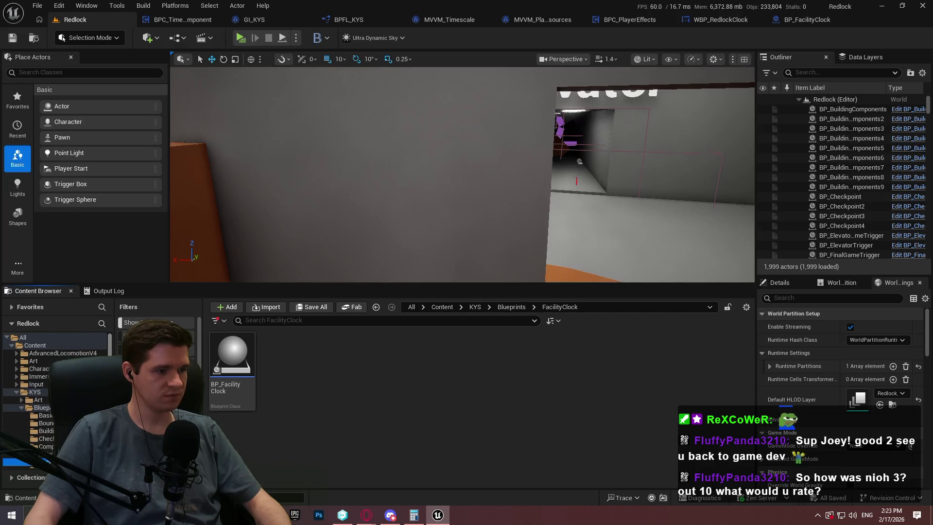
Browse to the widget's Widget3DPassThrough_Masked_OneSided material in the Content Browser.
{"action": "left_click", "coordinate": [813, 19]}
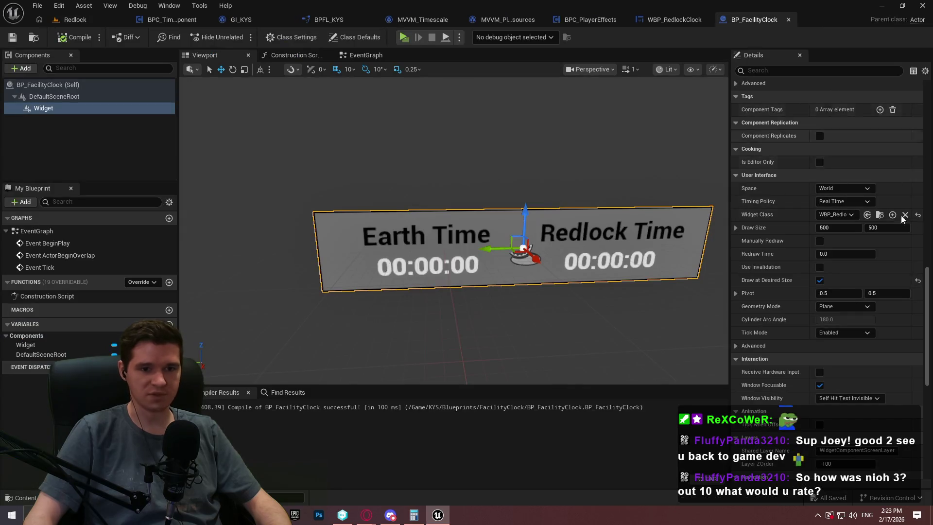
{"action": "scroll", "coordinate": [901, 219], "scroll_direction": "up", "scroll_amount": 2}
{"action": "mouse_move", "coordinate": [928, 302]}
{"action": "left_mouse_down"}
{"action": "mouse_move", "coordinate": [928, 121]}
{"action": "mouse_move", "coordinate": [929, 132]}
{"action": "left_mouse_up"}
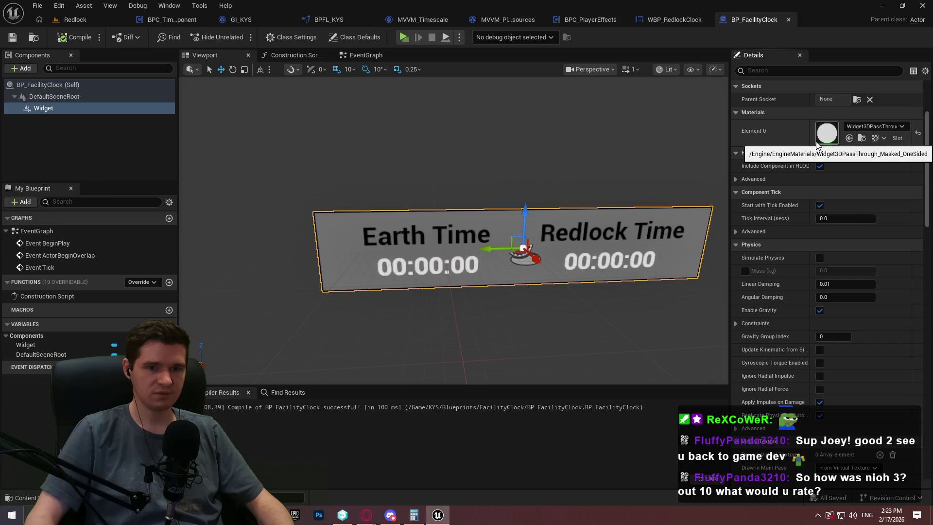
{"action": "left_click", "coordinate": [862, 139]}
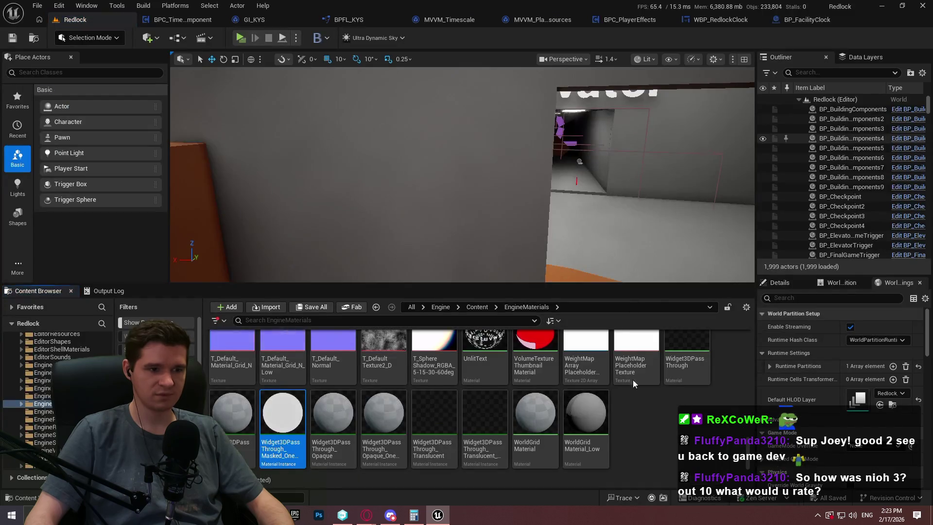
{"action": "right_click", "coordinate": [291, 447]}
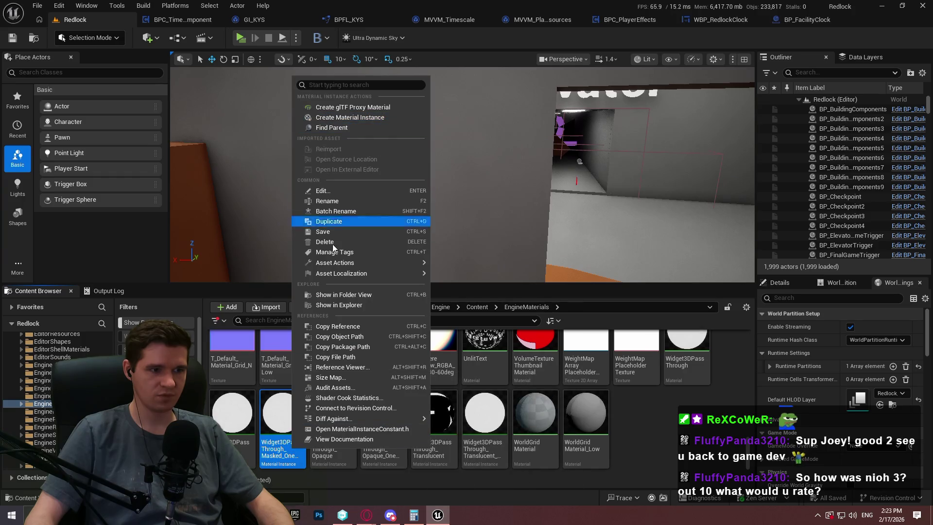
{"action": "mouse_move", "coordinate": [346, 263]}
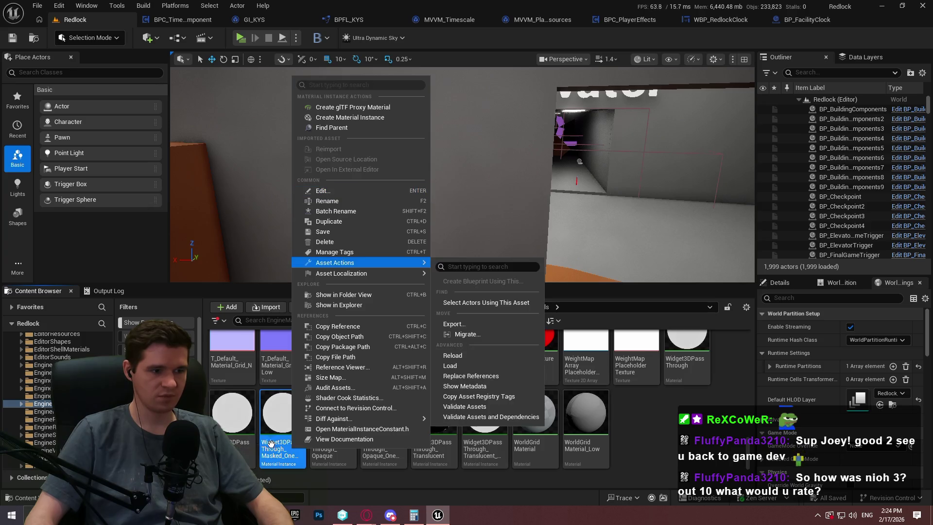
{"action": "left_click", "coordinate": [270, 443]}
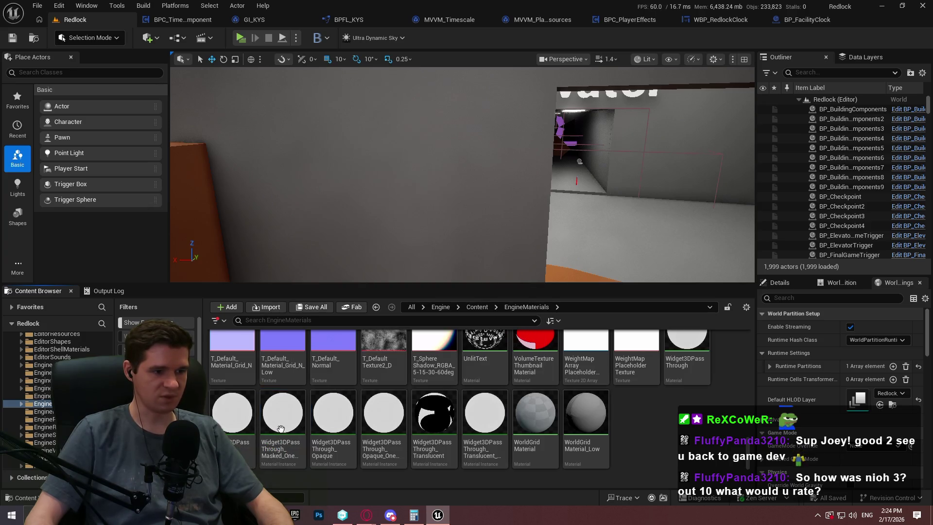
{"action": "left_click", "coordinate": [281, 428]}
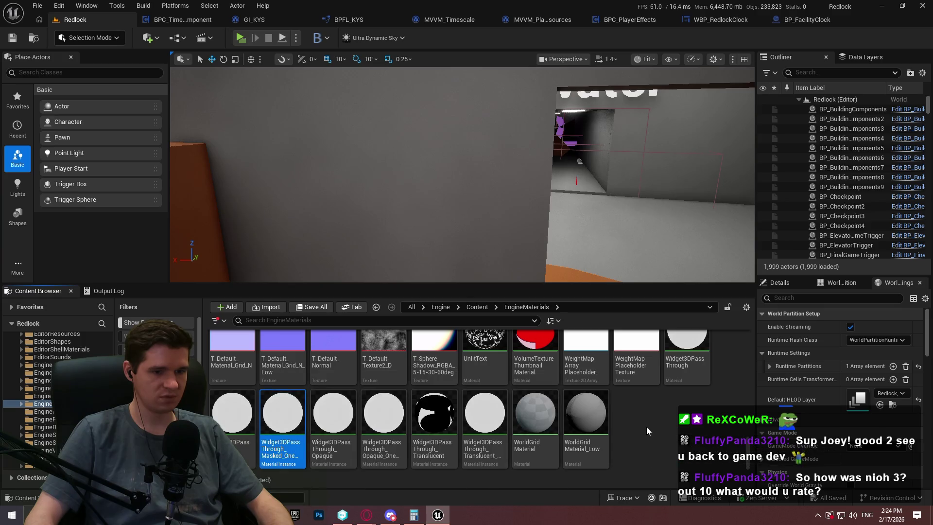
{"action": "left_click_drag", "start_coordinate": [646, 426], "coordinate": [647, 427]}
{"action": "left_click", "coordinate": [646, 419]}
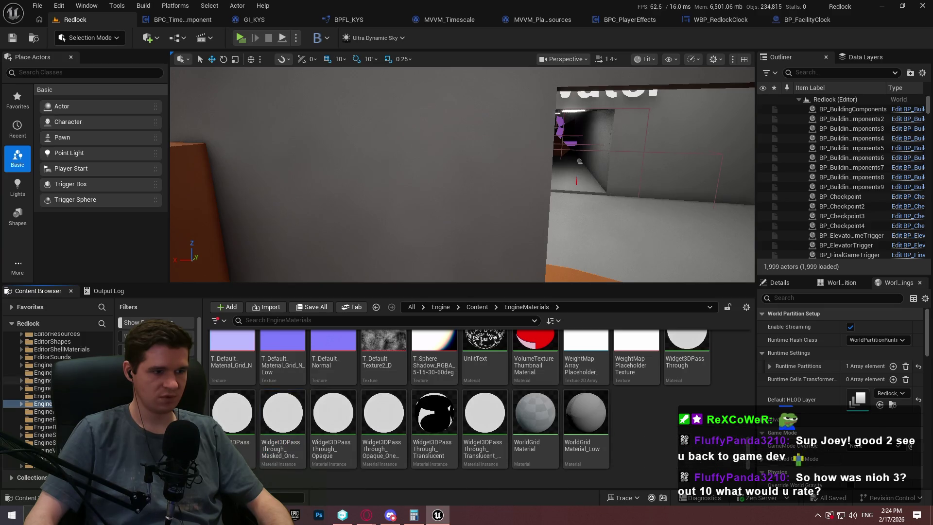
Select the Widget3DPassThrough material together with its four widget material instances.
{"action": "scroll", "coordinate": [59, 388], "scroll_direction": "up", "scroll_amount": 10}
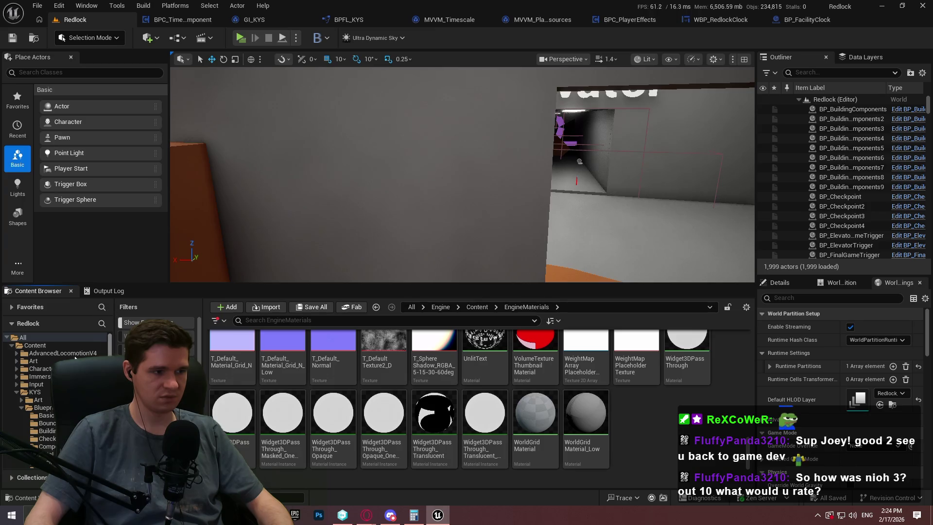
{"action": "left_click", "coordinate": [18, 392]}
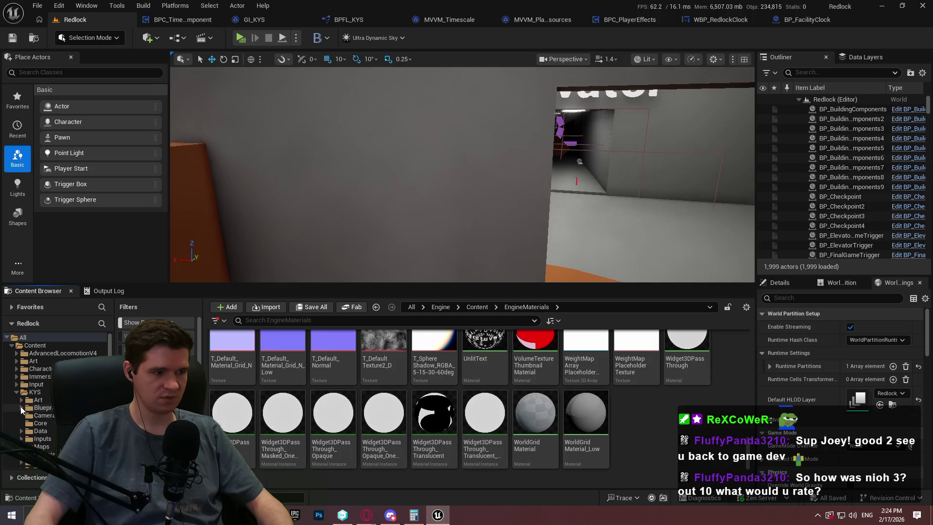
{"action": "scroll", "coordinate": [29, 427], "scroll_direction": "down", "scroll_amount": 5}
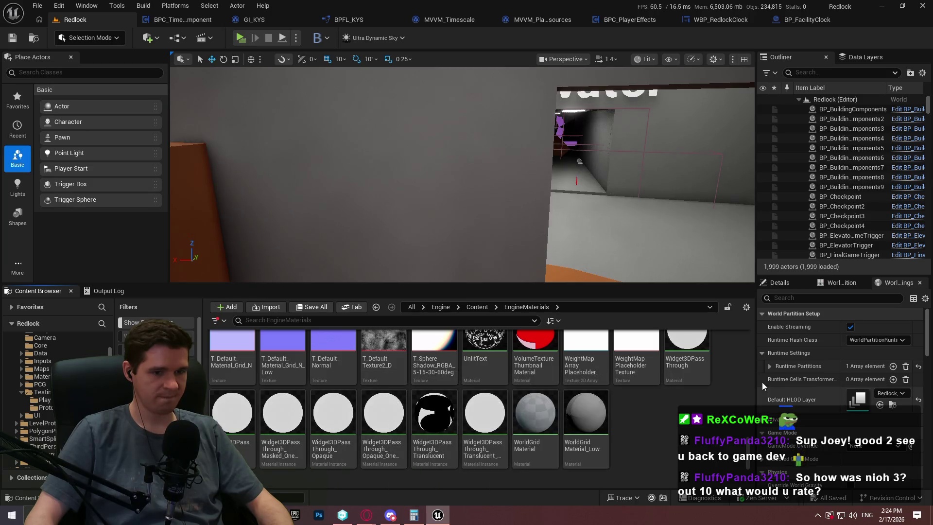
{"action": "left_click", "coordinate": [695, 362]}
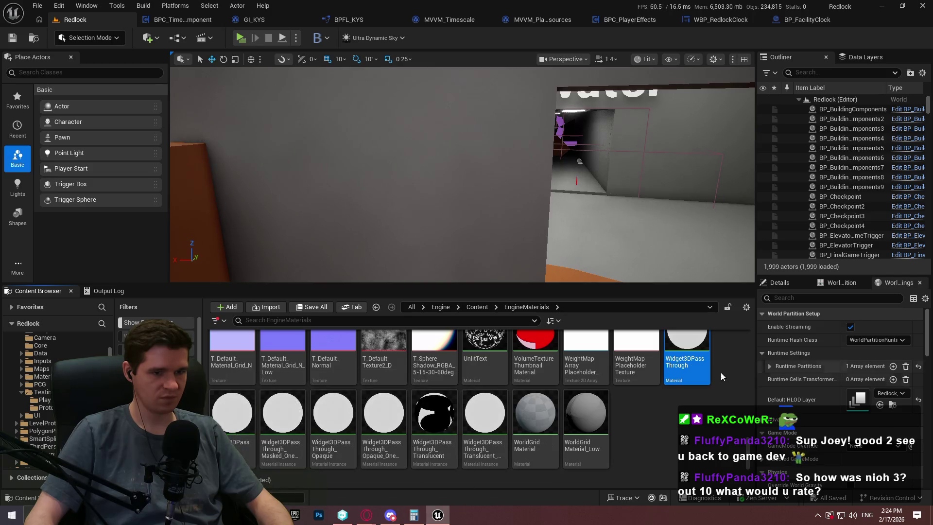
{"action": "mouse_move", "coordinate": [690, 366]}
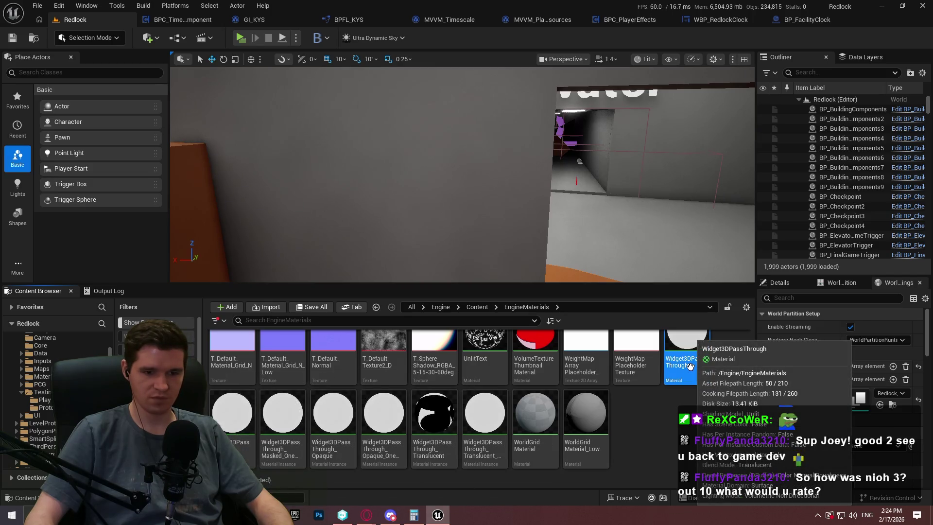
{"action": "left_click", "coordinate": [232, 428], "text": "ctrl"}
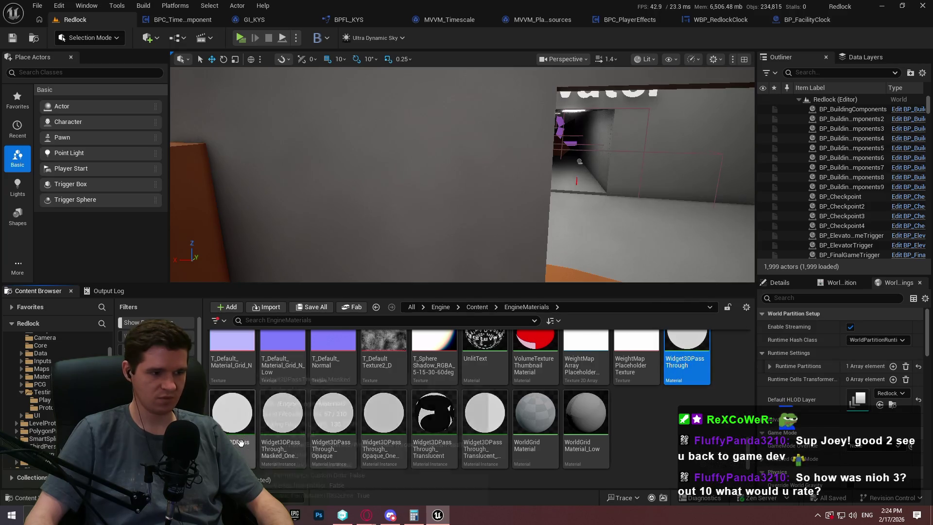
{"action": "left_click", "coordinate": [283, 437], "text": "ctrl"}
{"action": "left_click", "coordinate": [335, 437], "text": "ctrl"}
{"action": "left_click", "coordinate": [385, 457], "text": "ctrl"}
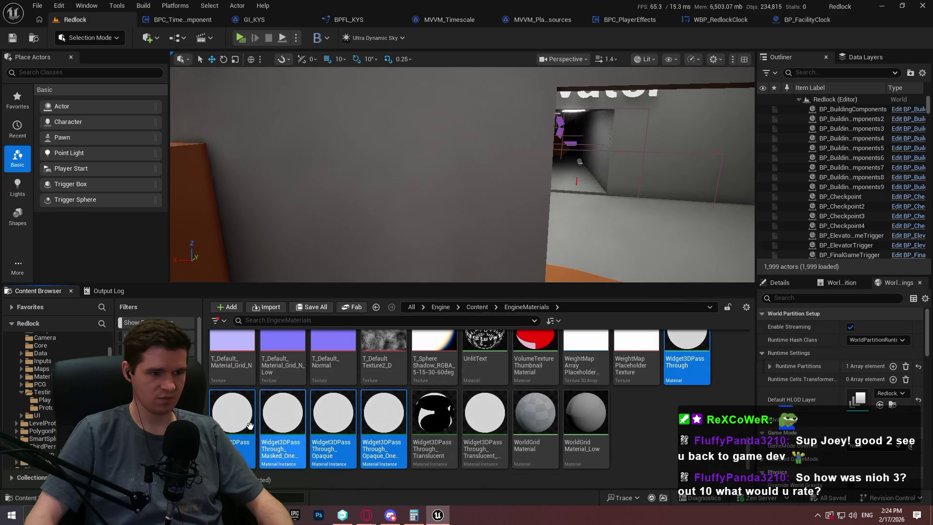
Advanced Copy the five materials into a project folder, confirm, and open KYS/Testing.
{"action": "mouse_move", "coordinate": [393, 455]}
{"action": "left_mouse_down"}
{"action": "mouse_move", "coordinate": [221, 428]}
{"action": "mouse_move", "coordinate": [189, 410]}
{"action": "left_mouse_up"}
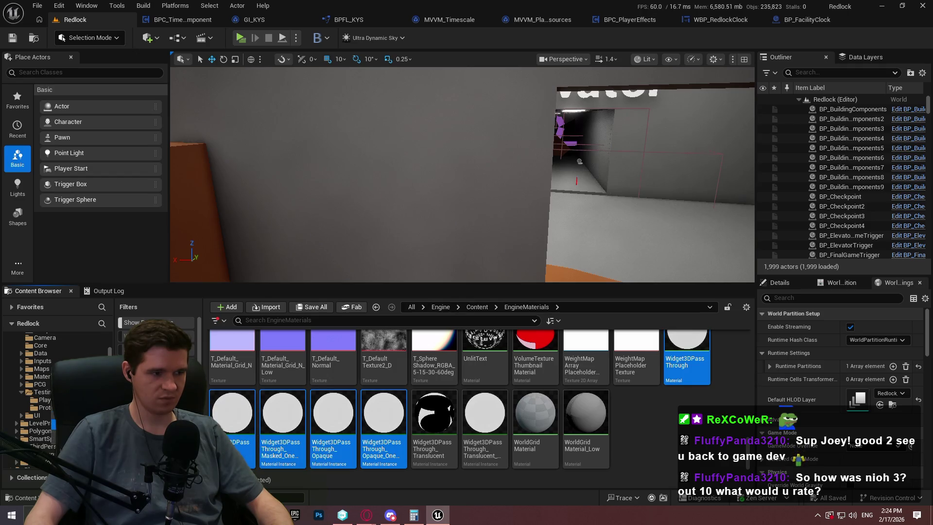
{"action": "left_click_drag", "start_coordinate": [189, 411], "coordinate": [73, 418]}
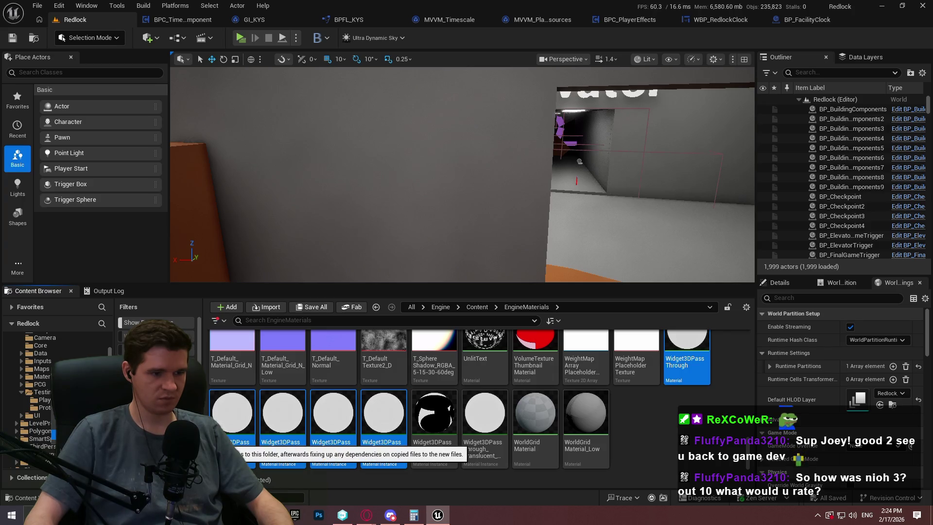
{"action": "left_click", "coordinate": [92, 437]}
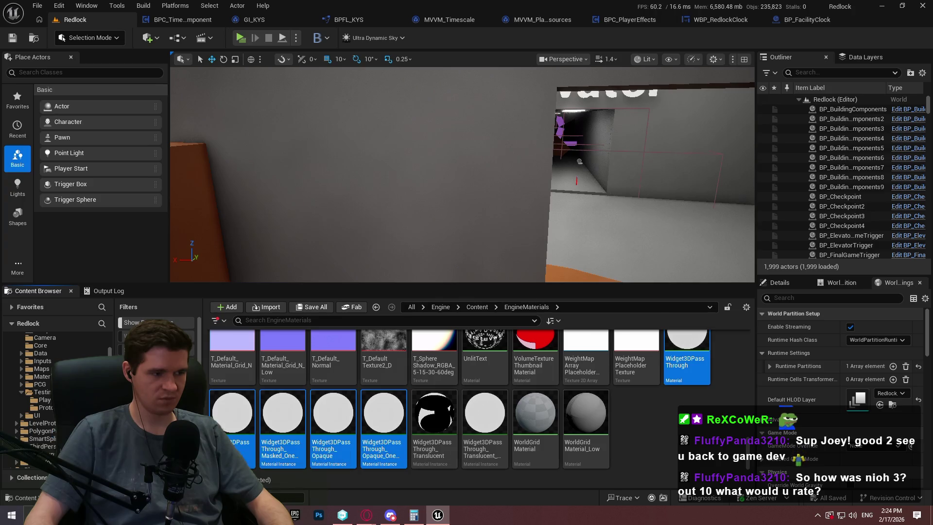
{"action": "left_click", "coordinate": [601, 400]}
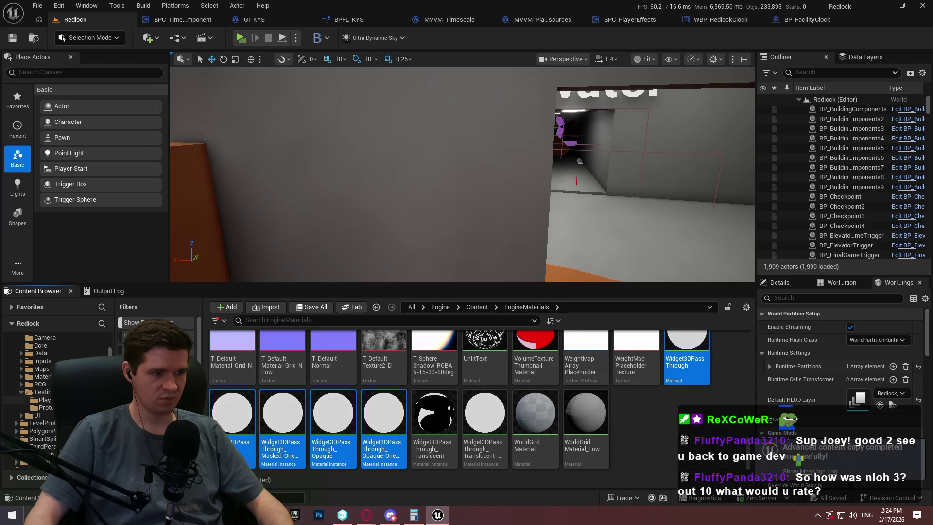
{"action": "left_click", "coordinate": [42, 392]}
{"action": "scroll", "coordinate": [571, 417], "scroll_direction": "up", "scroll_amount": 1}
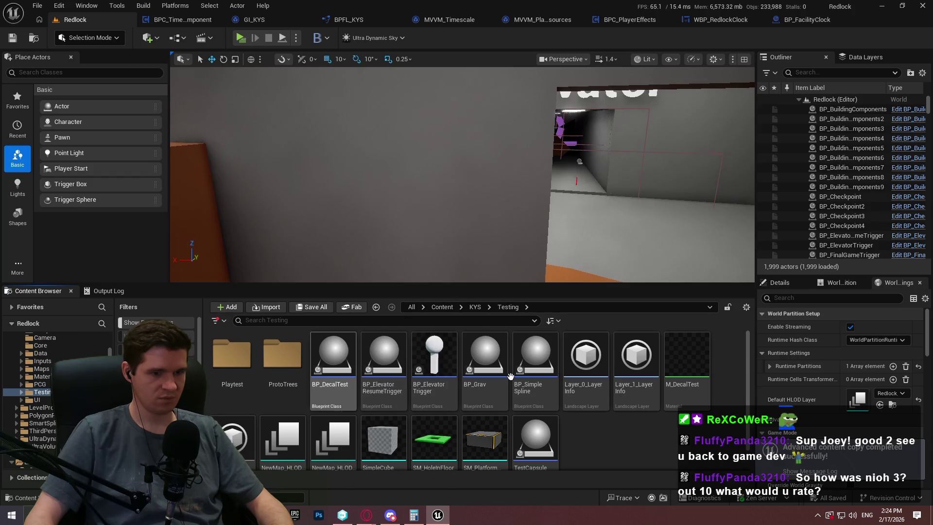
Browse the KYS Testing subfolders (Playtest, ProtoTrees, UI), then return to the Content folder.
{"action": "left_click", "coordinate": [475, 307]}
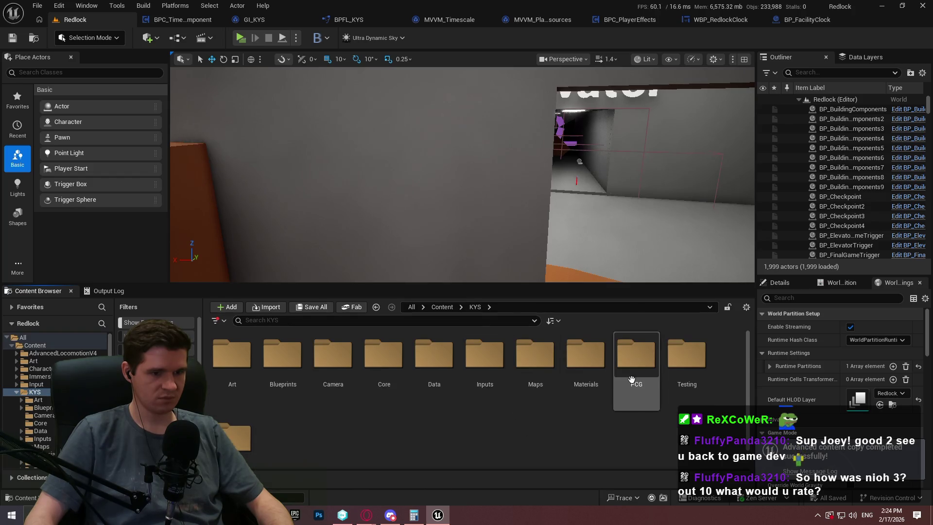
{"action": "double_click", "coordinate": [686, 370]}
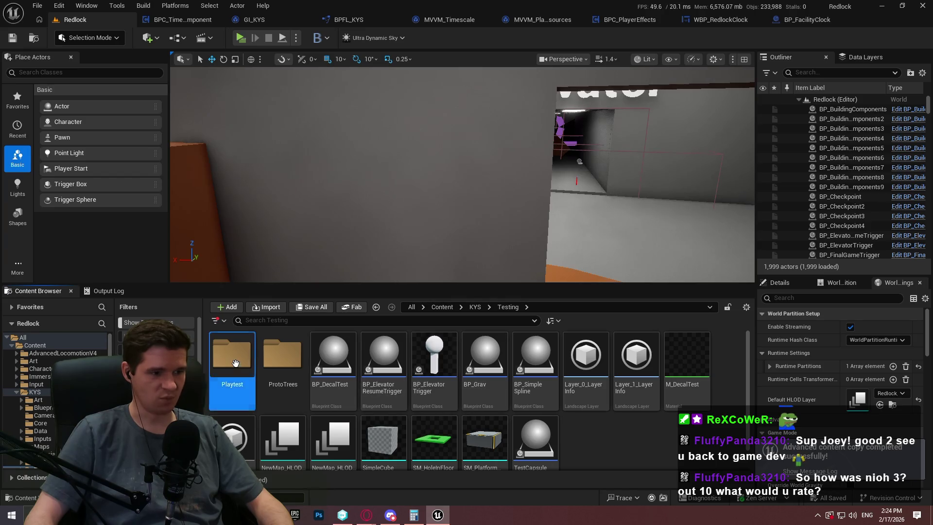
{"action": "double_click", "coordinate": [232, 355]}
{"action": "left_click", "coordinate": [508, 307]}
{"action": "key", "text": "alt+Left"}
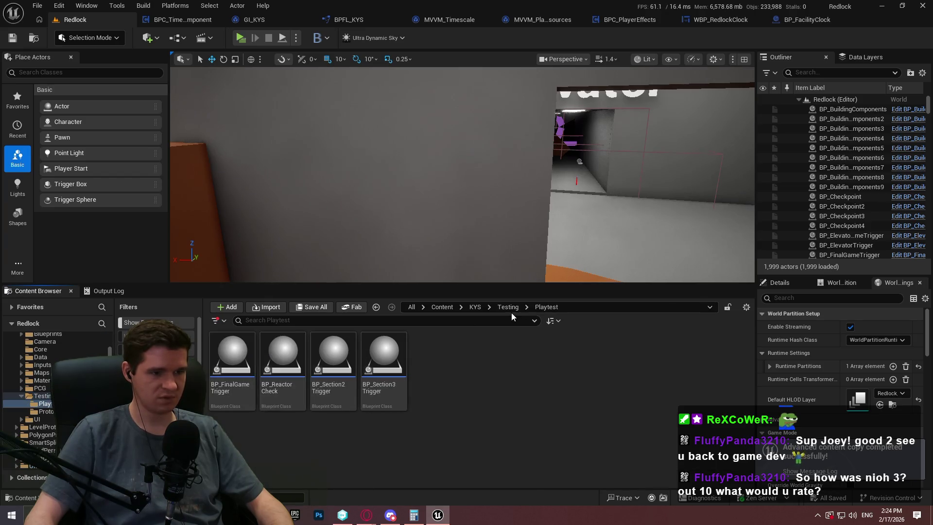
{"action": "left_click", "coordinate": [507, 308]}
{"action": "double_click", "coordinate": [299, 374]}
{"action": "left_click", "coordinate": [515, 311]}
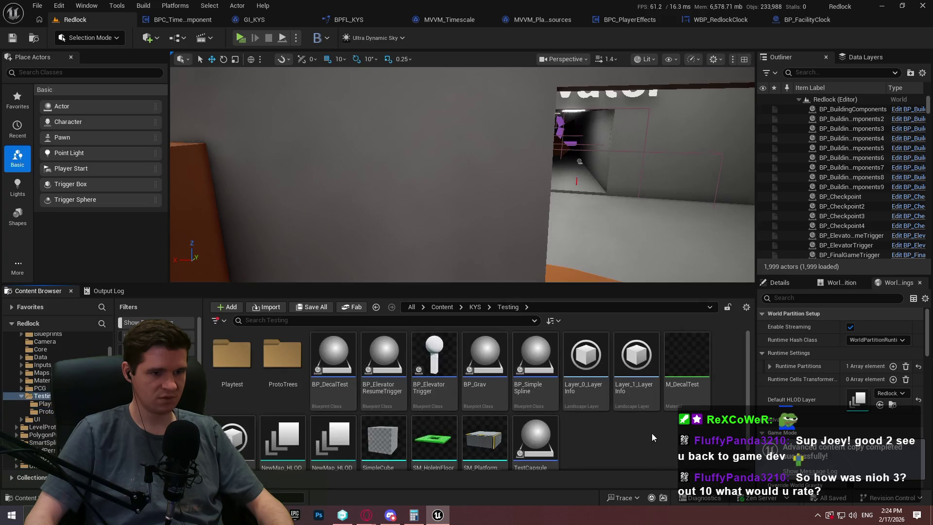
{"action": "scroll", "coordinate": [652, 433], "scroll_direction": "down", "scroll_amount": 1}
{"action": "left_click", "coordinate": [48, 412]}
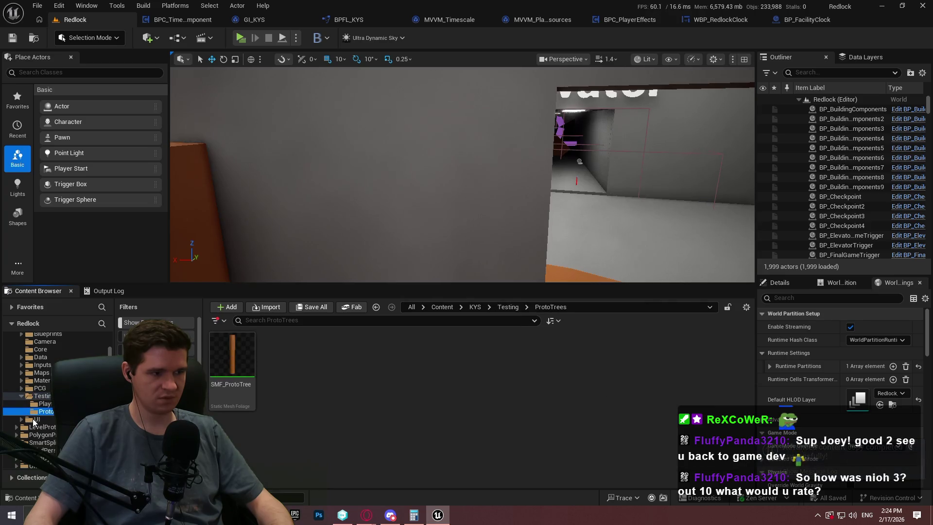
{"action": "left_click", "coordinate": [33, 419]}
{"action": "left_click", "coordinate": [22, 395]}
{"action": "scroll", "coordinate": [20, 393], "scroll_direction": "up", "scroll_amount": 3}
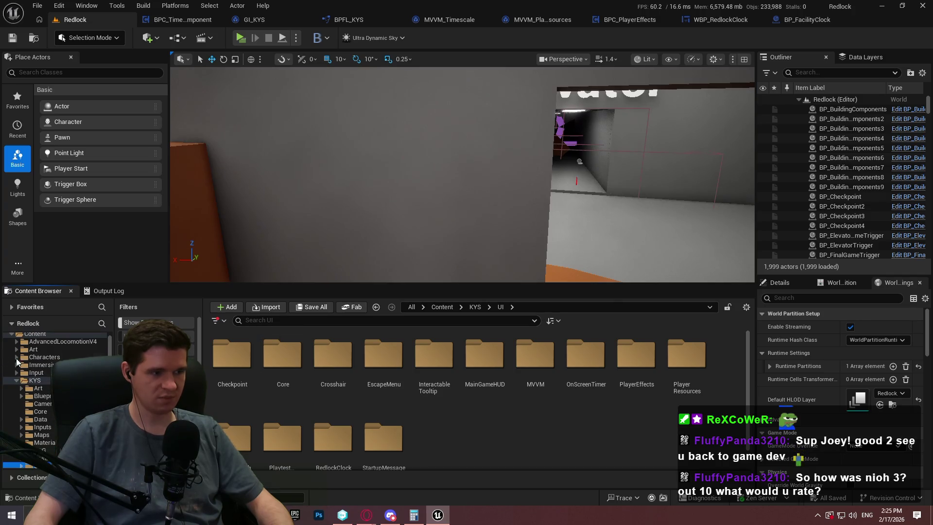
{"action": "left_click", "coordinate": [44, 344]}
Search content for 'ui' then 'masked', clear the search, and return to BP_FacilityClock.
{"action": "left_click", "coordinate": [295, 320]}
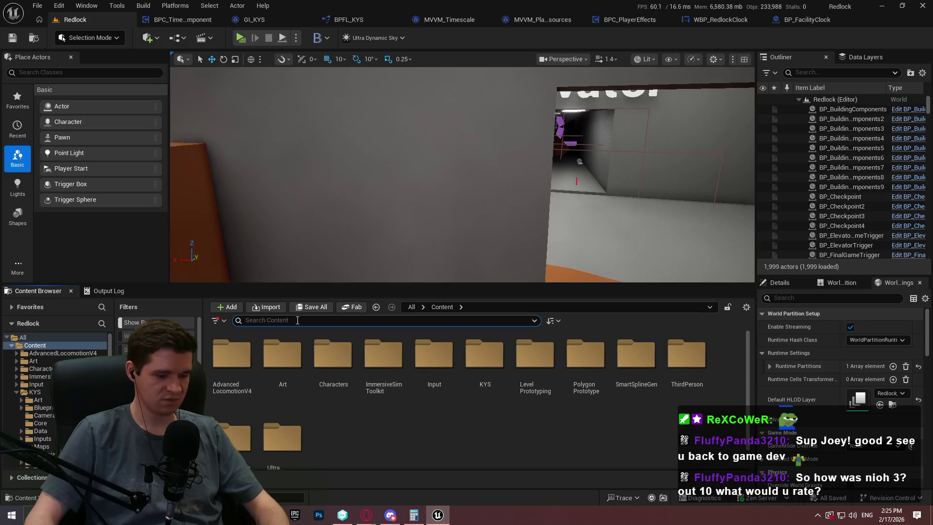
{"action": "type", "text": "ui"}
{"action": "scroll", "coordinate": [740, 356], "scroll_direction": "down", "scroll_amount": 10}
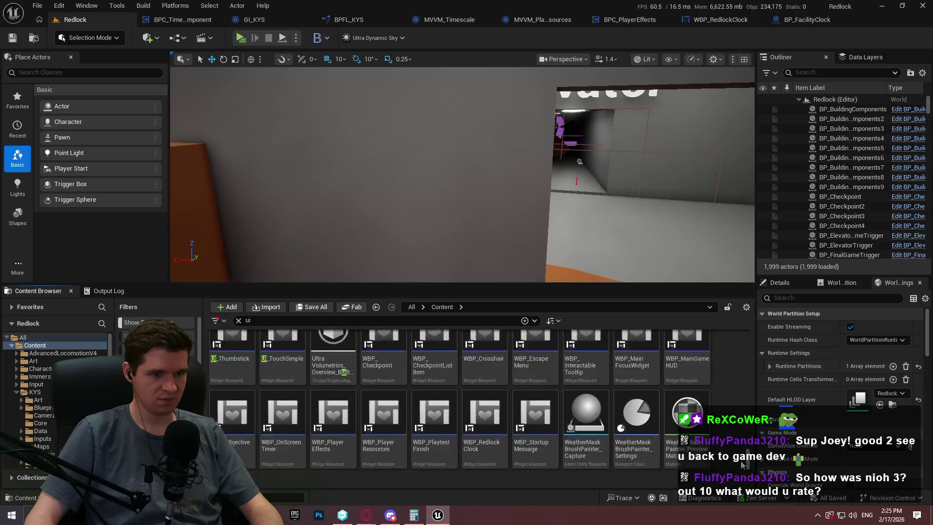
{"action": "scroll", "coordinate": [739, 366], "scroll_direction": "up", "scroll_amount": 10}
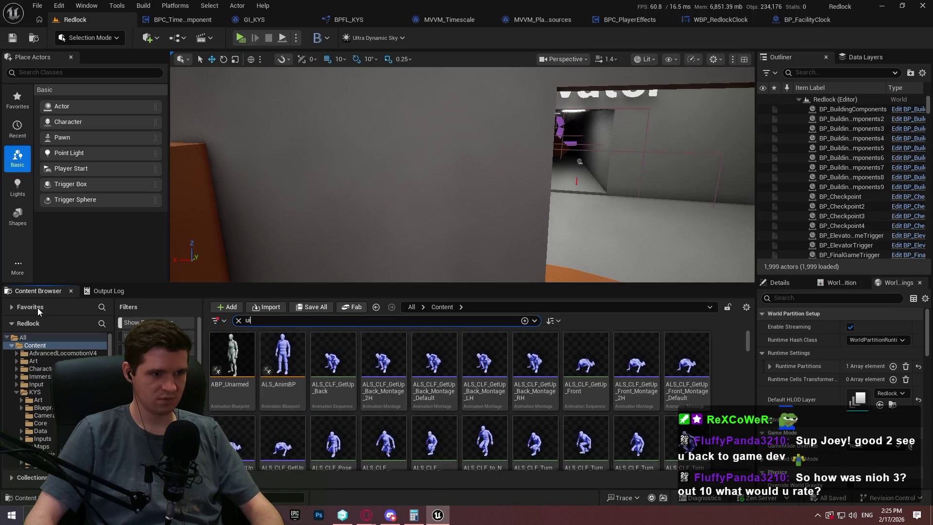
{"action": "key", "text": "BackSpace"}
{"action": "key", "text": "BackSpace"}
{"action": "type", "text": "masked"}
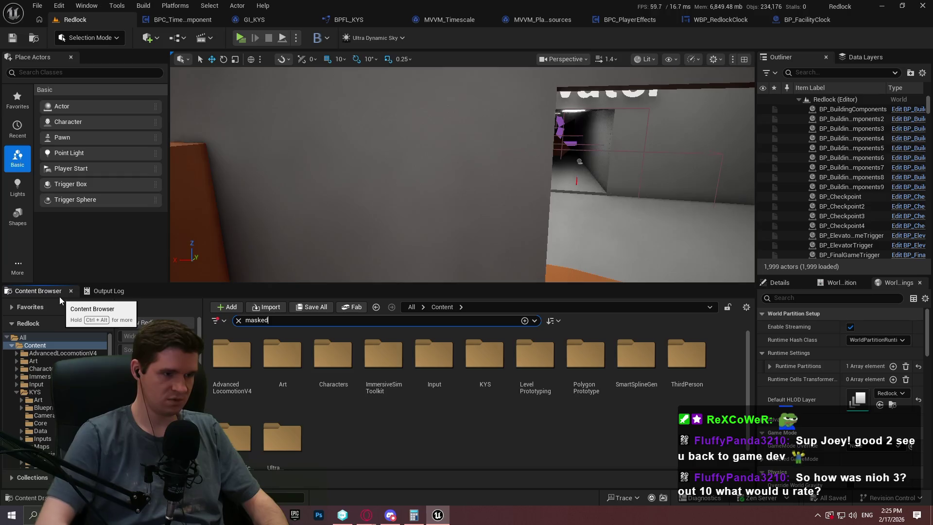
{"action": "left_click", "coordinate": [239, 321]}
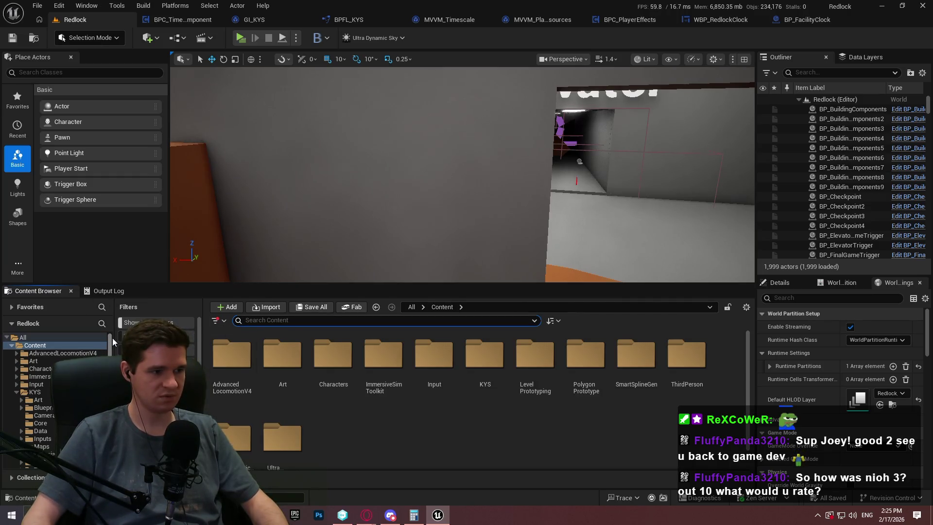
{"action": "scroll", "coordinate": [104, 341], "scroll_direction": "down", "scroll_amount": 10}
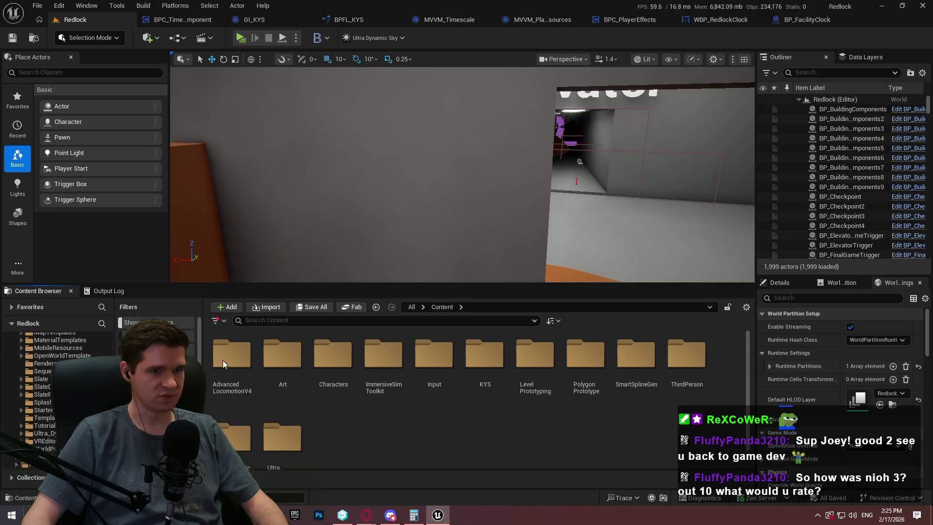
{"action": "left_click", "coordinate": [817, 21]}
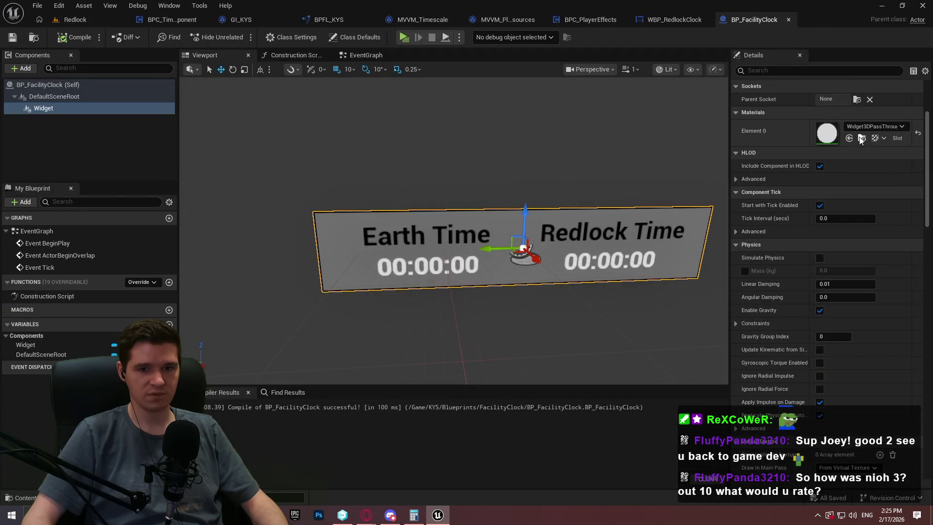
Copy the Widget3DPassThrough material and its four instances into KYS/Testing.
{"action": "left_click", "coordinate": [861, 139]}
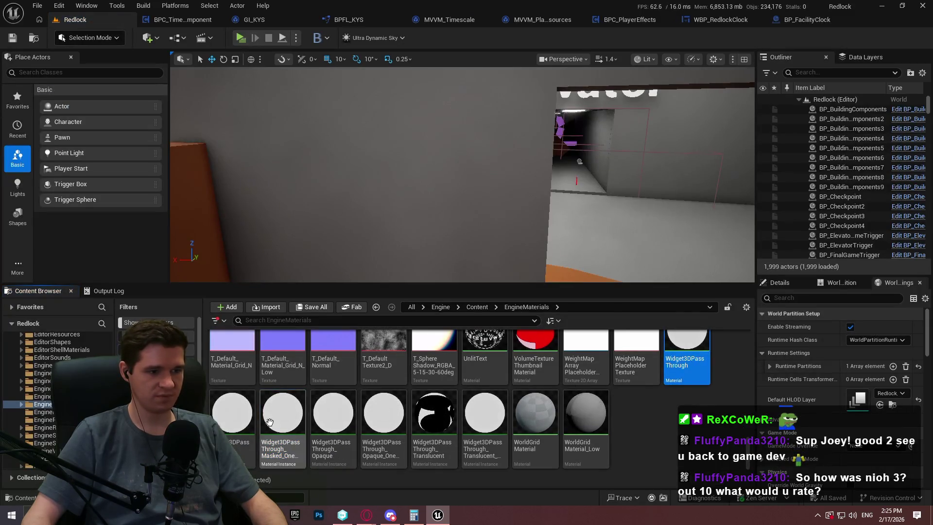
{"action": "left_click", "coordinate": [232, 413], "text": "ctrl"}
{"action": "left_click", "coordinate": [283, 413], "text": "ctrl"}
{"action": "left_click", "coordinate": [333, 413], "text": "ctrl"}
{"action": "left_click", "coordinate": [384, 413], "text": "ctrl"}
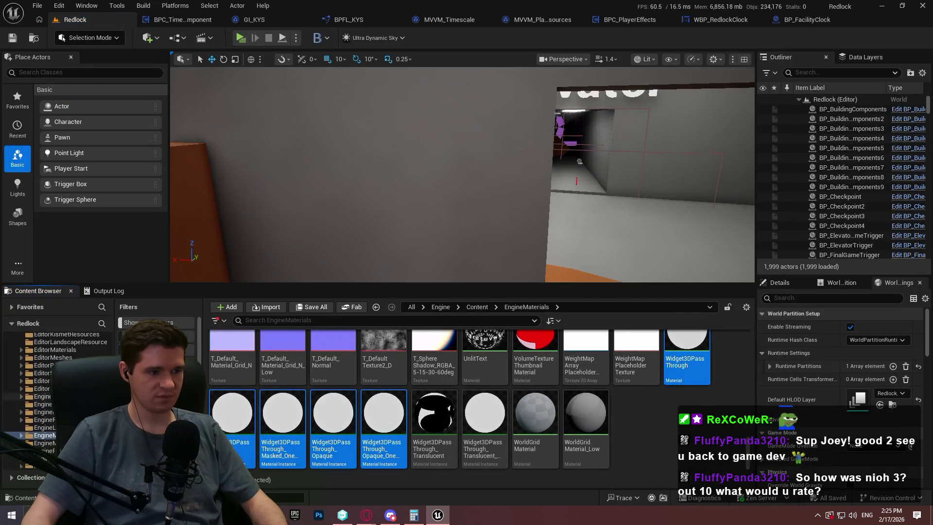
{"action": "scroll", "coordinate": [58, 388], "scroll_direction": "up", "scroll_amount": 10}
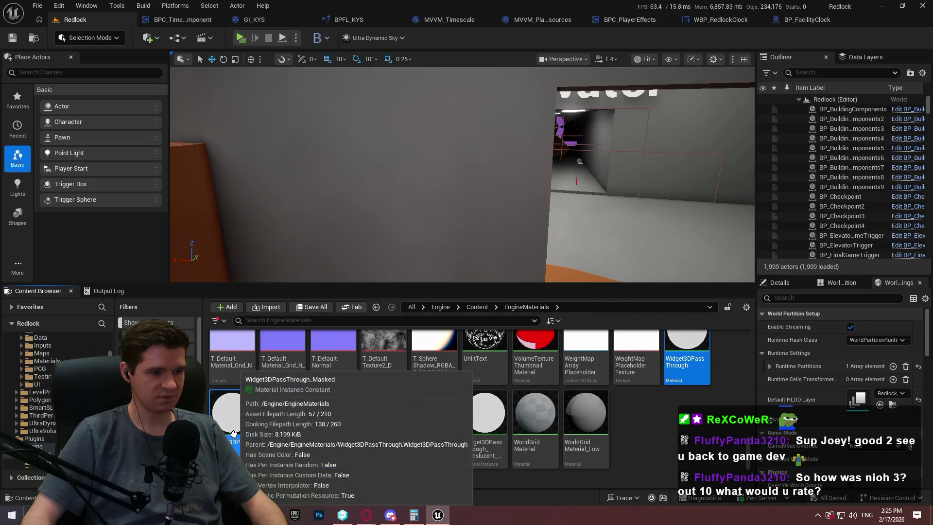
{"action": "mouse_move", "coordinate": [232, 434]}
{"action": "left_mouse_down"}
{"action": "mouse_move", "coordinate": [146, 398]}
{"action": "mouse_move", "coordinate": [42, 374]}
{"action": "left_mouse_up"}
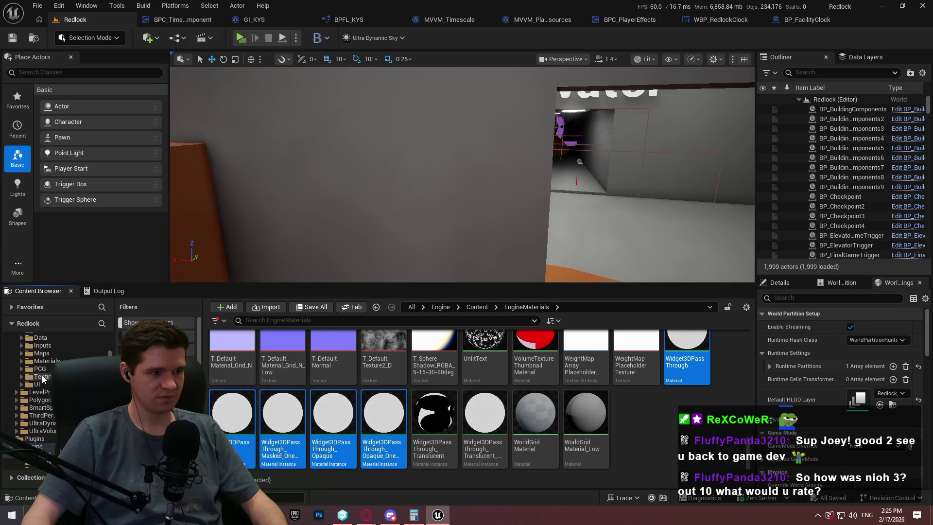
{"action": "left_click", "coordinate": [48, 408]}
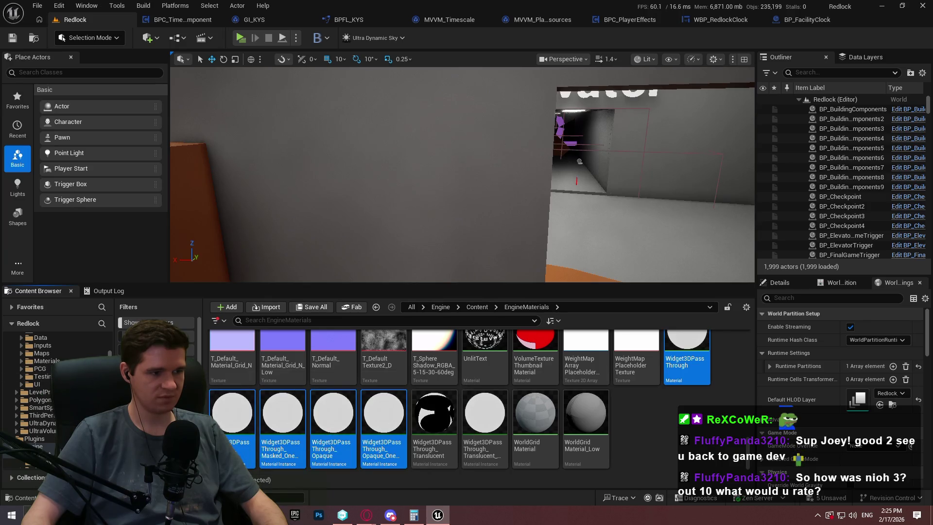
{"action": "left_click", "coordinate": [42, 376]}
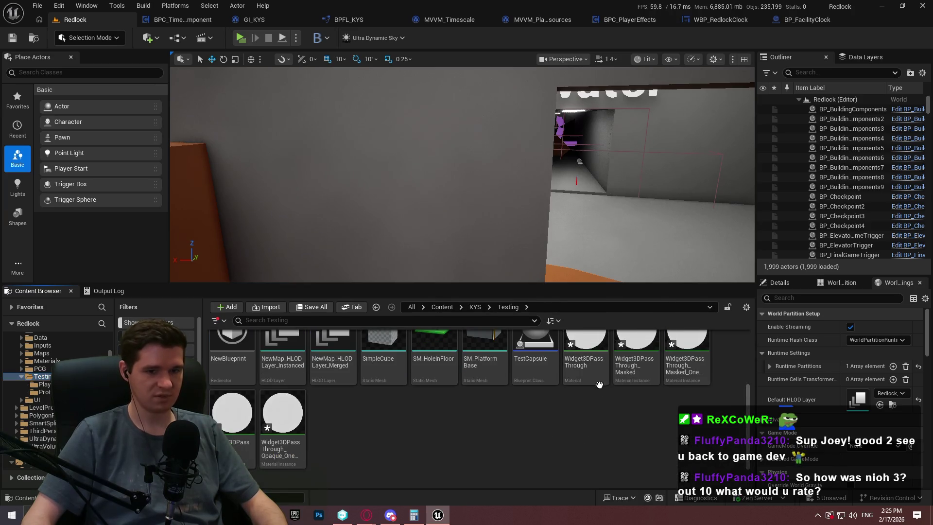
Save the copied materials and open the Widget3DPassThrough copy in the material editor.
{"action": "left_click", "coordinate": [588, 366]}
{"action": "left_click", "coordinate": [686, 359], "text": "shift"}
{"action": "left_click", "coordinate": [232, 413], "text": "shift"}
{"action": "left_click", "coordinate": [282, 413], "text": "shift"}
{"action": "key", "text": "ctrl+s"}
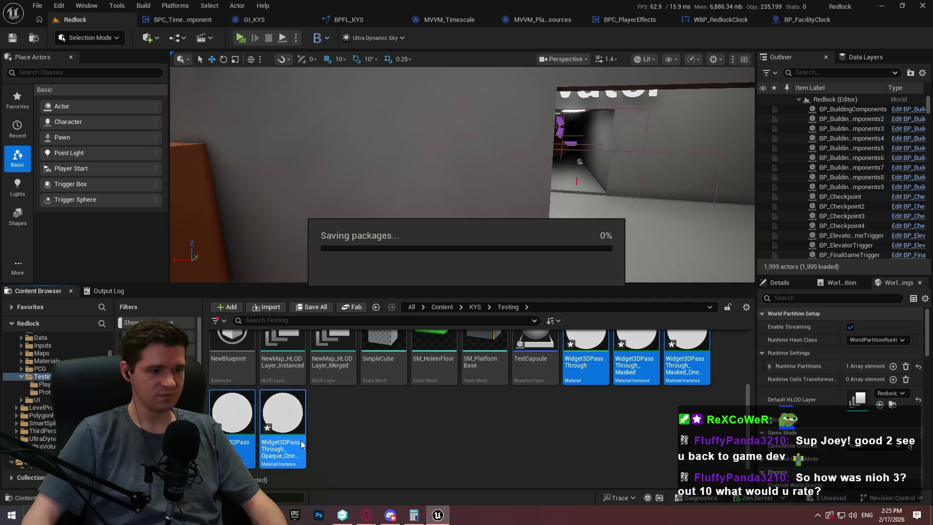
{"action": "double_click", "coordinate": [592, 366]}
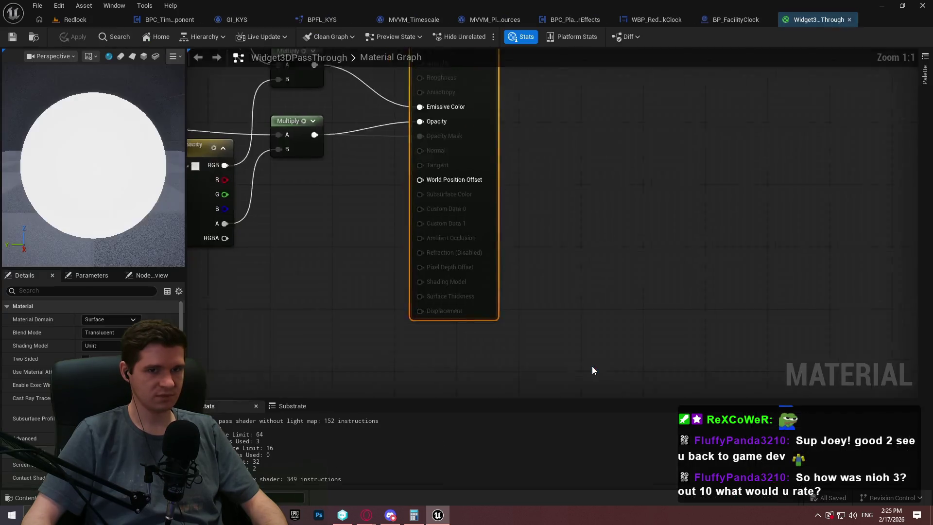
Inspect the Widget3DPassThrough graph's input nodes, return to the Redlock level, then switch to the browser.
{"action": "mouse_move", "coordinate": [355, 252]}
{"action": "left_mouse_down"}
{"action": "mouse_move", "coordinate": [342, 260]}
{"action": "mouse_move", "coordinate": [411, 241]}
{"action": "mouse_move", "coordinate": [427, 262]}
{"action": "mouse_move", "coordinate": [425, 250]}
{"action": "left_mouse_up"}
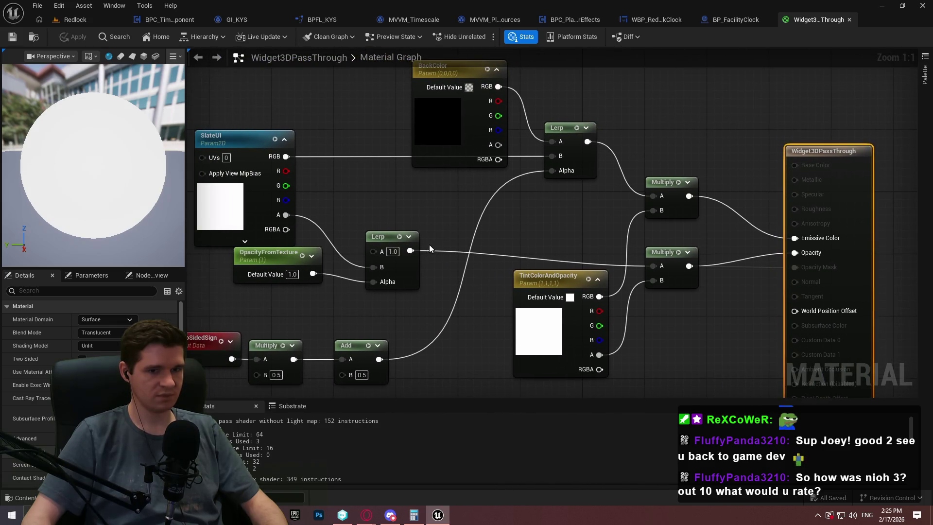
{"action": "scroll", "coordinate": [433, 240], "scroll_direction": "down", "scroll_amount": 2}
{"action": "scroll", "coordinate": [444, 224], "scroll_direction": "up", "scroll_amount": 1}
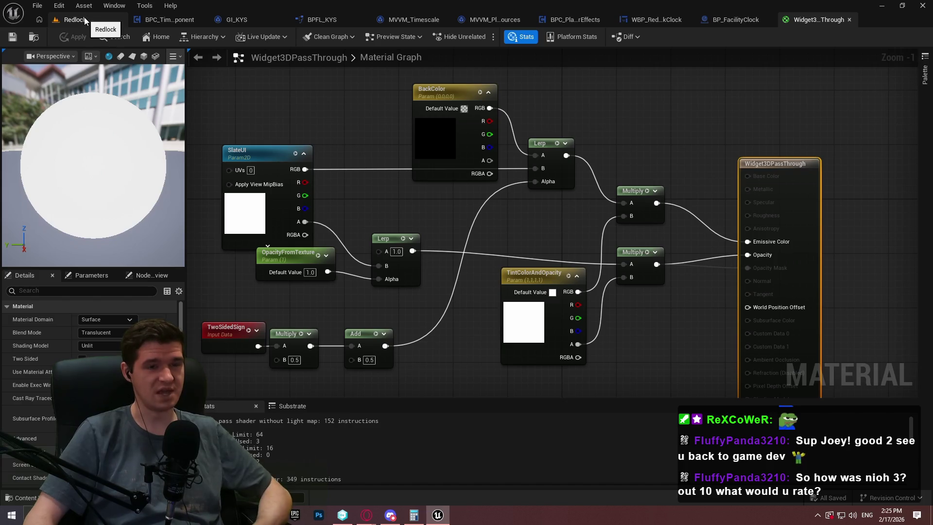
{"action": "left_click", "coordinate": [76, 20]}
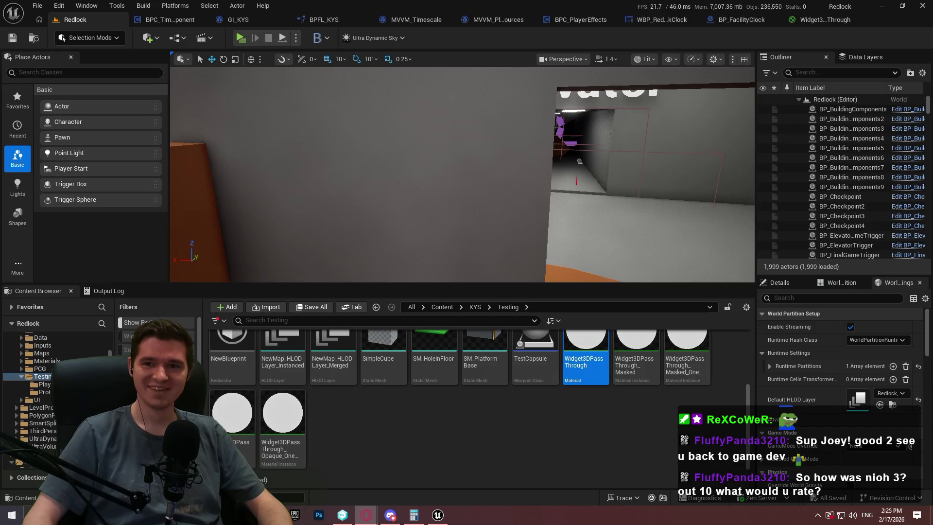
{"action": "key", "text": "alt+Tab"}
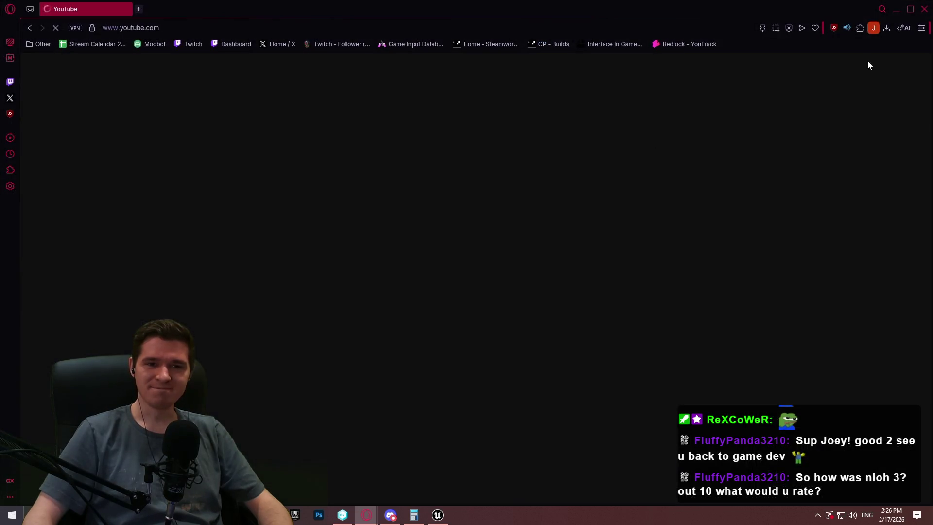
Go to the MicroRaptor Games channel and open the Cauldron Chronicles Devstreams playlist.
{"action": "left_click", "coordinate": [902, 67]}
{"action": "left_click", "coordinate": [829, 118]}
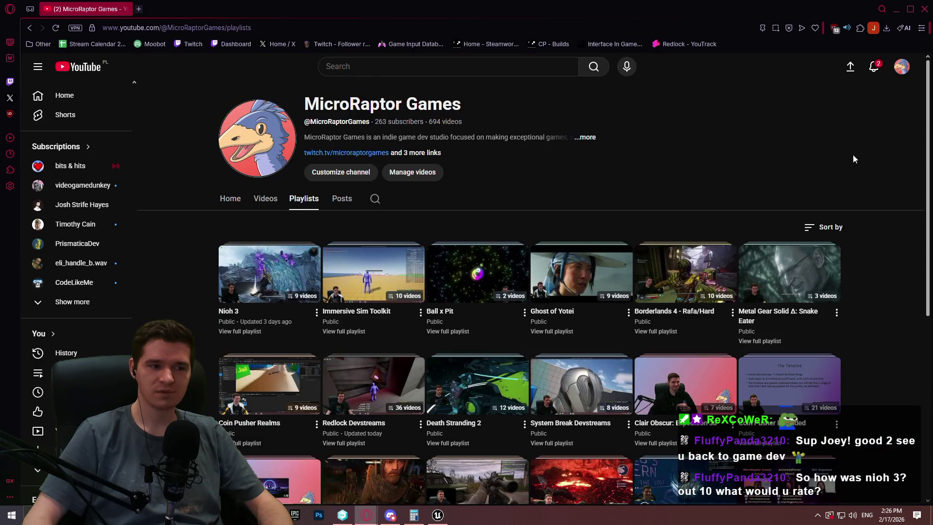
{"action": "scroll", "coordinate": [685, 400], "scroll_direction": "down", "scroll_amount": 6}
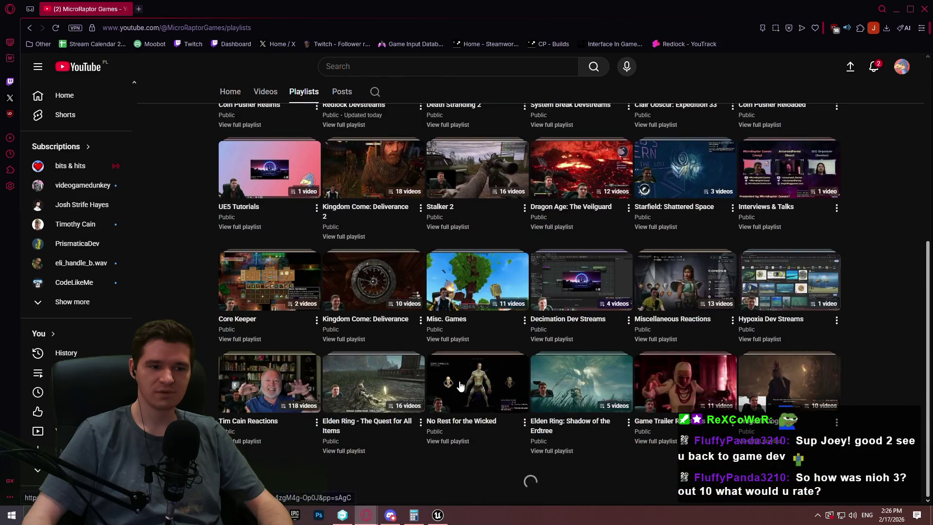
{"action": "scroll", "coordinate": [460, 385], "scroll_direction": "down", "scroll_amount": 4}
{"action": "left_click", "coordinate": [562, 482]}
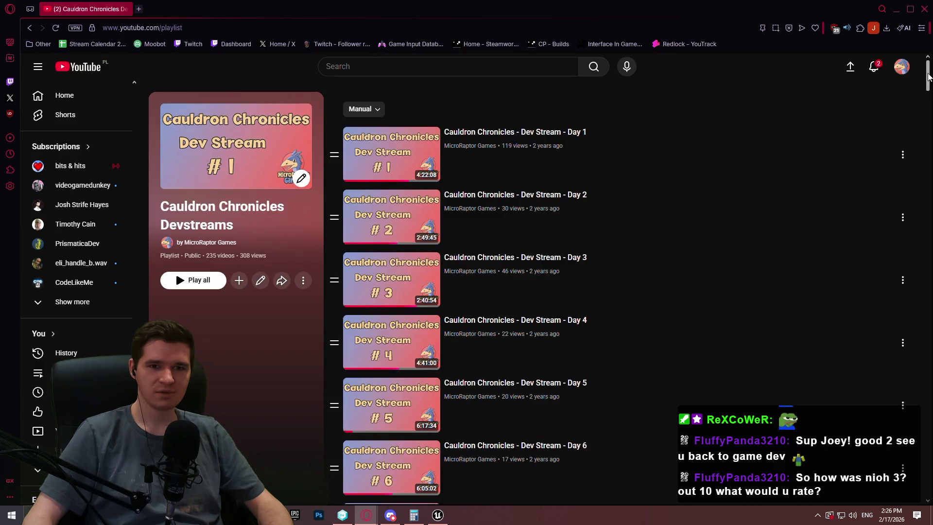
Scroll through the Cauldron Chronicles Devstreams playlist's list of videos.
{"action": "left_click_drag", "start_coordinate": [929, 99], "coordinate": [922, 395]}
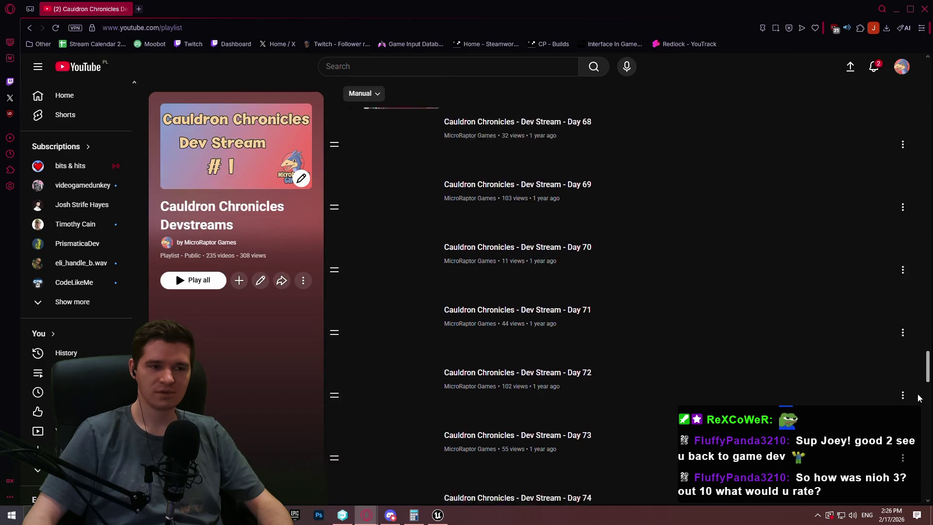
{"action": "scroll", "coordinate": [820, 402], "scroll_direction": "down", "scroll_amount": 20}
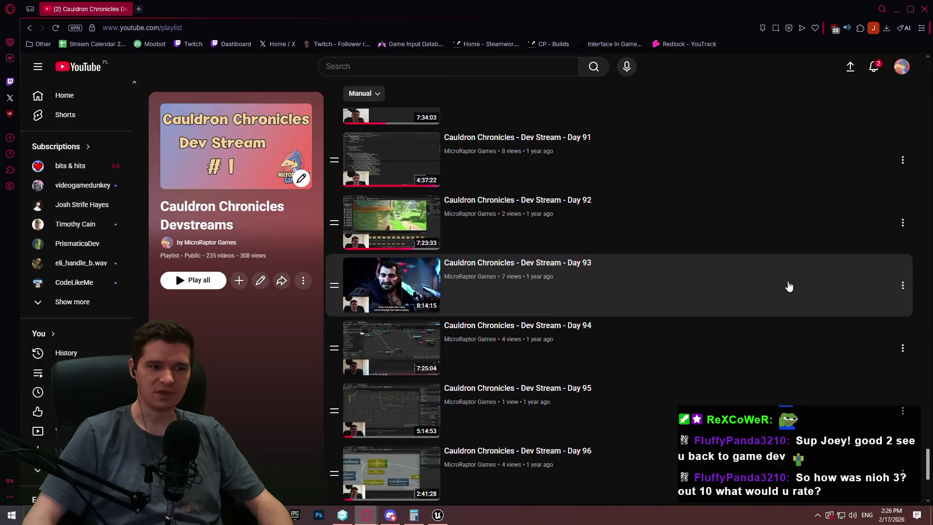
{"action": "scroll", "coordinate": [765, 275], "scroll_direction": "down", "scroll_amount": 5}
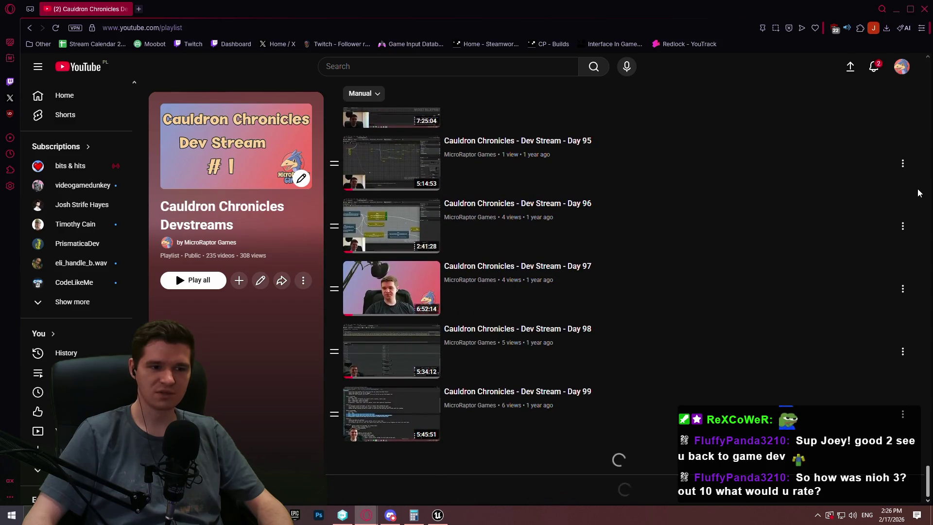
{"action": "scroll", "coordinate": [917, 193], "scroll_direction": "down", "scroll_amount": 8}
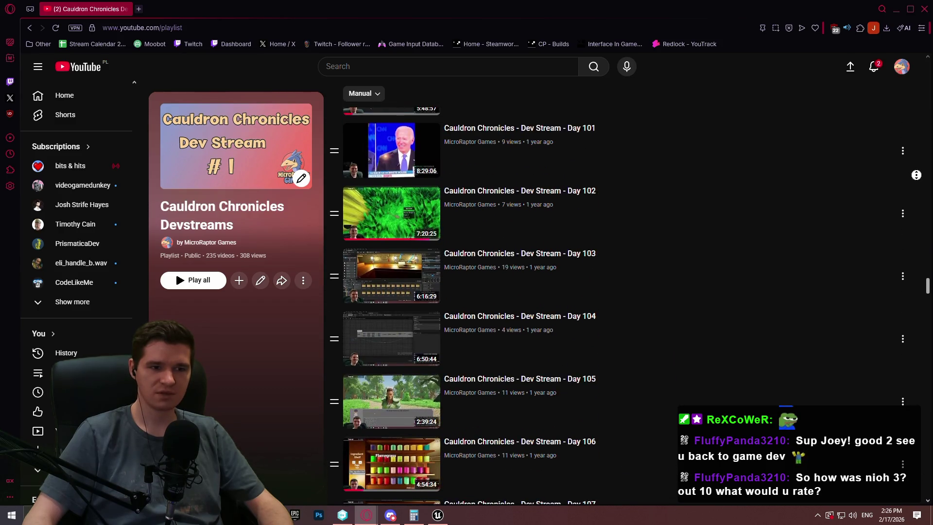
{"action": "scroll", "coordinate": [915, 175], "scroll_direction": "down", "scroll_amount": 20}
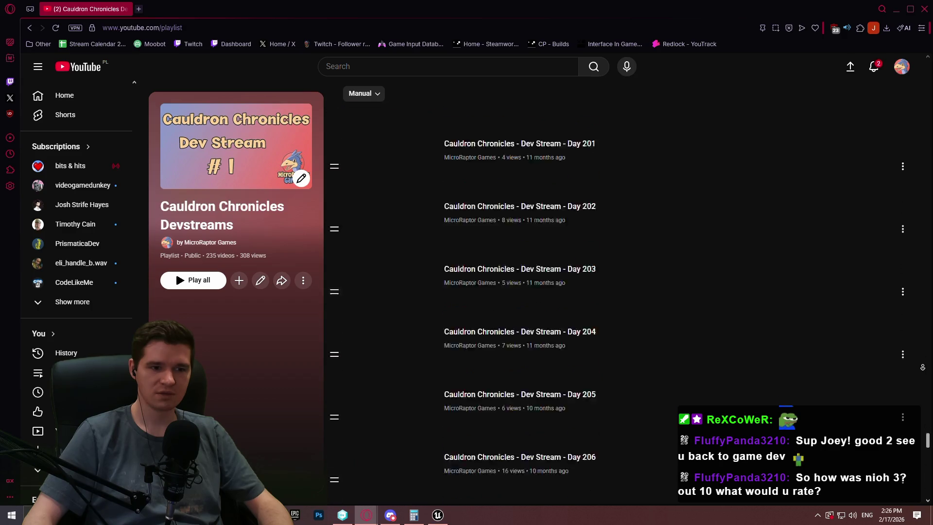
{"action": "scroll", "coordinate": [922, 367], "scroll_direction": "down", "scroll_amount": 20}
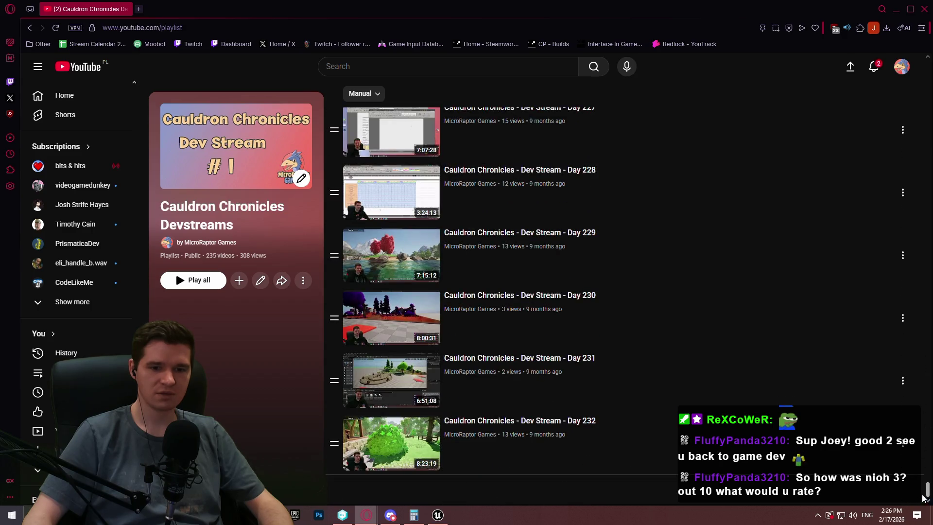
{"action": "mouse_move", "coordinate": [922, 495]}
{"action": "left_mouse_down"}
{"action": "mouse_move", "coordinate": [927, 269]}
{"action": "mouse_move", "coordinate": [927, 367]}
{"action": "left_mouse_up"}
{"action": "scroll", "coordinate": [617, 305], "scroll_direction": "down", "scroll_amount": 3}
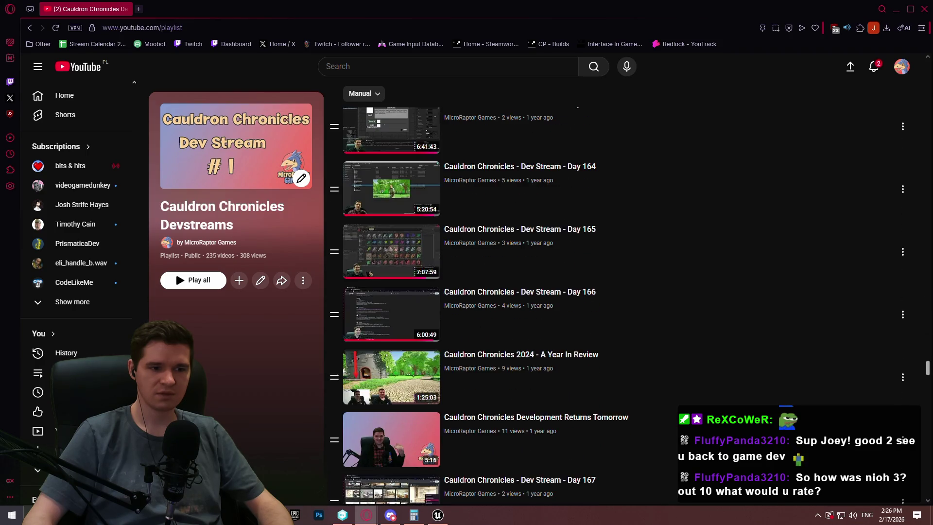
{"action": "scroll", "coordinate": [617, 305], "scroll_direction": "down", "scroll_amount": 8}
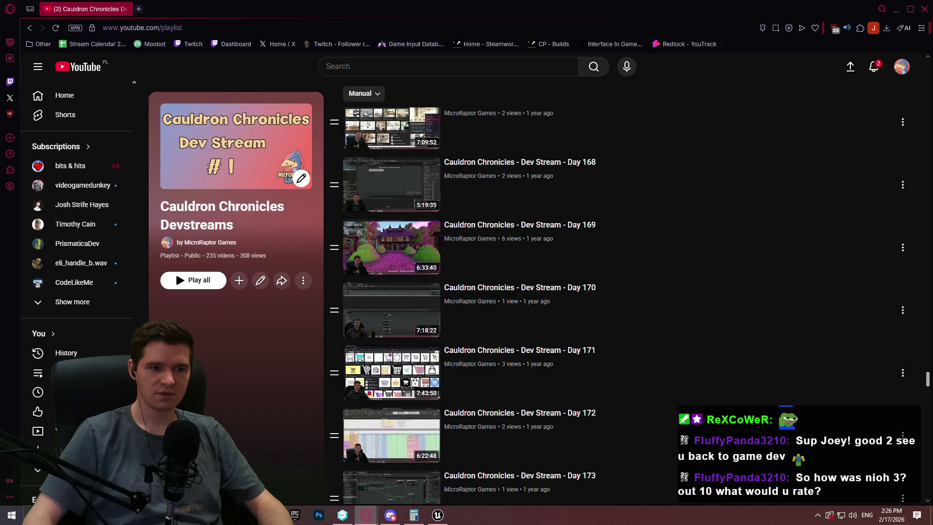
{"action": "left_click_drag", "start_coordinate": [927, 387], "coordinate": [929, 408]}
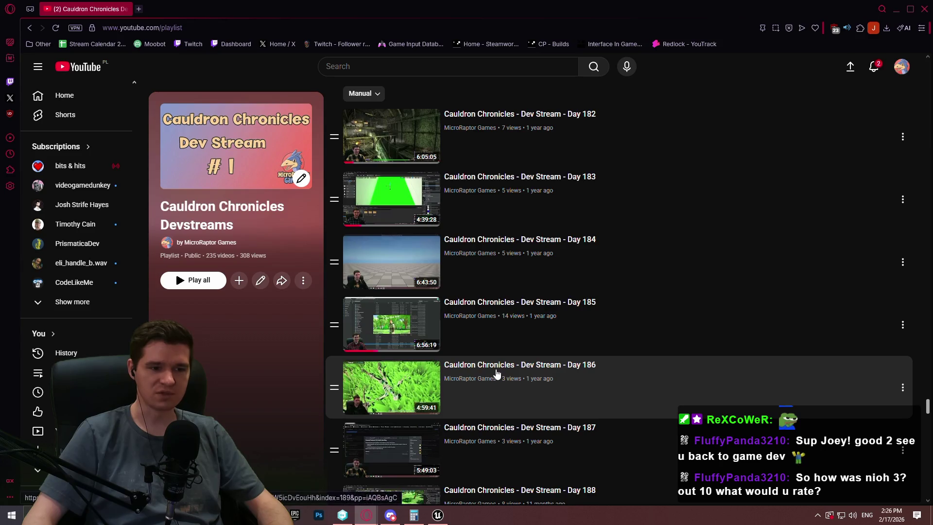
Switch to the Day 186 stream and scrub back and forth through its timeline.
{"action": "left_click", "coordinate": [182, 9]}
{"action": "right_click", "coordinate": [193, 9]}
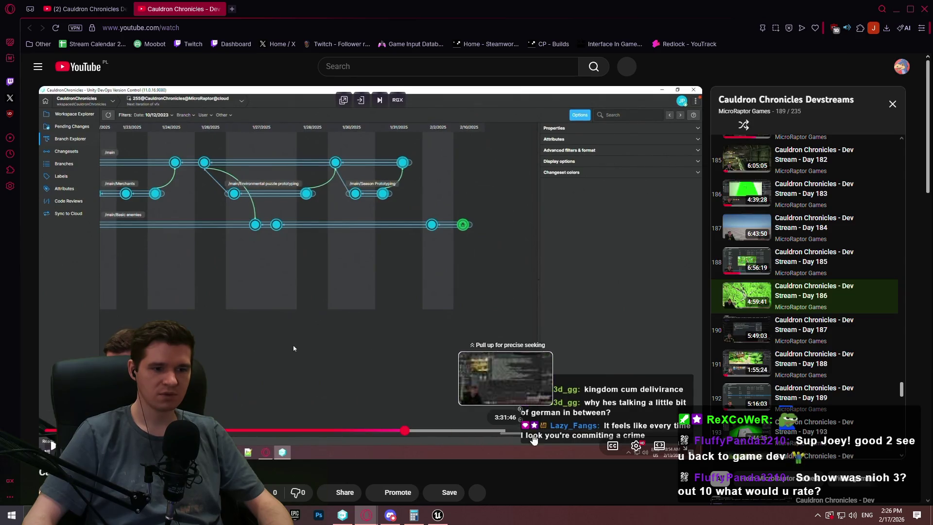
{"action": "mouse_move", "coordinate": [510, 436]}
{"action": "left_mouse_down"}
{"action": "mouse_move", "coordinate": [598, 436]}
{"action": "mouse_move", "coordinate": [616, 426]}
{"action": "mouse_move", "coordinate": [562, 436]}
{"action": "left_mouse_up"}
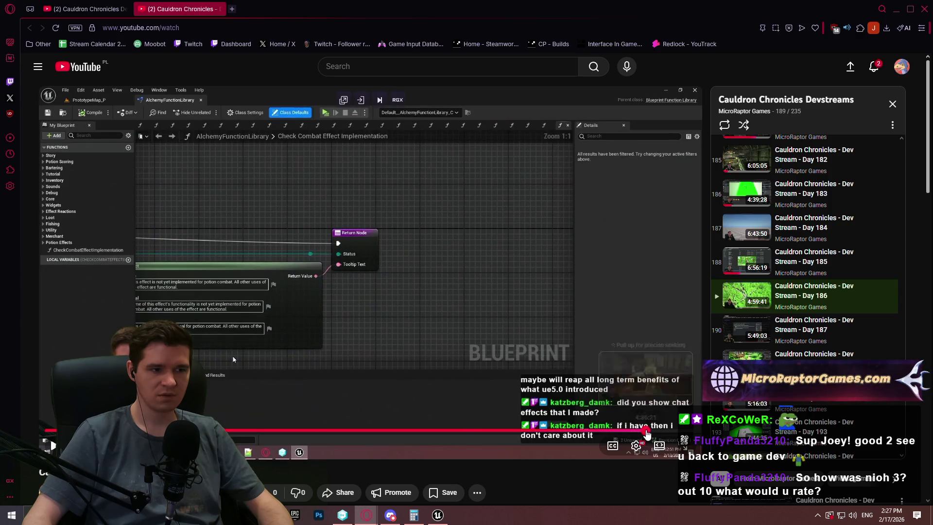
{"action": "left_click", "coordinate": [645, 432]}
{"action": "left_click", "coordinate": [523, 293]}
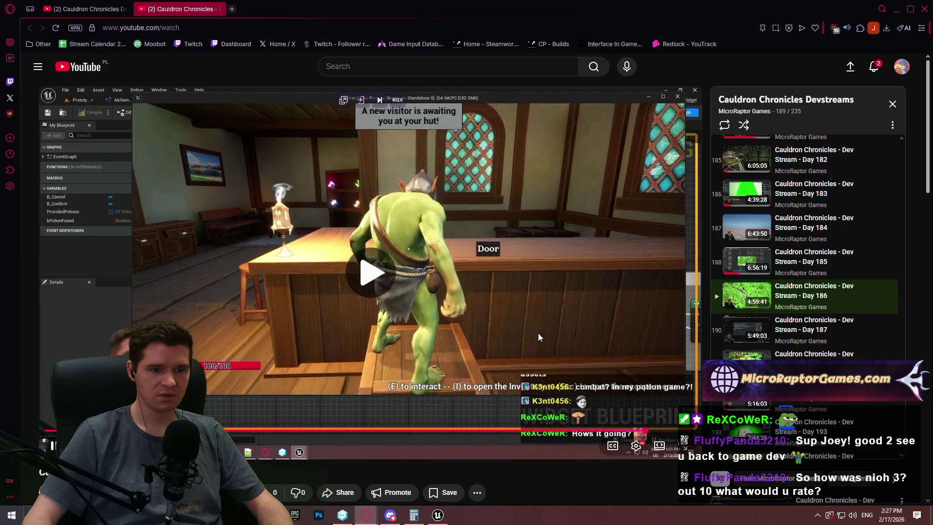
{"action": "key", "text": "j"}
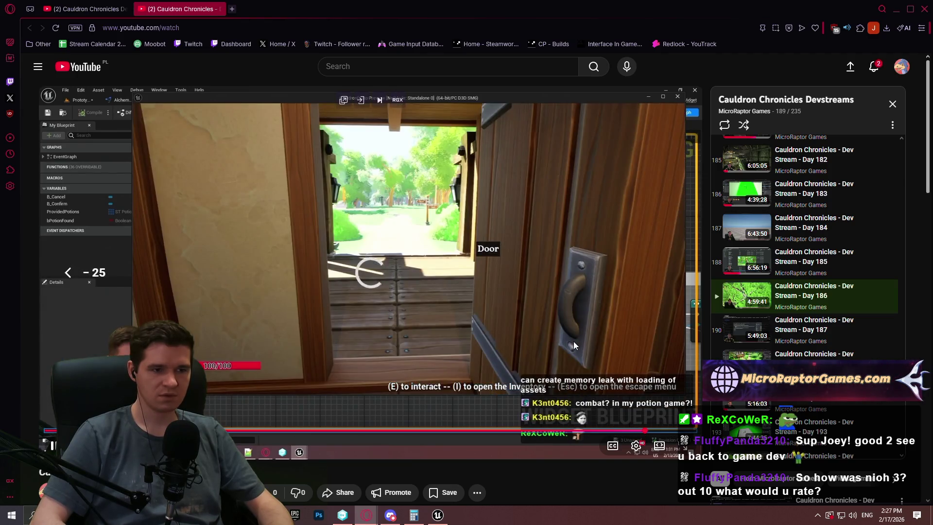
{"action": "key", "text": "Left"}
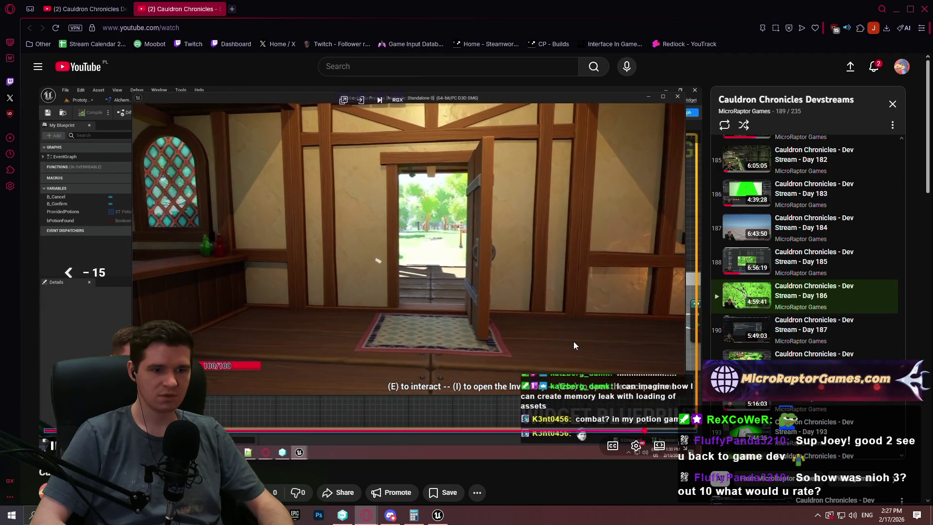
{"action": "key", "text": "Left"}
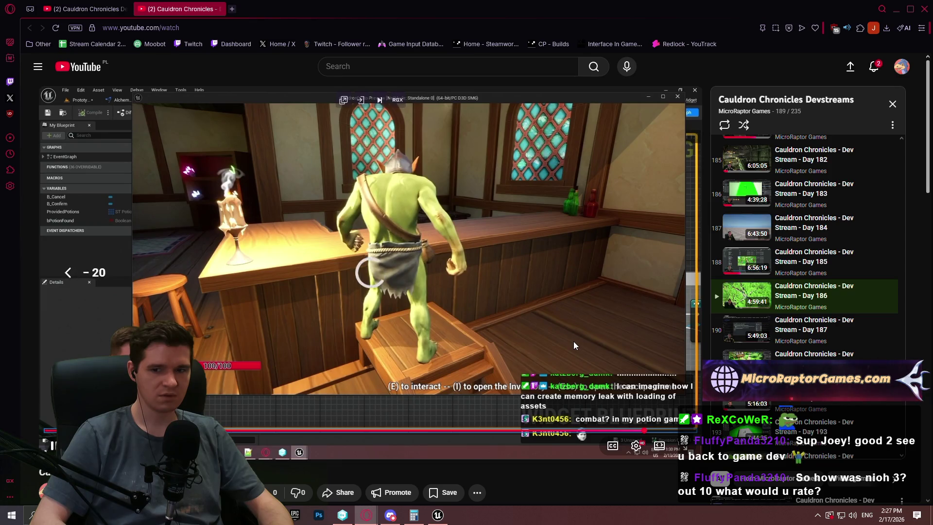
{"action": "key", "text": "Right"}
{"action": "key", "text": "Right"}
{"action": "key", "text": "Right"}
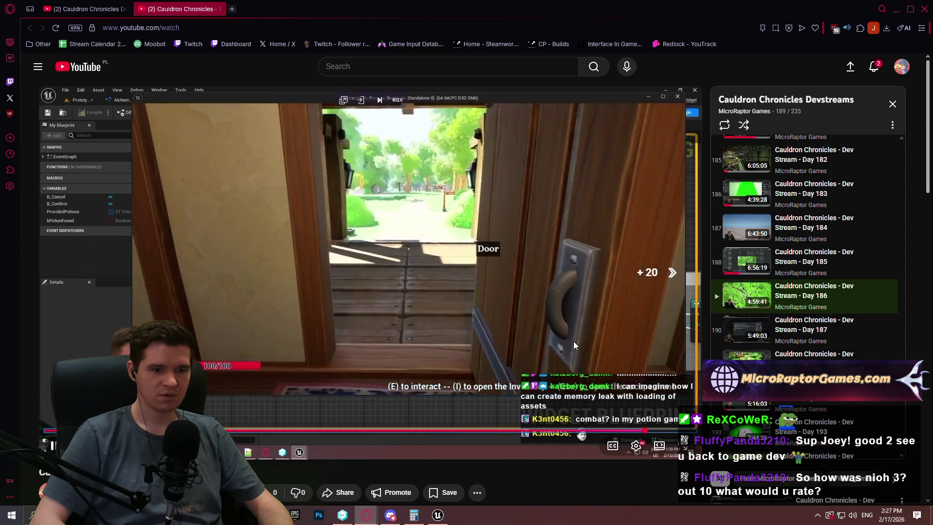
{"action": "key", "text": "Right"}
{"action": "key", "text": "Right"}
{"action": "key", "text": "Right"}
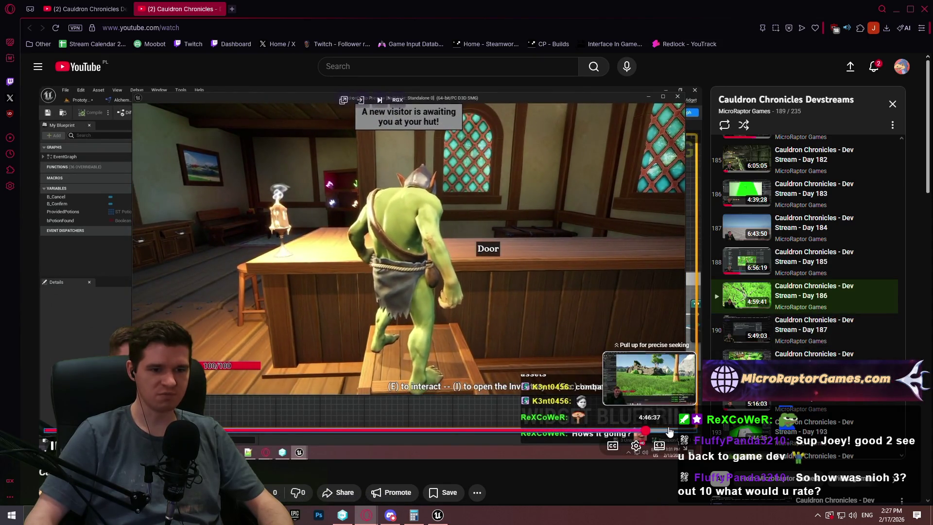
{"action": "left_click", "coordinate": [669, 433]}
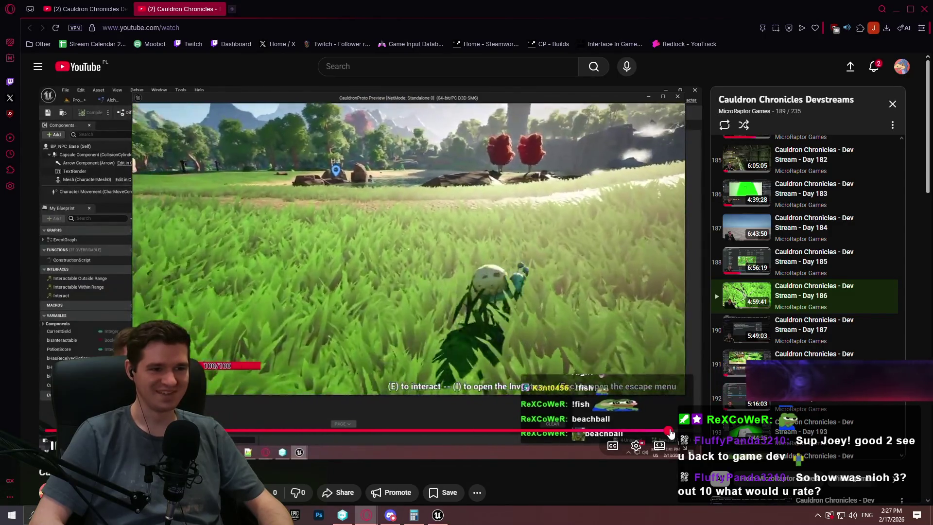
Pause Day 186 and start the Day 194 stream from the playlist.
{"action": "scroll", "coordinate": [809, 329], "scroll_direction": "down", "scroll_amount": 4}
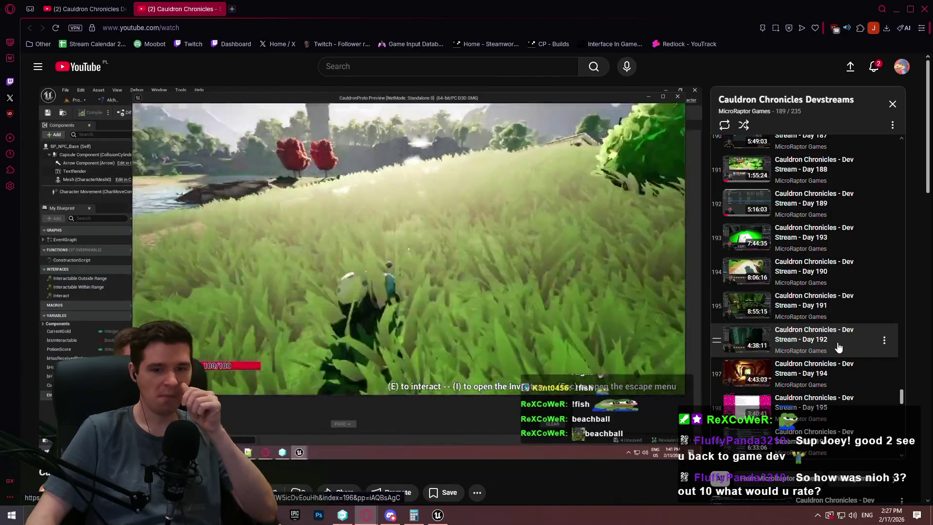
{"action": "scroll", "coordinate": [825, 332], "scroll_direction": "down", "scroll_amount": 1}
{"action": "left_click", "coordinate": [450, 315]}
{"action": "scroll", "coordinate": [450, 311], "scroll_direction": "down", "scroll_amount": 4}
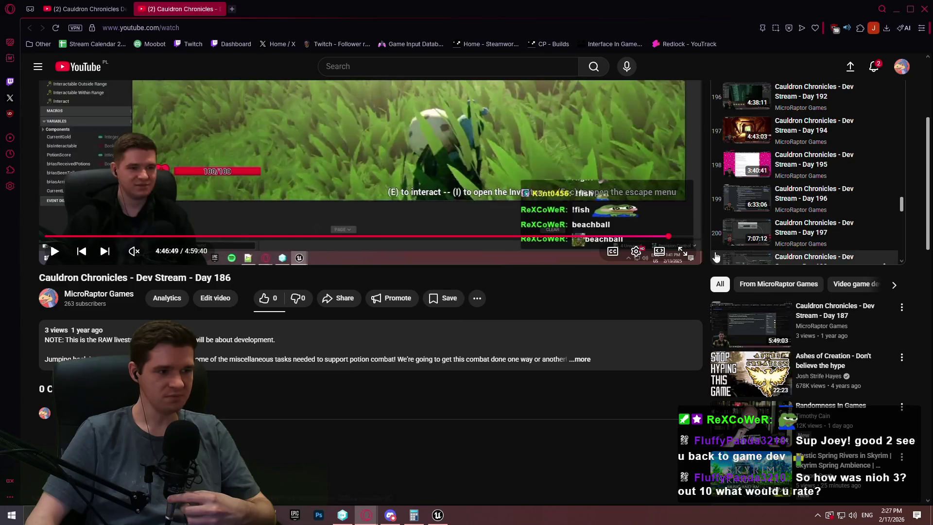
{"action": "scroll", "coordinate": [593, 237], "scroll_direction": "up", "scroll_amount": 4}
{"action": "scroll", "coordinate": [816, 294], "scroll_direction": "down", "scroll_amount": 1}
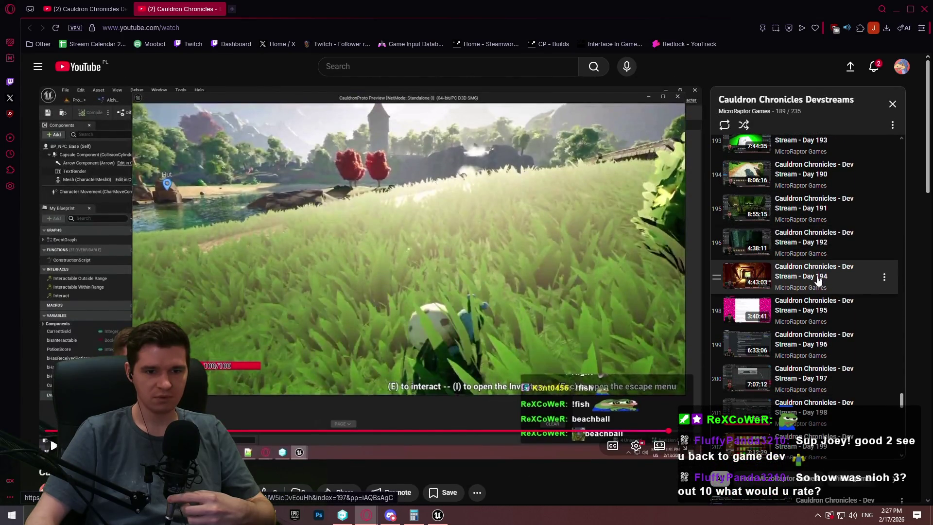
{"action": "left_click", "coordinate": [817, 277]}
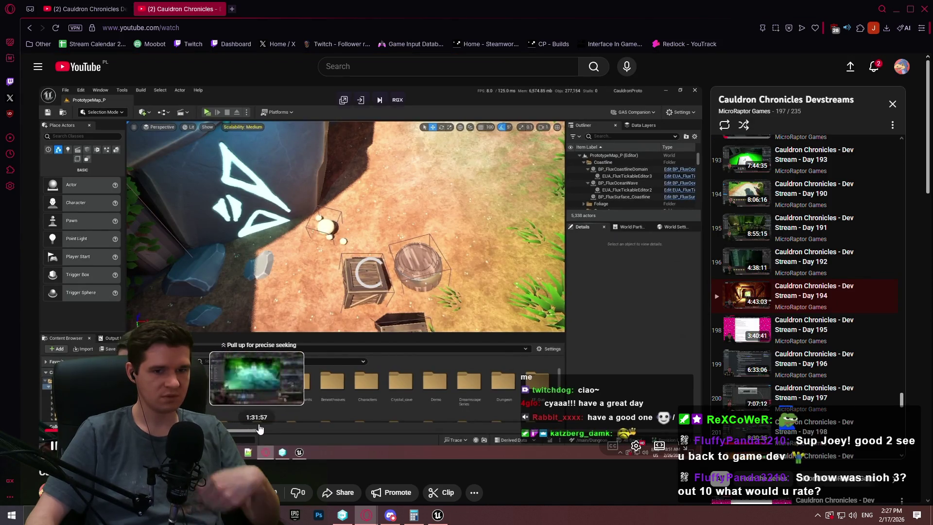
Skip ahead through the Day 194 stream toward the Blueprint editing part.
{"action": "left_click", "coordinate": [246, 432]}
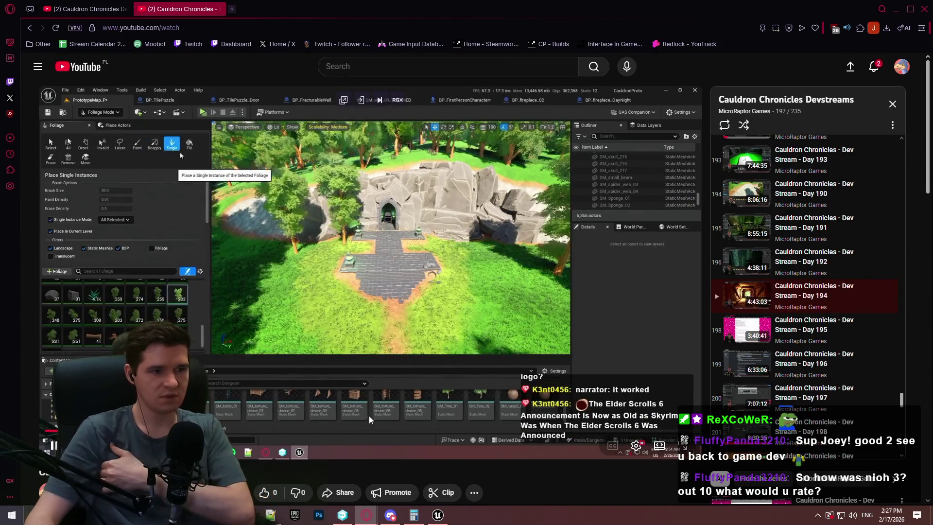
{"action": "left_click", "coordinate": [359, 431]}
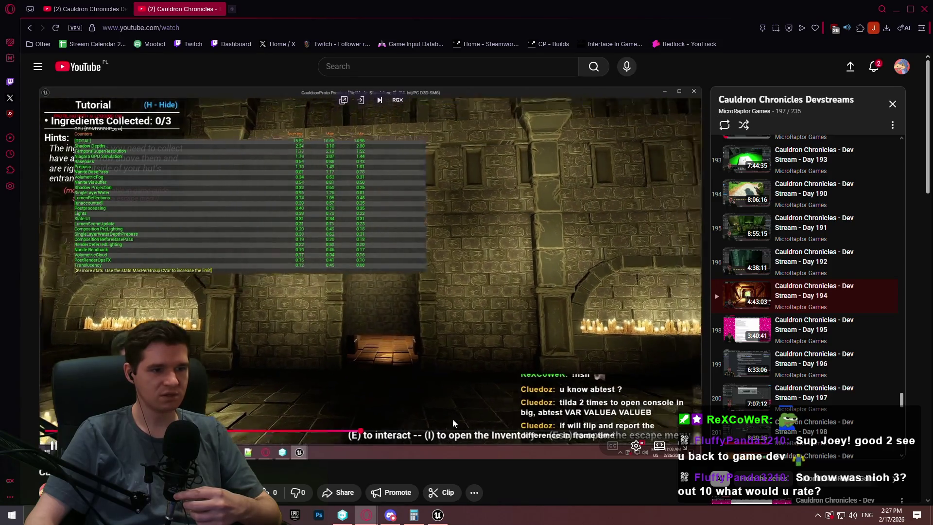
{"action": "left_click", "coordinate": [467, 432]}
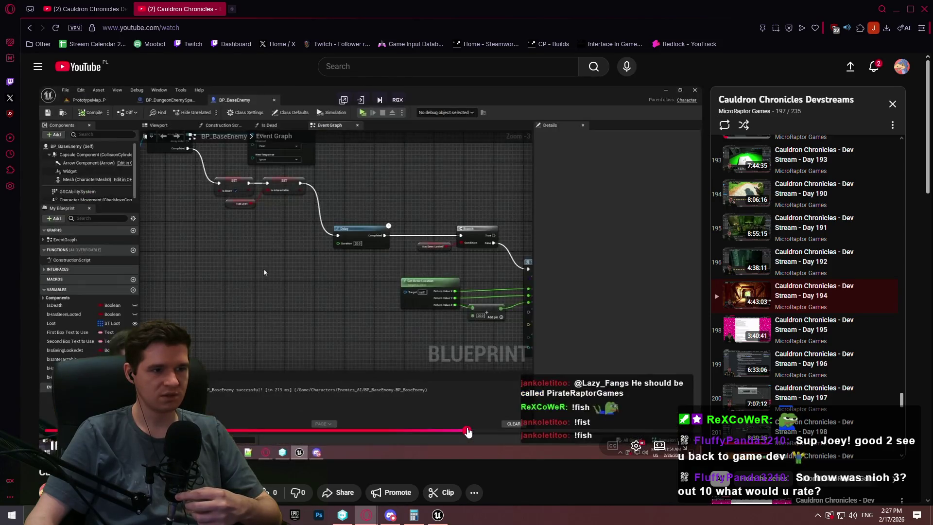
{"action": "left_click_drag", "start_coordinate": [467, 431], "coordinate": [576, 436]}
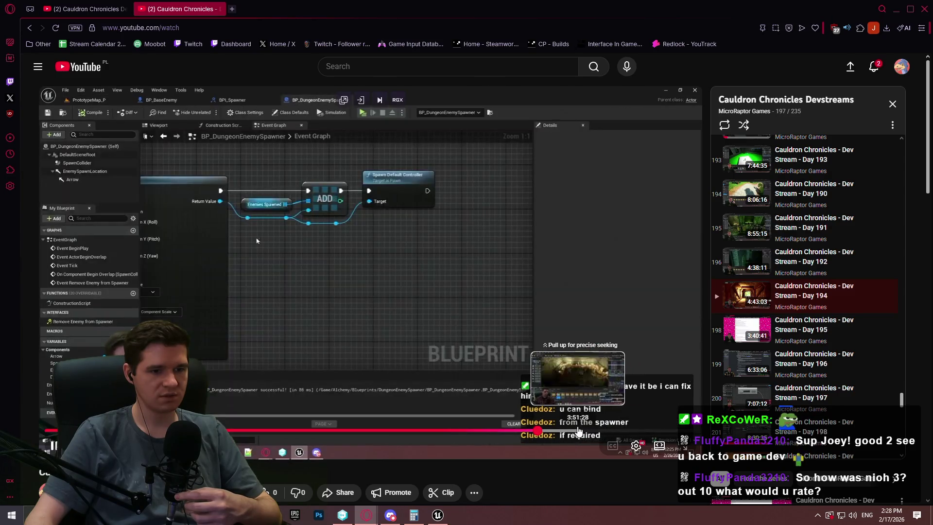
{"action": "left_click", "coordinate": [577, 431]}
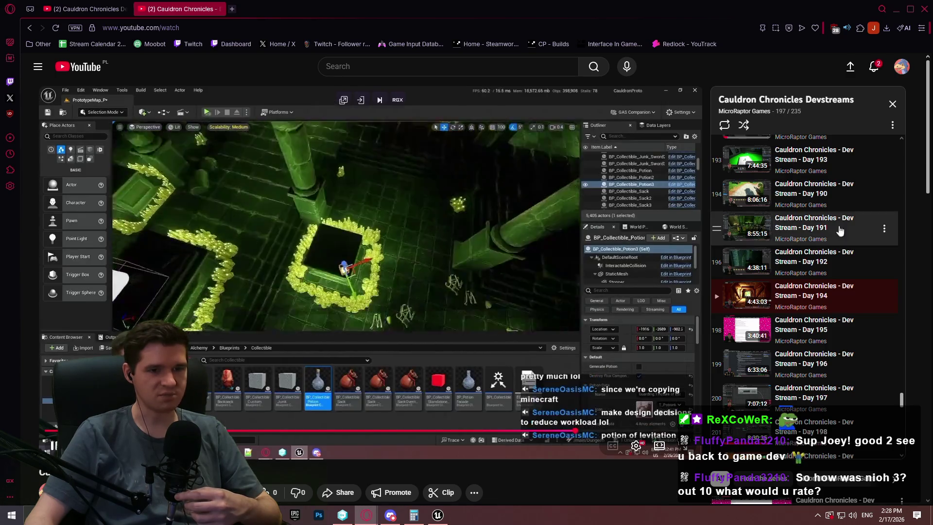
Pause and resume the Day 194 stream, then open Day 191 from the playlist.
{"action": "left_click", "coordinate": [337, 208]}
{"action": "left_click", "coordinate": [350, 232]}
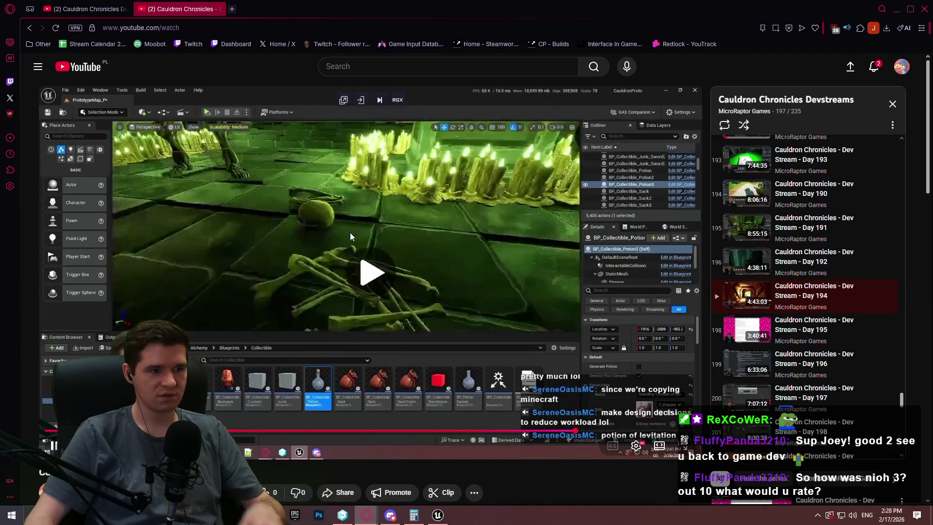
{"action": "left_click", "coordinate": [290, 215]}
{"action": "left_click", "coordinate": [217, 208]}
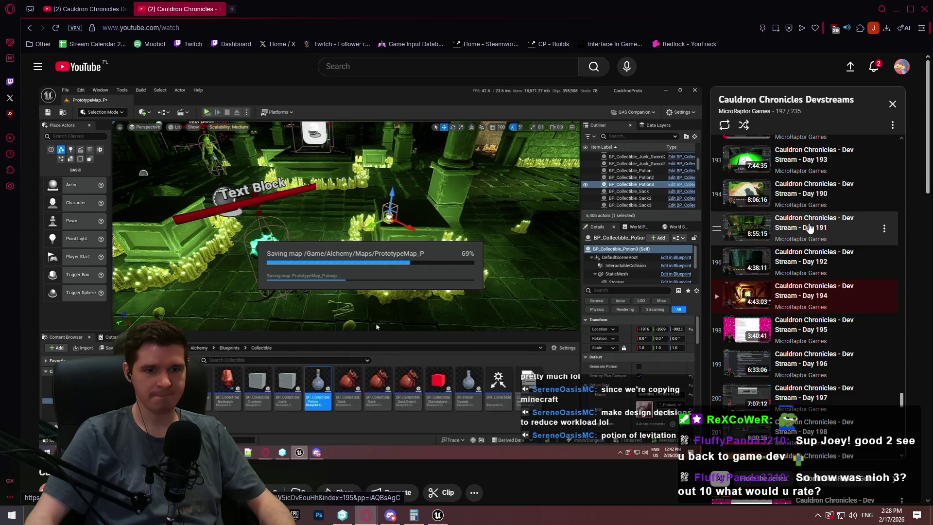
{"action": "left_click", "coordinate": [810, 224]}
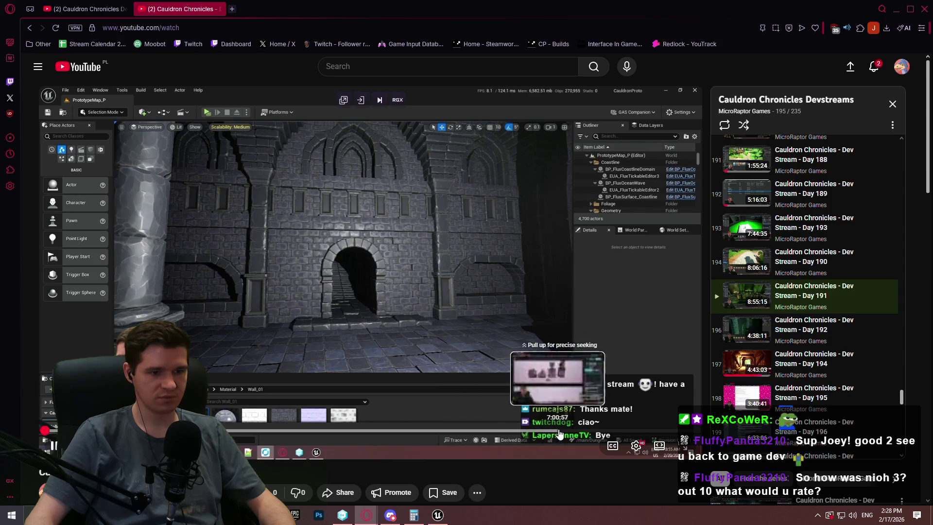
Jump to about 7:16 in Day 191, then open and skim the Day 193 stream.
{"action": "left_click", "coordinate": [578, 431]}
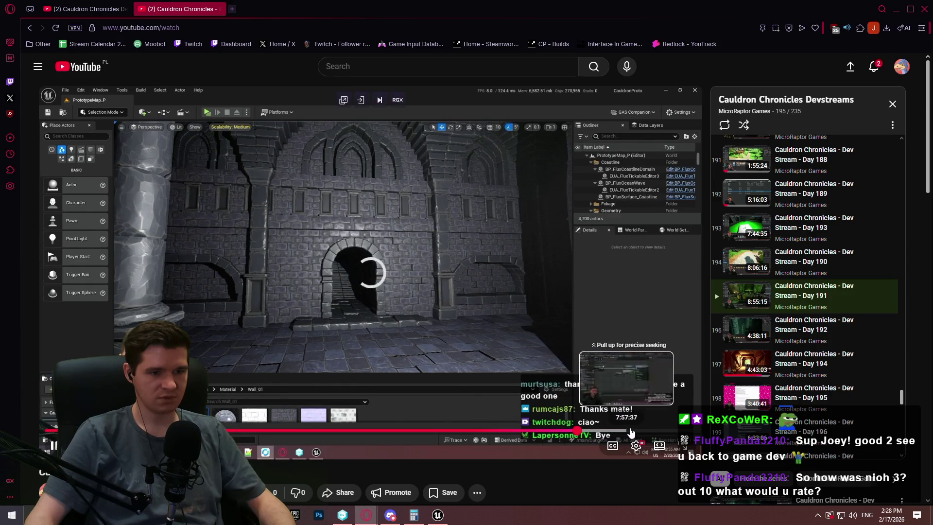
{"action": "left_click", "coordinate": [828, 235]}
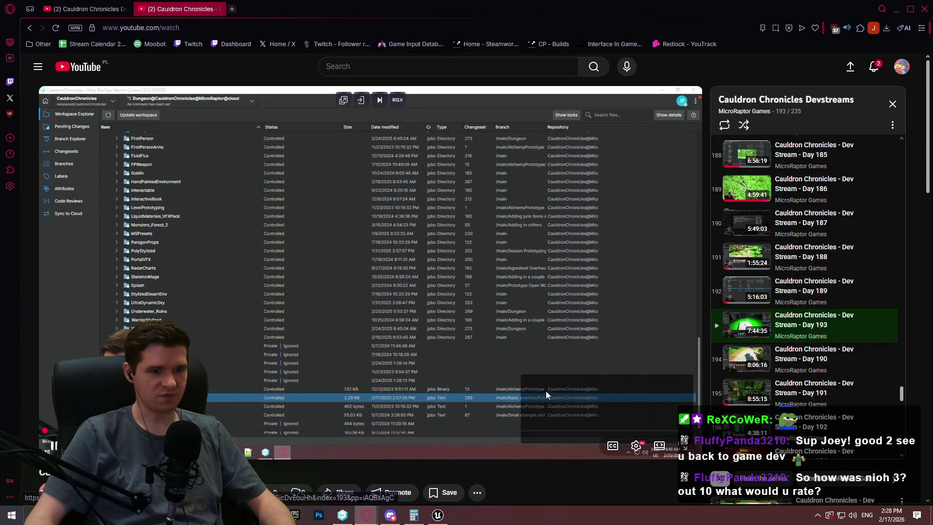
{"action": "left_click", "coordinate": [466, 431]}
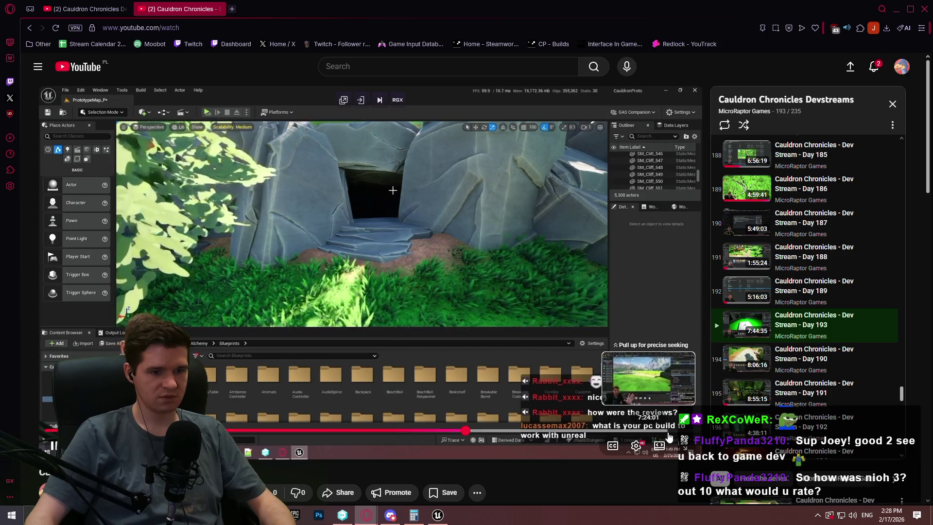
{"action": "left_click", "coordinate": [673, 431]}
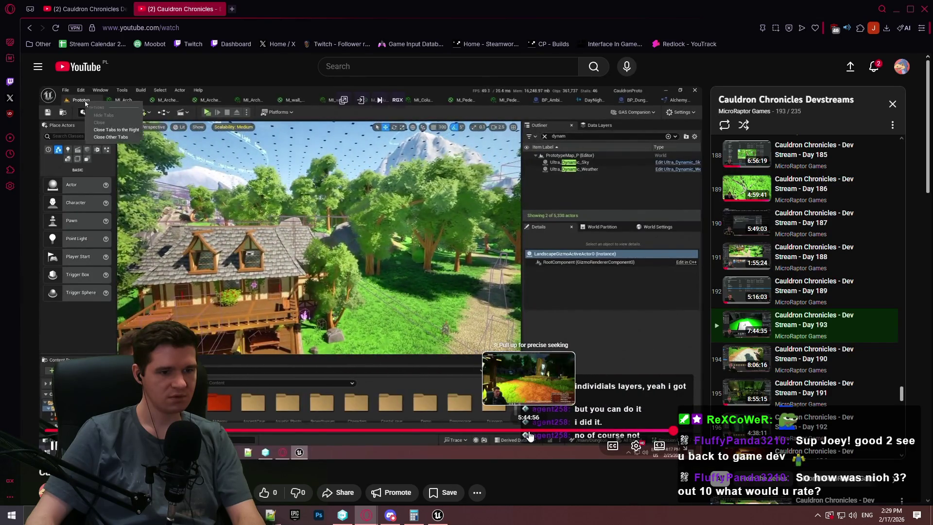
{"action": "left_click", "coordinate": [521, 434]}
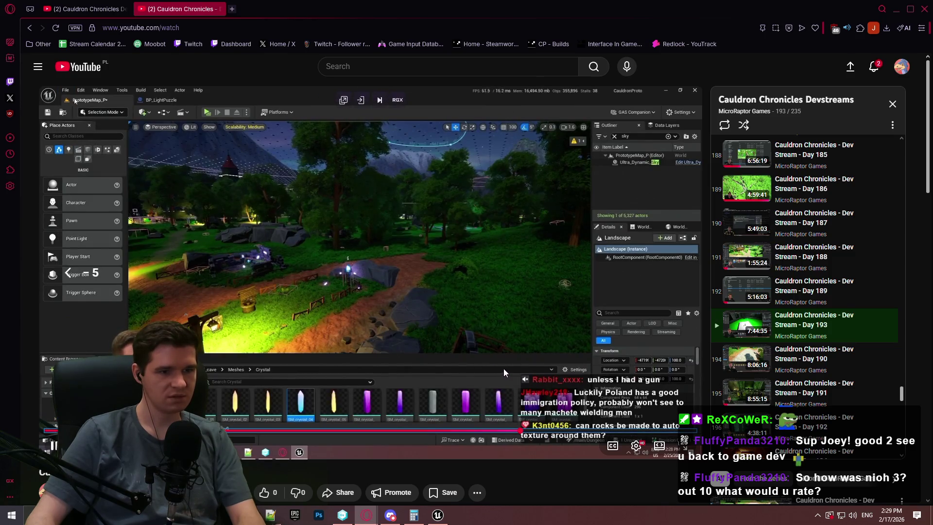
Open the Day 190 stream and jump to about 3:45:03.
{"action": "left_click", "coordinate": [820, 362]}
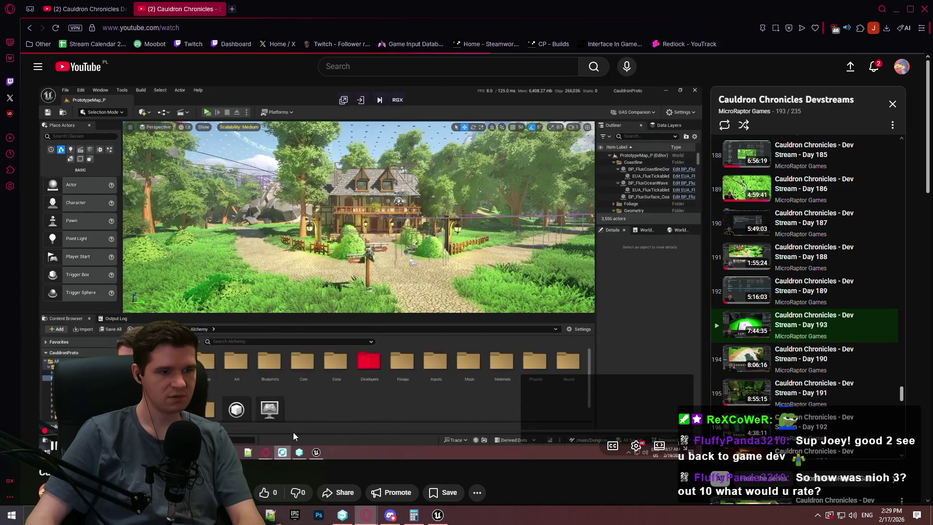
{"action": "mouse_move", "coordinate": [294, 431]}
{"action": "left_mouse_down"}
{"action": "mouse_move", "coordinate": [647, 434]}
{"action": "mouse_move", "coordinate": [230, 433]}
{"action": "mouse_move", "coordinate": [277, 429]}
{"action": "left_mouse_up"}
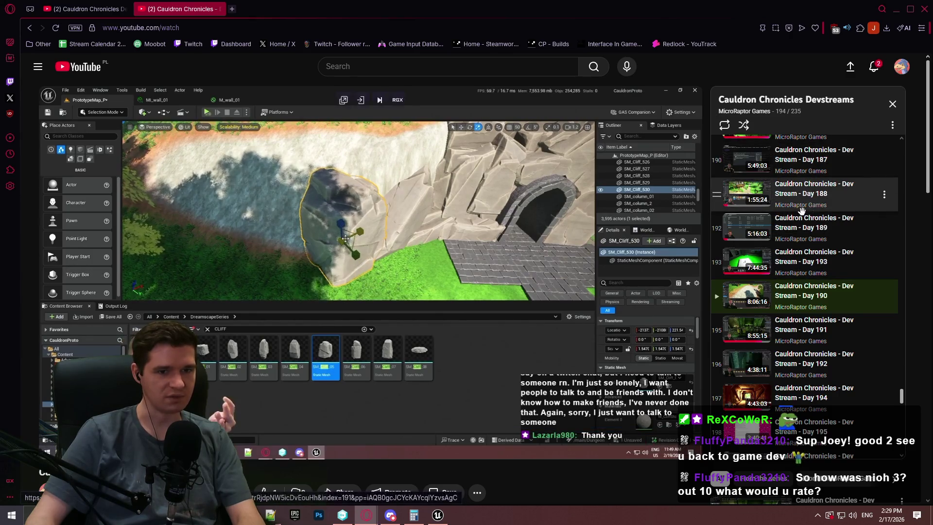
{"action": "scroll", "coordinate": [801, 210], "scroll_direction": "up", "scroll_amount": 1}
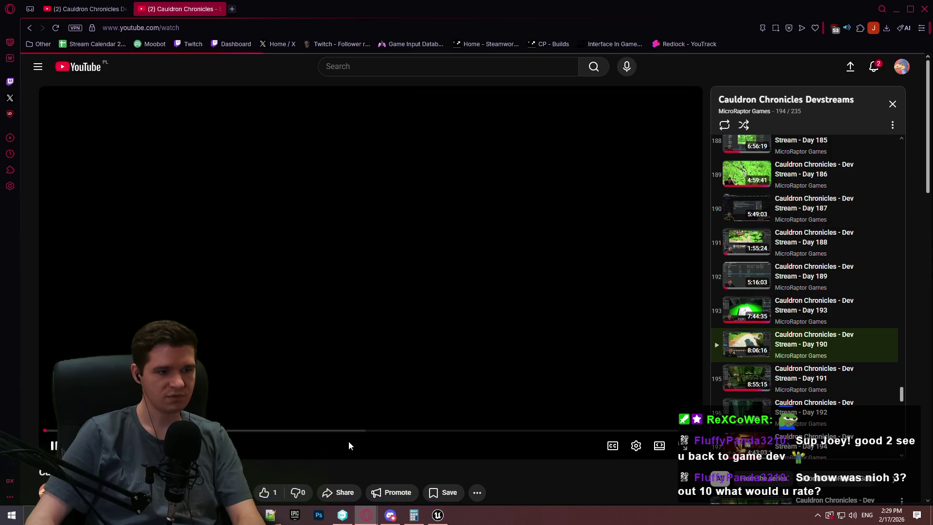
Scrub the Day 187 stream toward the four-hour mark and switch to theater view.
{"action": "left_click_drag", "start_coordinate": [350, 431], "coordinate": [490, 432]}
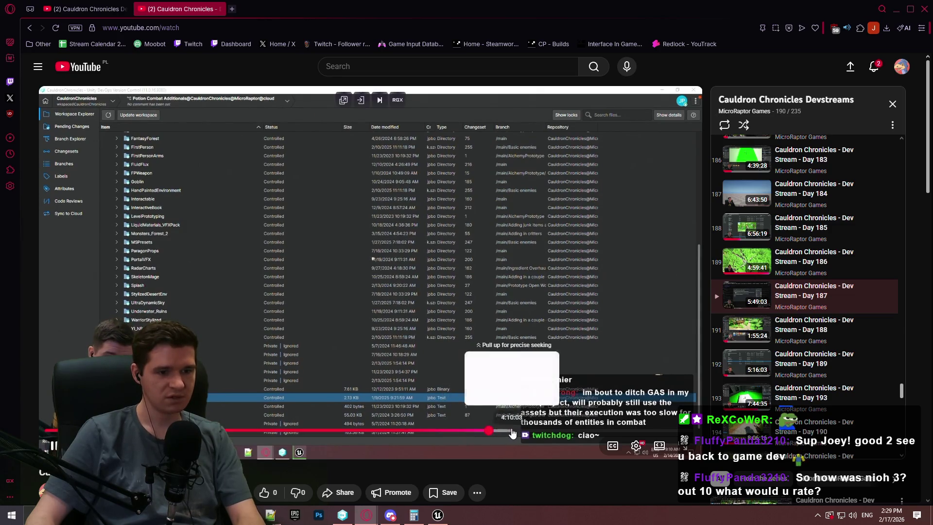
{"action": "key", "text": "t"}
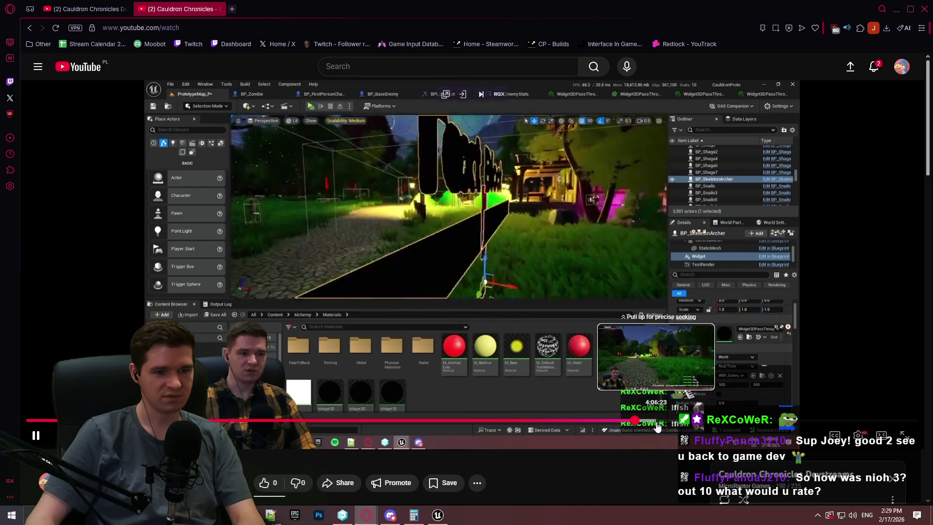
Jump to 4:05:03 in Day 187 and skip forward and back through the footage.
{"action": "left_click_drag", "start_coordinate": [653, 426], "coordinate": [654, 426]}
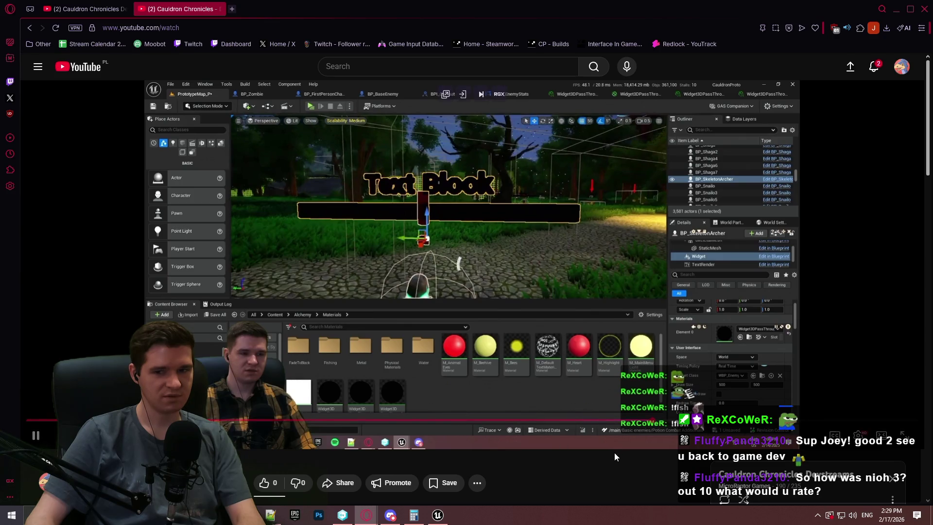
{"action": "key", "text": "l"}
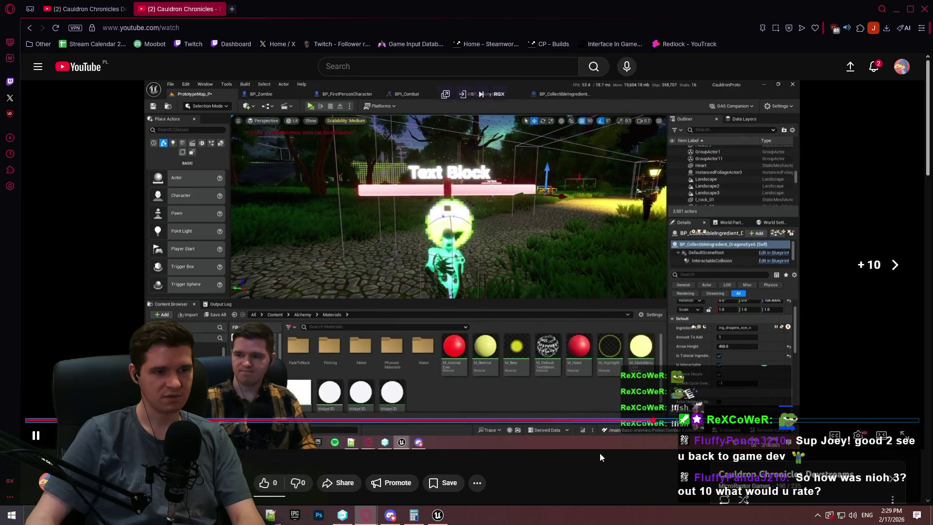
{"action": "key", "text": "Right"}
{"action": "key", "text": "Right"}
{"action": "key", "text": "Right"}
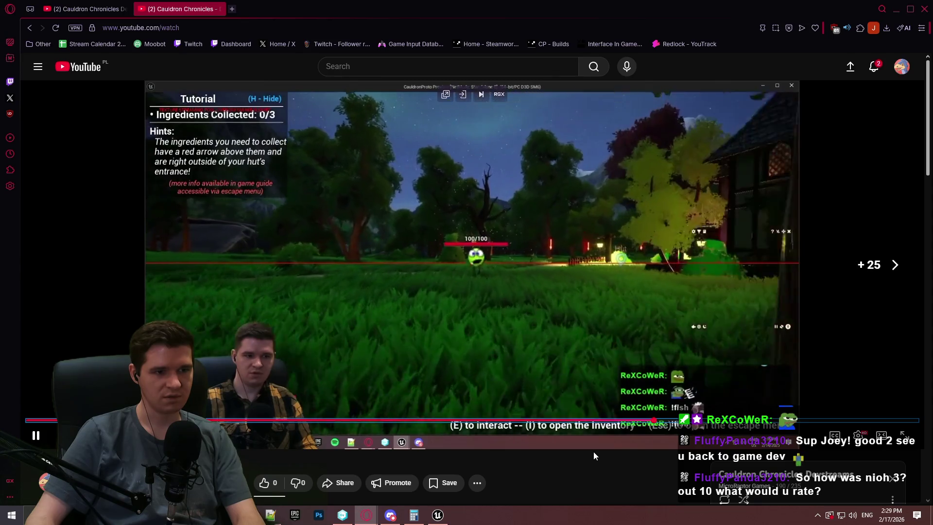
{"action": "key", "text": "l"}
{"action": "key", "text": "Right"}
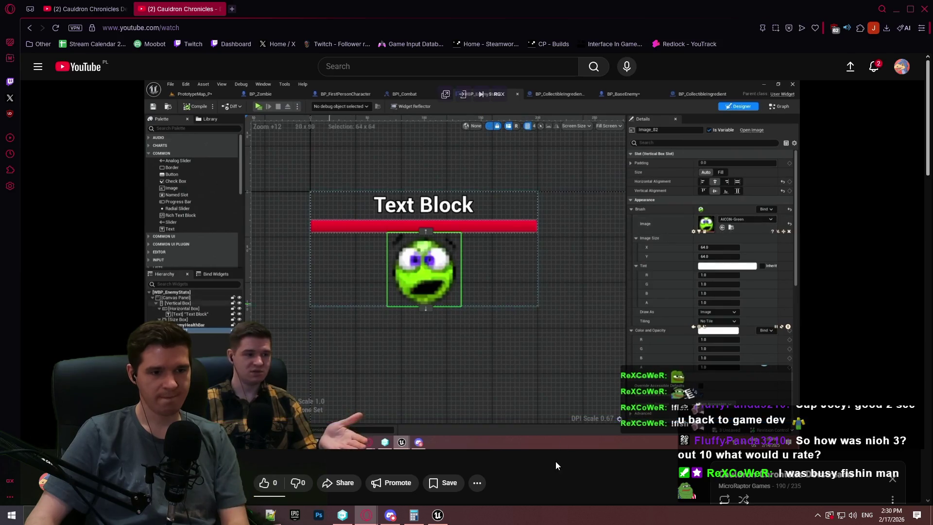
{"action": "key", "text": "Right"}
{"action": "key", "text": "Right"}
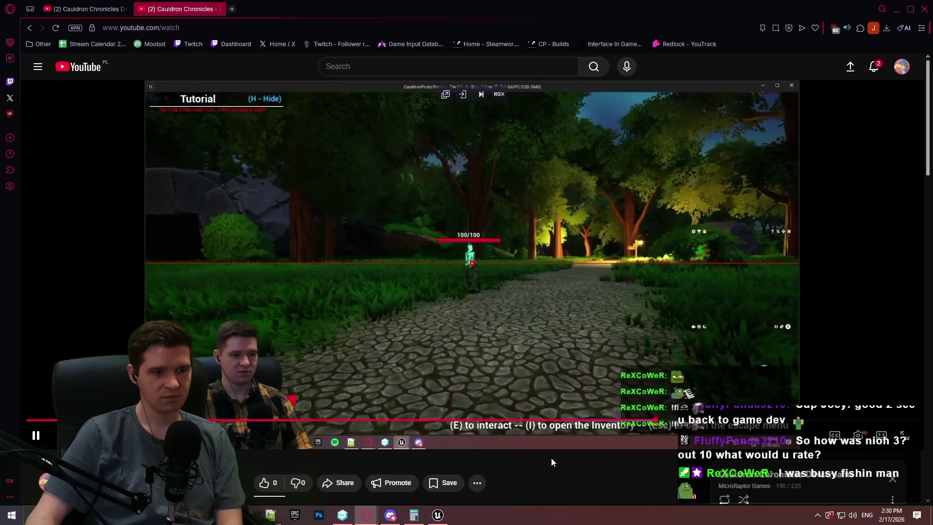
{"action": "key", "text": "Left"}
{"action": "key", "text": "Left"}
{"action": "key", "text": "Left"}
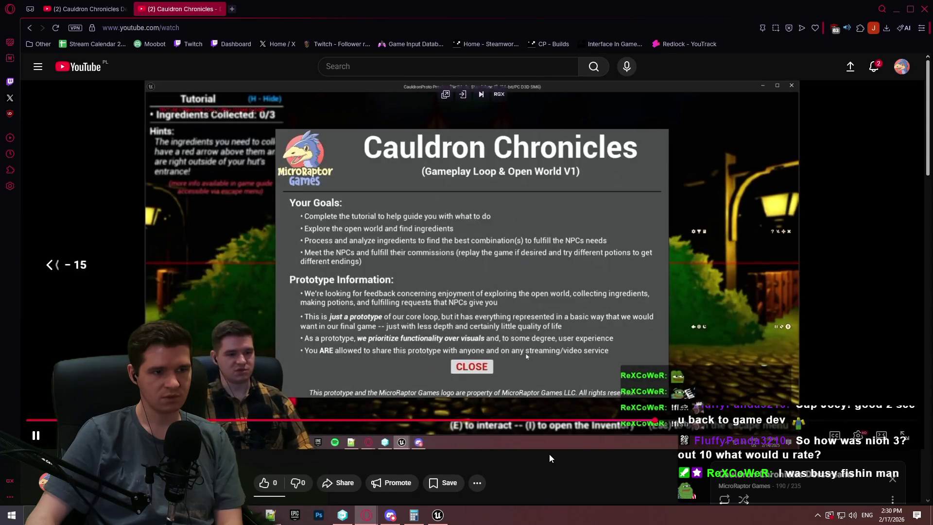
{"action": "key", "text": "Left"}
{"action": "key", "text": "Left"}
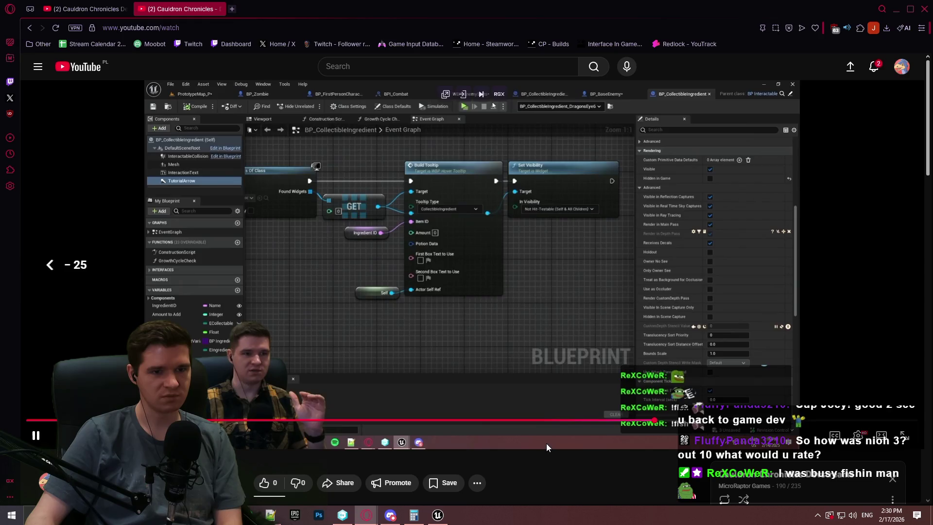
{"action": "key", "text": "Left"}
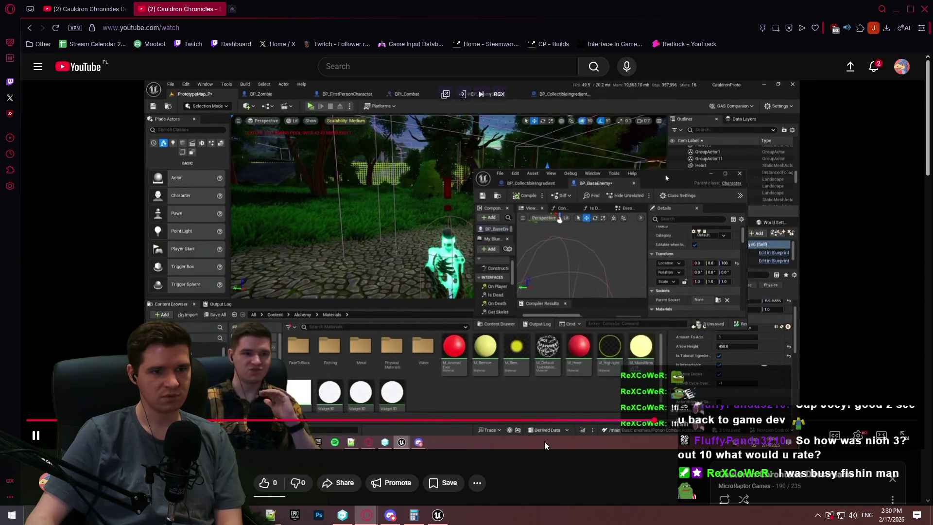
{"action": "key", "text": "Right"}
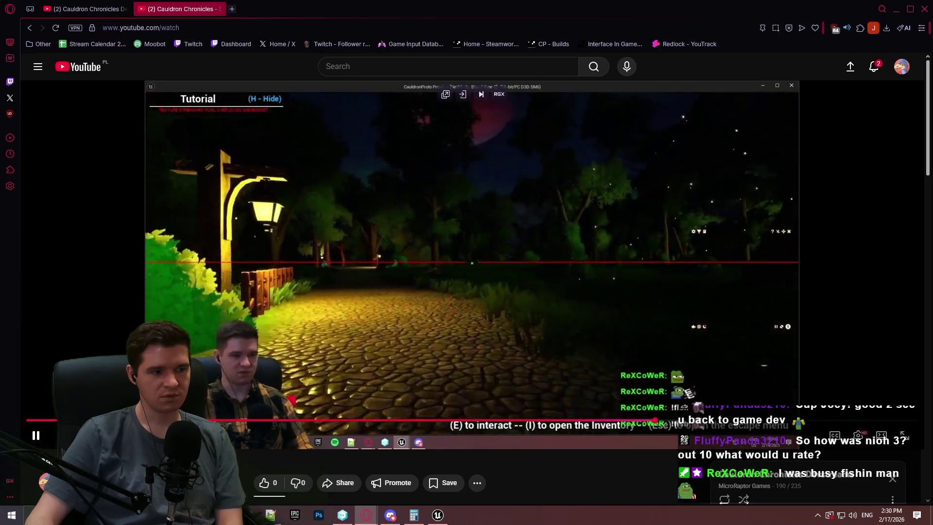
Pause, then resume the stream on the forest-path playtest gameplay.
{"action": "key", "text": "space"}
{"action": "mouse_move", "coordinate": [253, 515]}
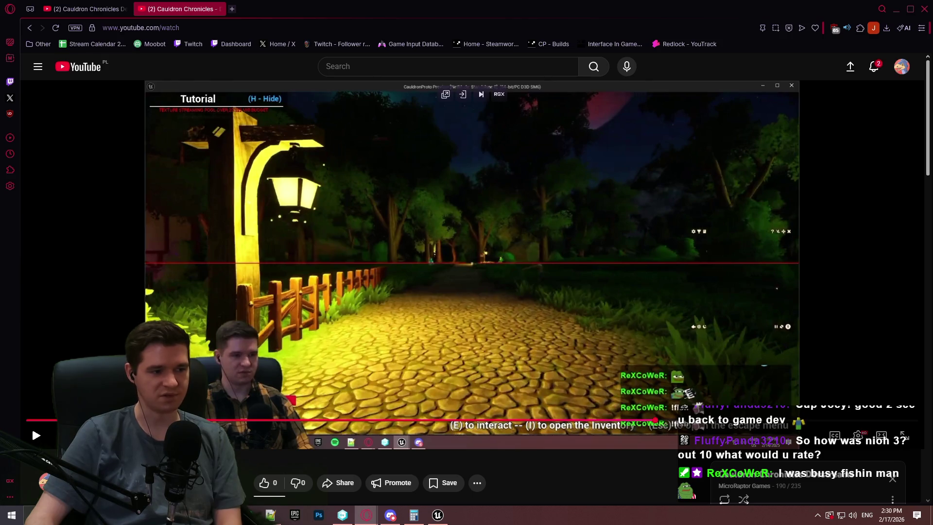
{"action": "left_click", "coordinate": [219, 347]}
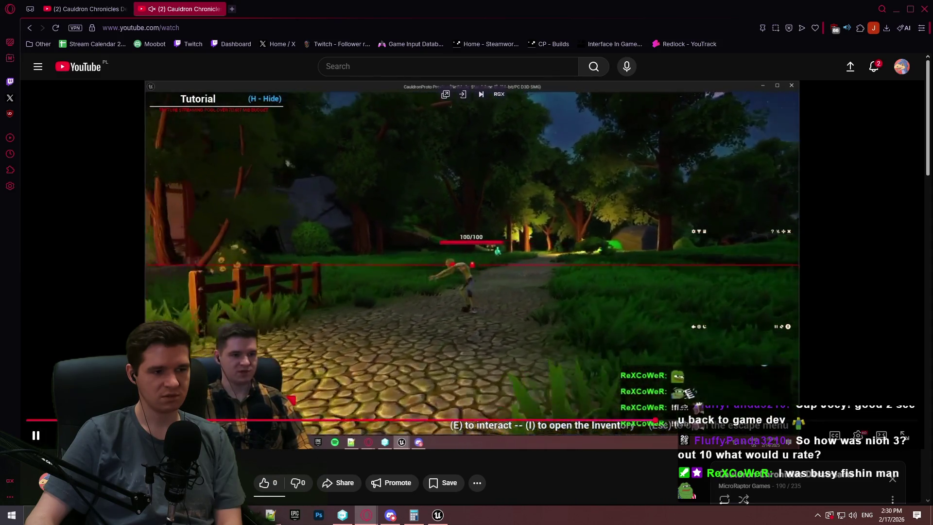
{"action": "left_click", "coordinate": [132, 198]}
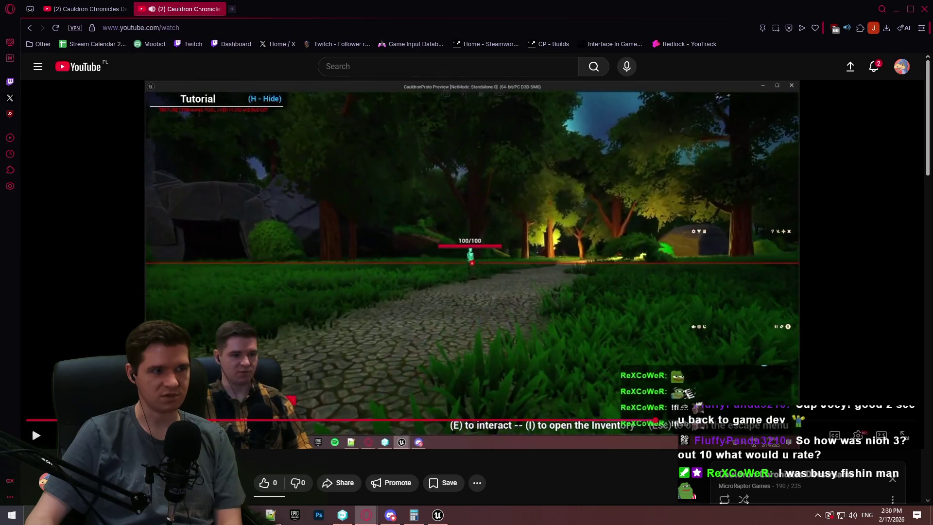
{"action": "left_click", "coordinate": [131, 197]}
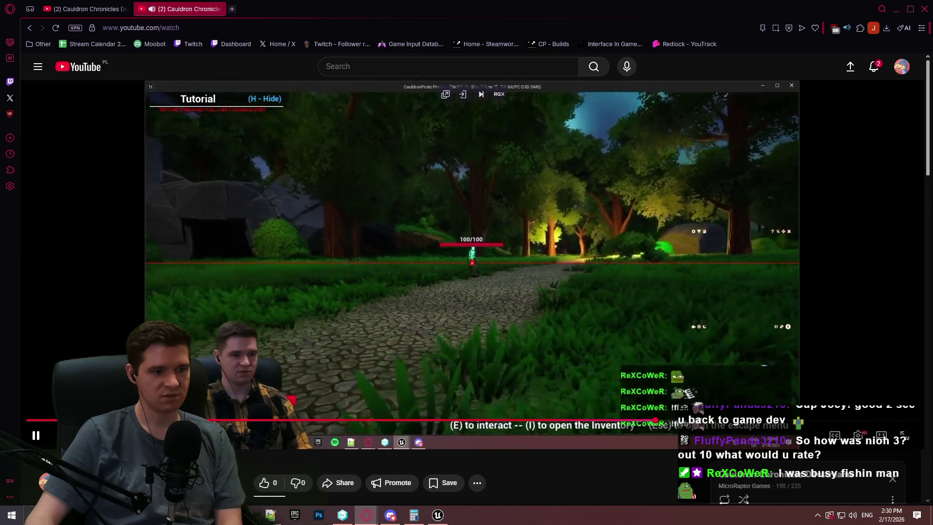
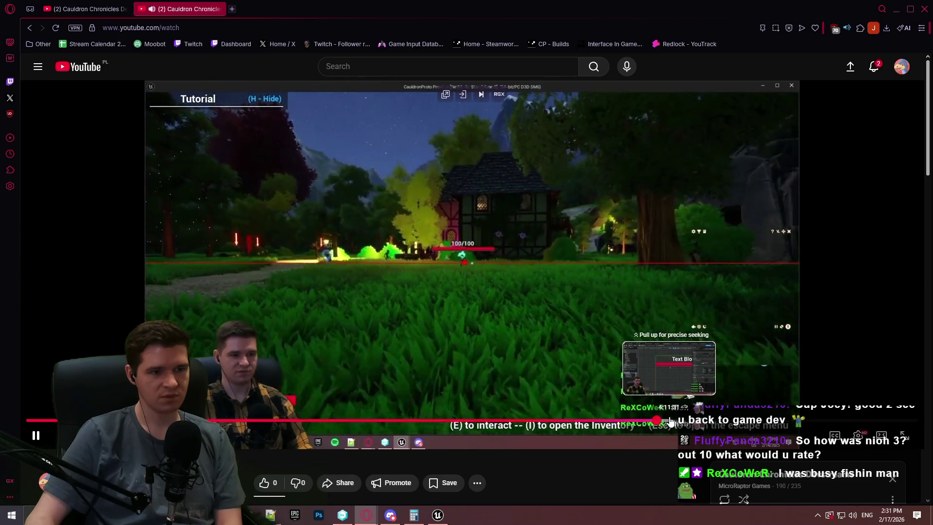
Scrub the YouTube stream to the forum thread on 3D widgets affected by lighting.
{"action": "key", "text": "space"}
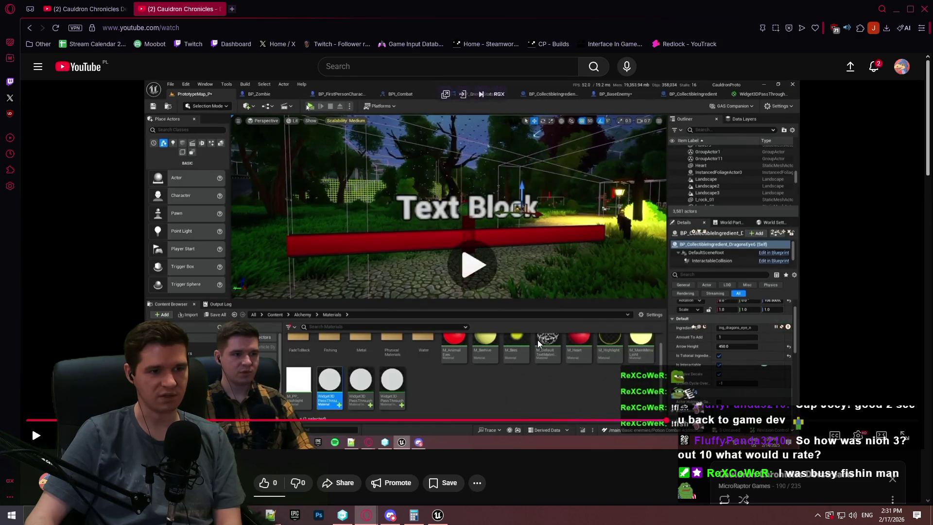
{"action": "key", "text": "space"}
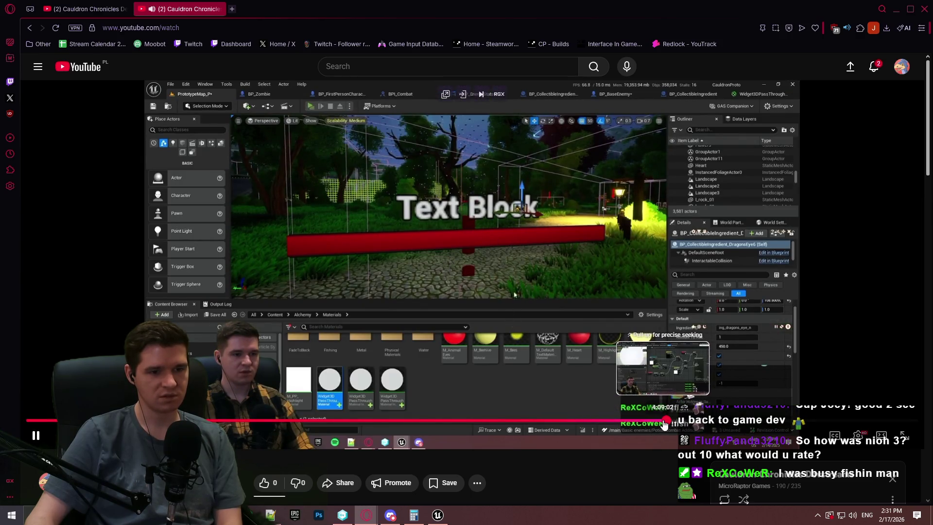
{"action": "left_click", "coordinate": [663, 420]}
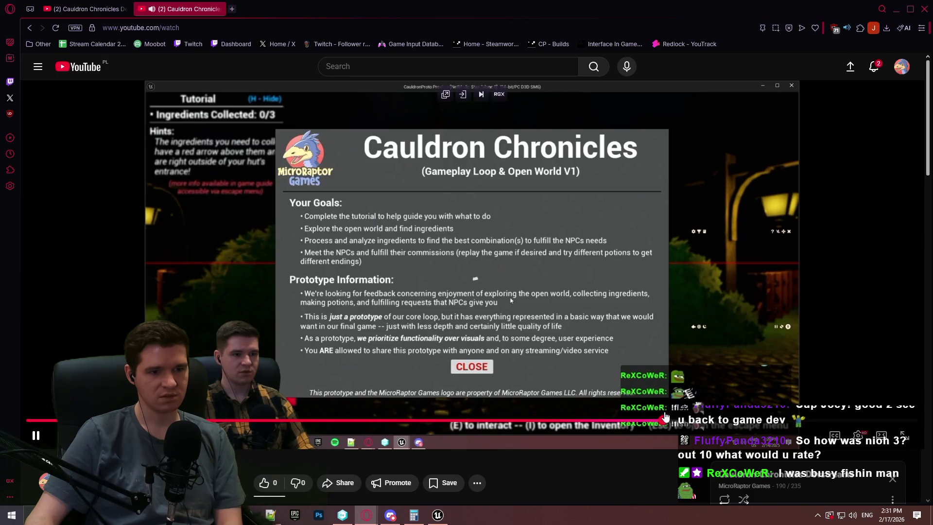
{"action": "left_click_drag", "start_coordinate": [665, 418], "coordinate": [666, 423]}
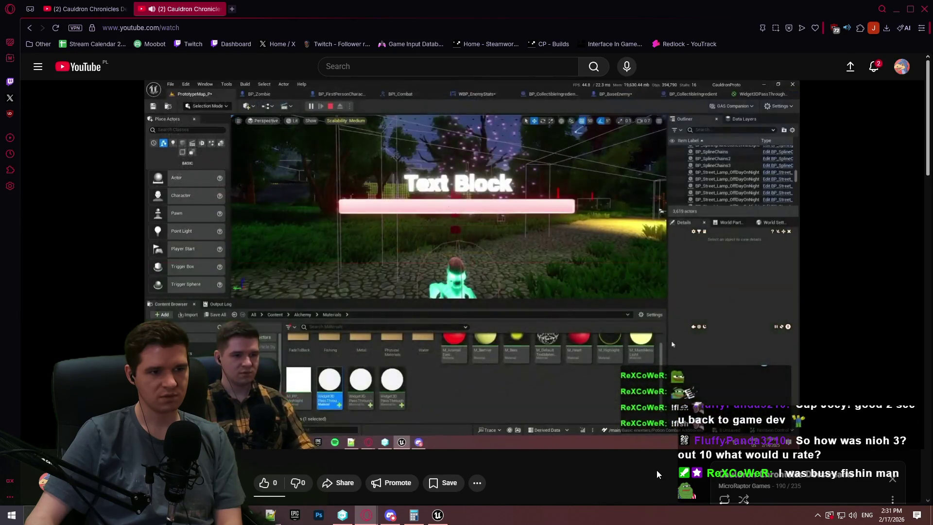
{"action": "key", "text": "Right"}
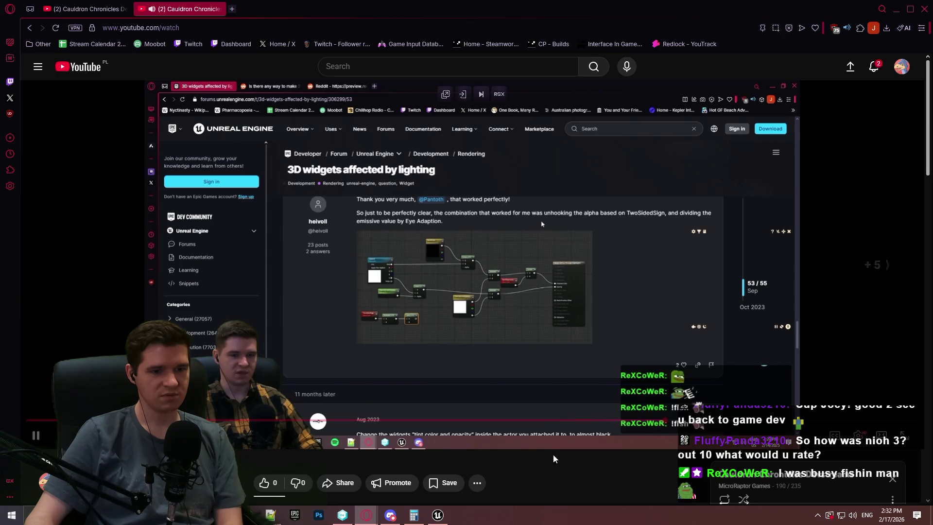
Pause the stream on the Widget3DPassThrough_CUSTOM material graph and return to Unreal.
{"action": "key", "text": "Right"}
{"action": "key", "text": "Right"}
{"action": "key", "text": "Right"}
{"action": "key", "text": "Right"}
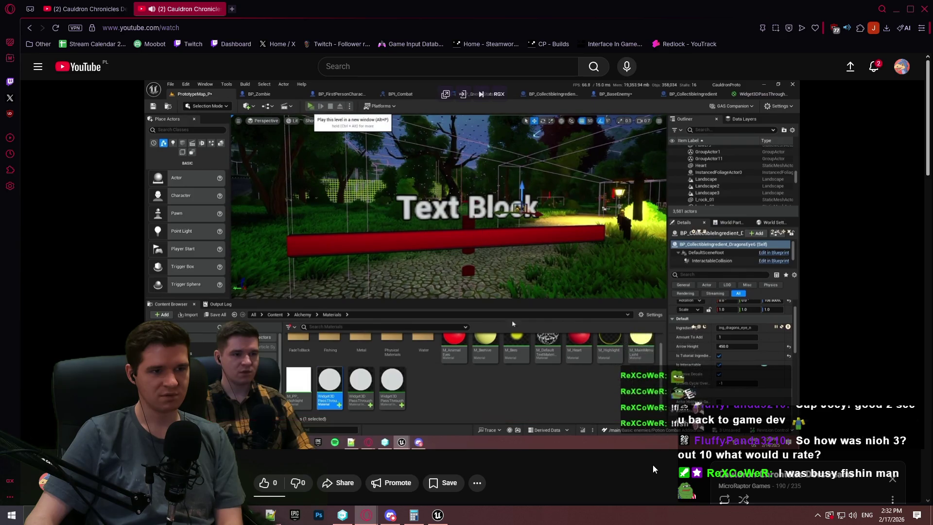
{"action": "key", "text": "Left"}
{"action": "key", "text": "Left"}
{"action": "key", "text": "Left"}
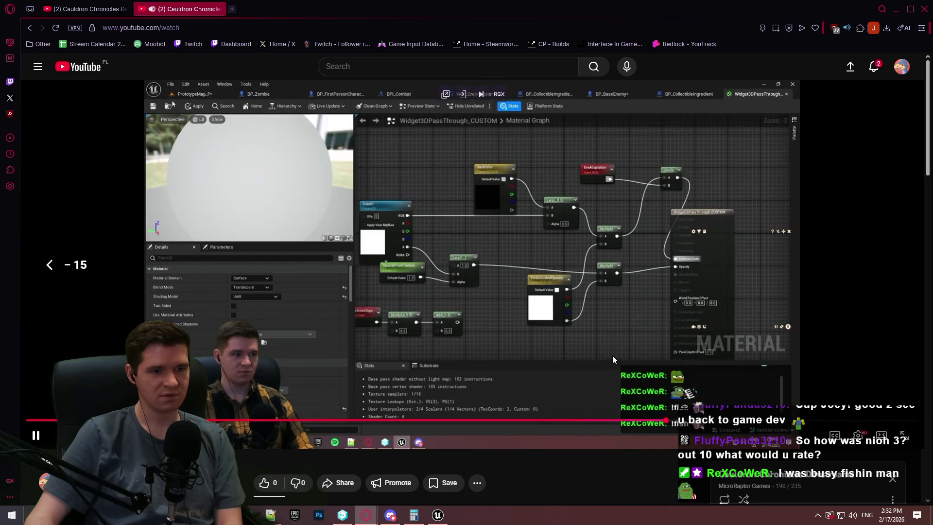
{"action": "left_click", "coordinate": [613, 368]}
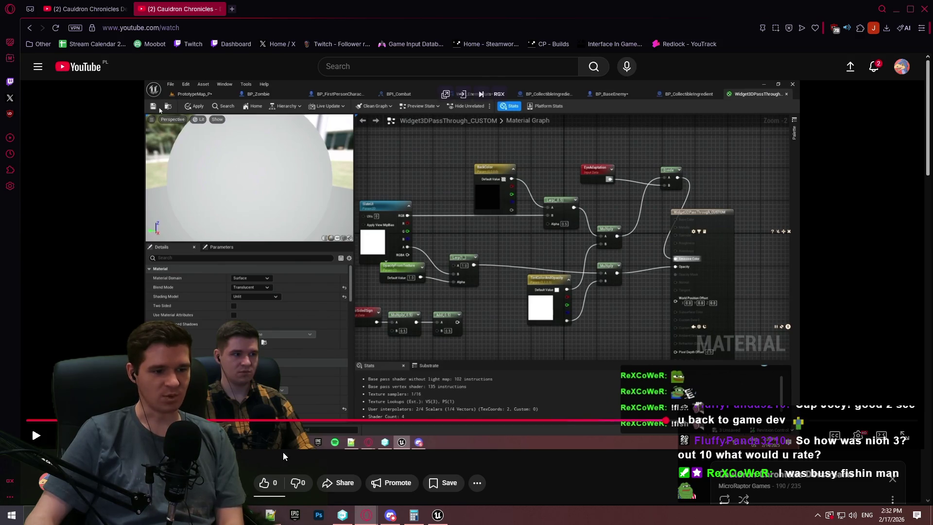
{"action": "mouse_move", "coordinate": [250, 514]}
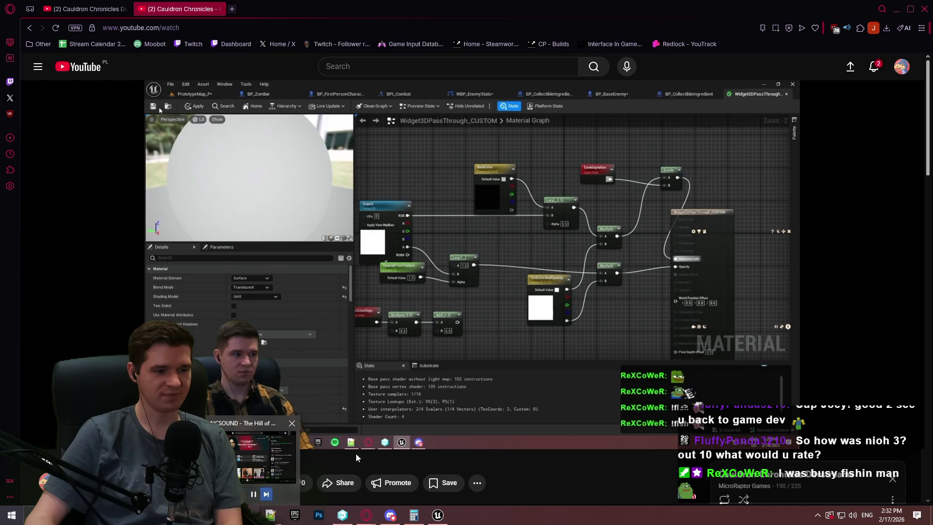
{"action": "left_click", "coordinate": [437, 515]}
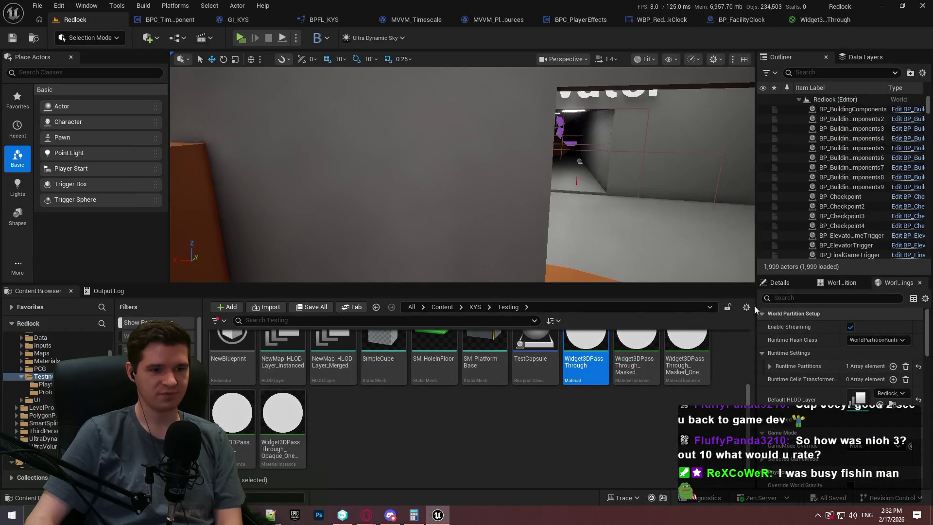
Rename Widget3DPassThrough in KYS/Testing to Widget3DPassThrough_CustomLit and open its material graph.
{"action": "double_click", "coordinate": [588, 370]}
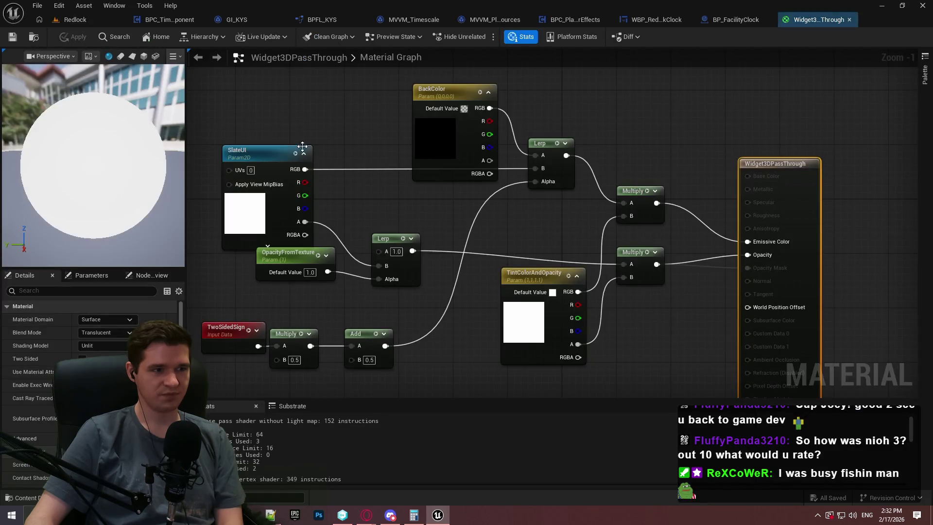
{"action": "left_click", "coordinate": [75, 19]}
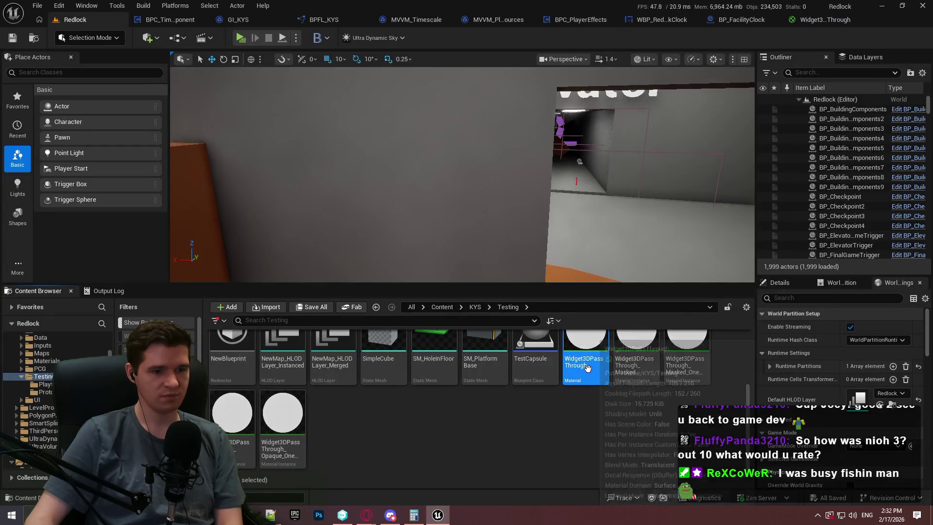
{"action": "left_click", "coordinate": [586, 360]}
{"action": "key", "text": "End"}
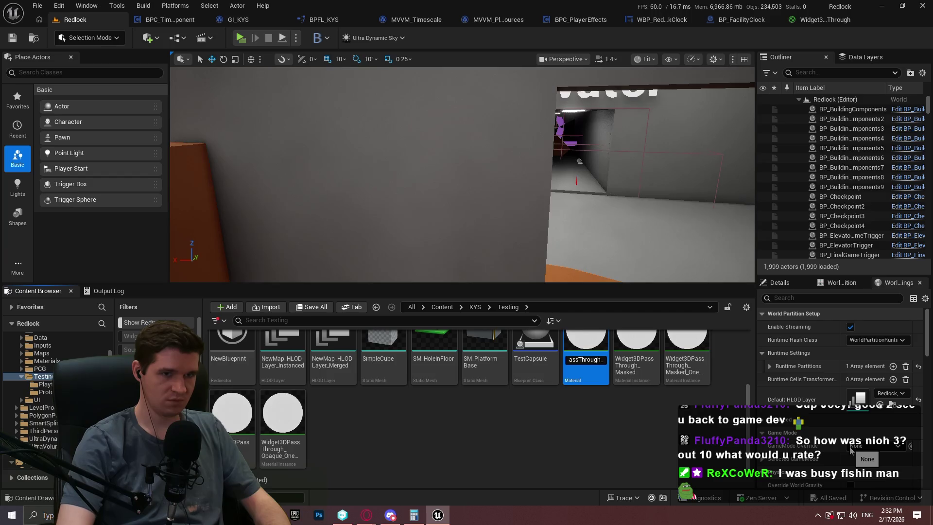
{"action": "type", "text": "Cust"}
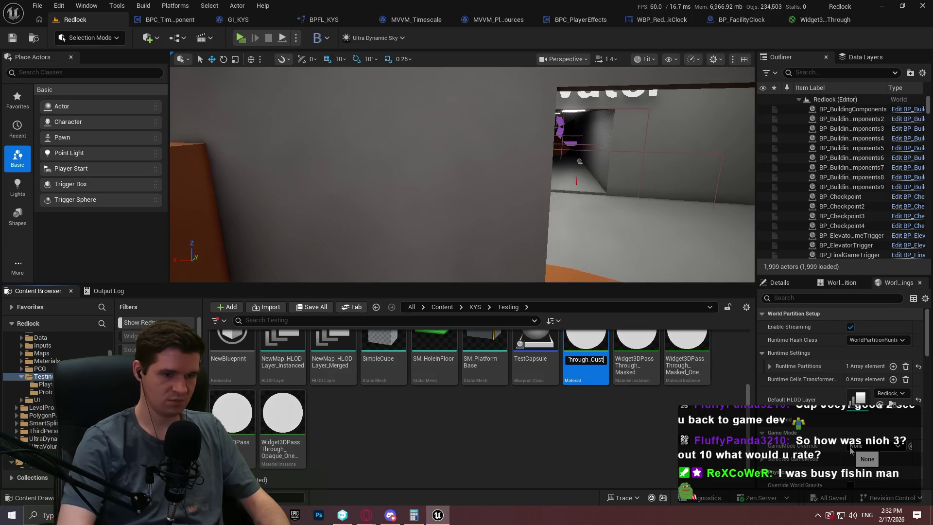
{"action": "type", "text": "omLit"}
{"action": "key", "text": "Return"}
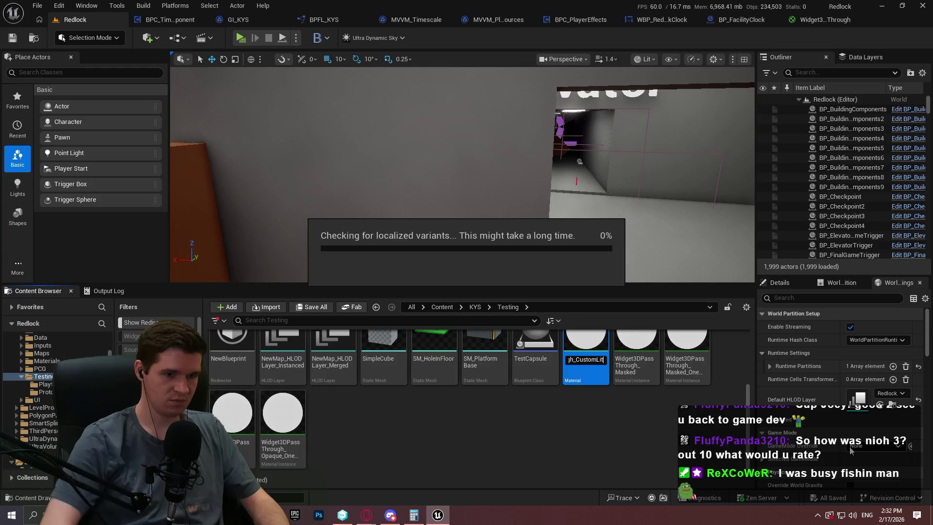
{"action": "double_click", "coordinate": [583, 365]}
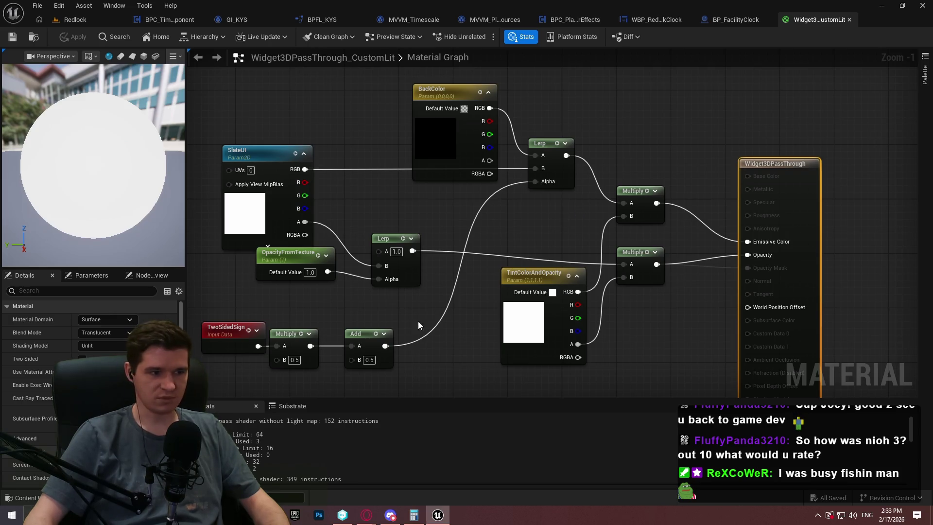
Disconnect the Add node from the Lerp alpha and add EyeAdaptation and Divide nodes.
{"action": "left_click", "coordinate": [385, 346], "text": "alt"}
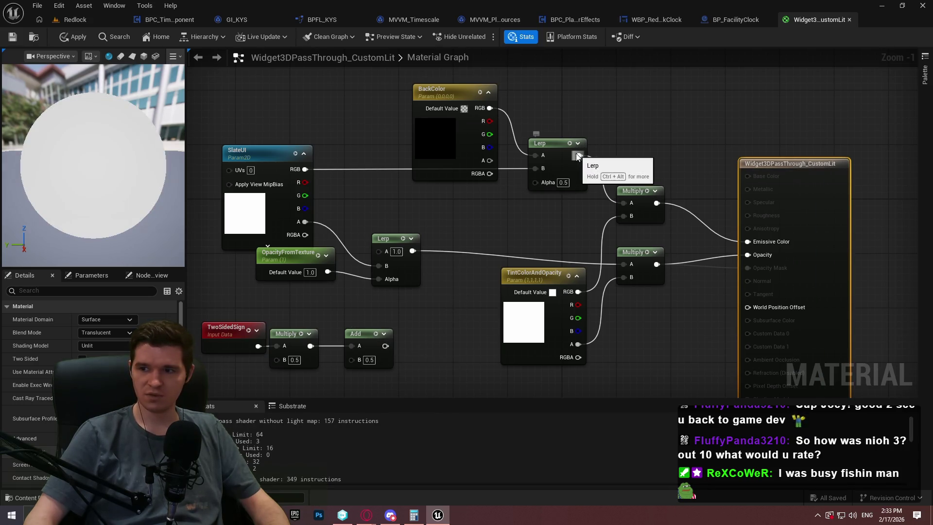
{"action": "right_click", "coordinate": [576, 89]}
{"action": "type", "text": "eye ada"}
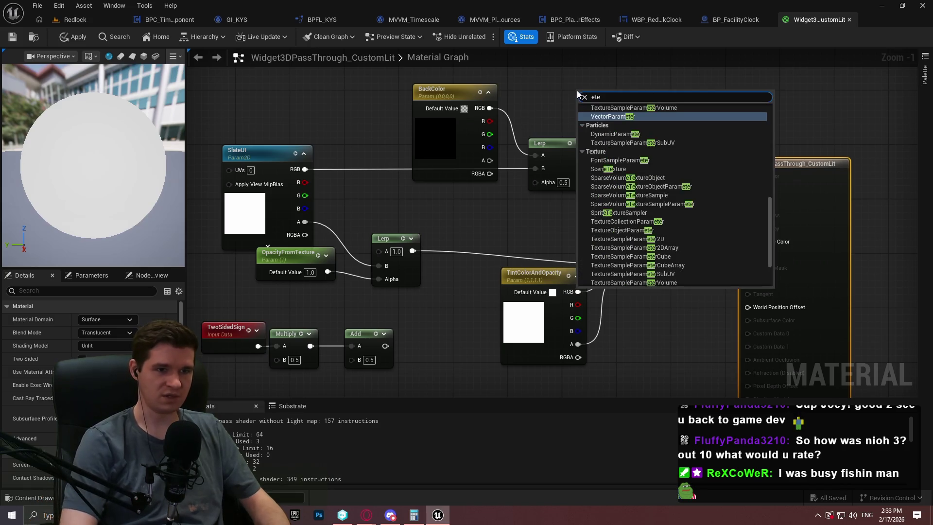
{"action": "key", "text": "Return"}
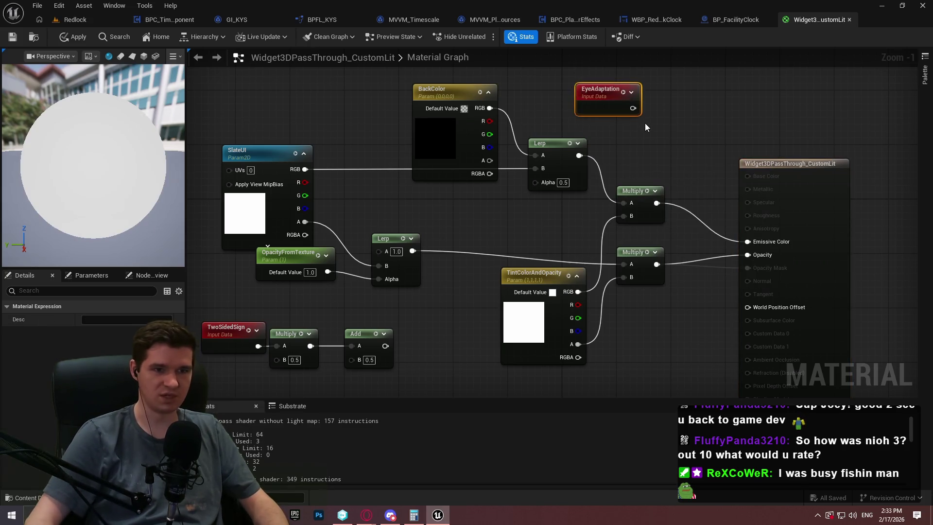
{"action": "mouse_move", "coordinate": [633, 107]}
{"action": "left_mouse_down"}
{"action": "mouse_move", "coordinate": [679, 117]}
{"action": "mouse_move", "coordinate": [633, 108]}
{"action": "left_mouse_up"}
{"action": "type", "text": "divi"}
{"action": "key", "text": "Return"}
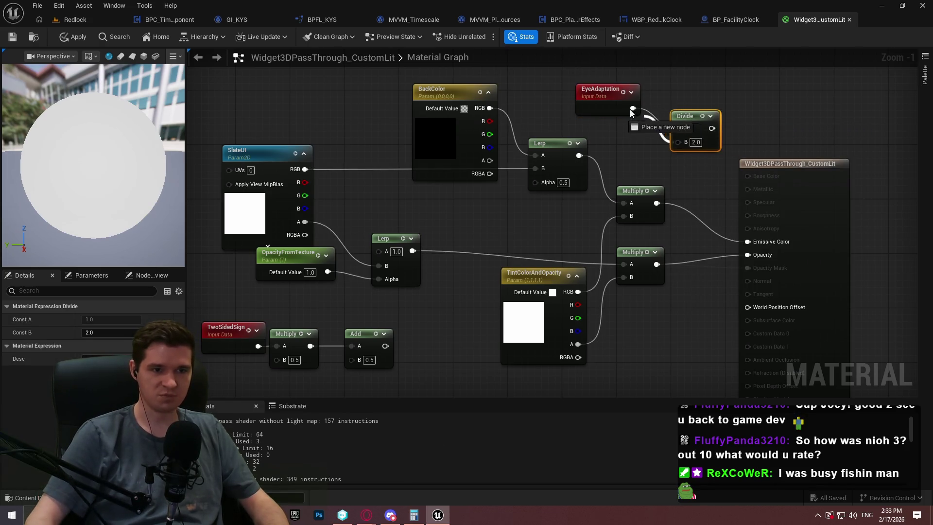
Wire Multiply into Divide A and Divide into Emissive Color, then save the material.
{"action": "left_click", "coordinate": [679, 128], "text": "alt"}
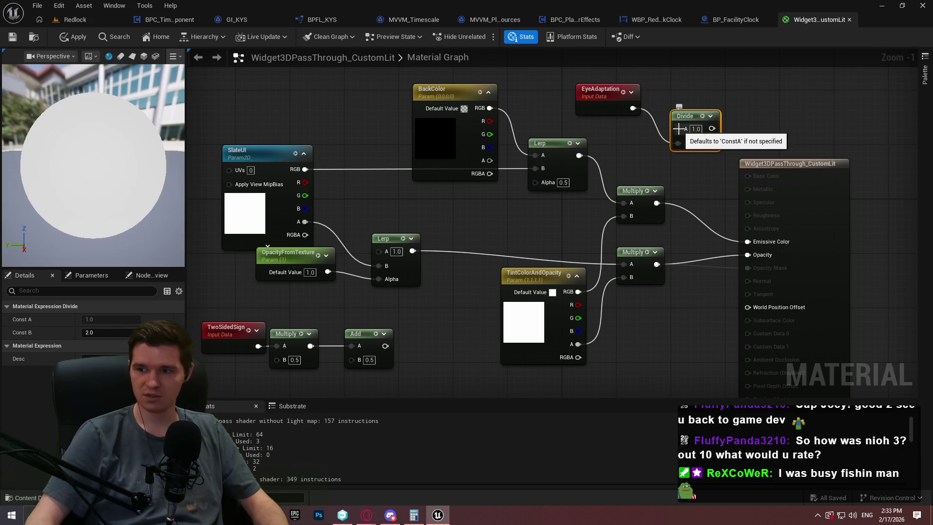
{"action": "mouse_move", "coordinate": [678, 128]}
{"action": "left_mouse_down"}
{"action": "mouse_move", "coordinate": [663, 214]}
{"action": "mouse_move", "coordinate": [658, 202]}
{"action": "left_mouse_up"}
{"action": "left_click_drag", "start_coordinate": [706, 129], "coordinate": [748, 241]}
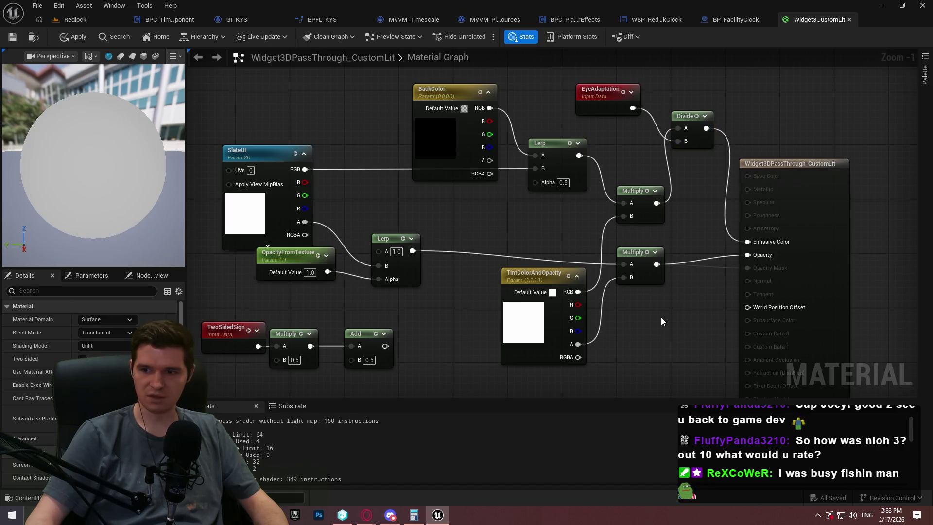
{"action": "left_click", "coordinate": [12, 40]}
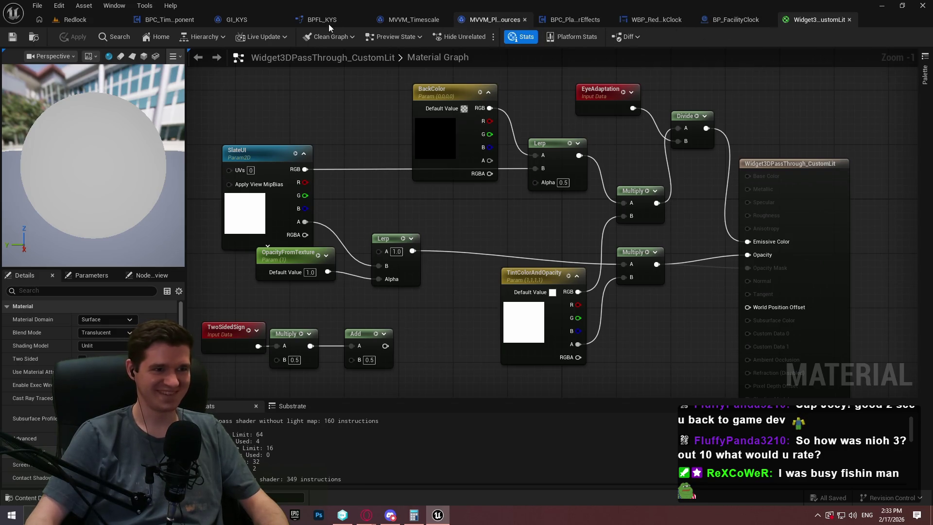
Review the BPC_TimescaleComponent and BP_FacilityClock blueprints, then return to the Redlock level.
{"action": "left_click", "coordinate": [165, 19]}
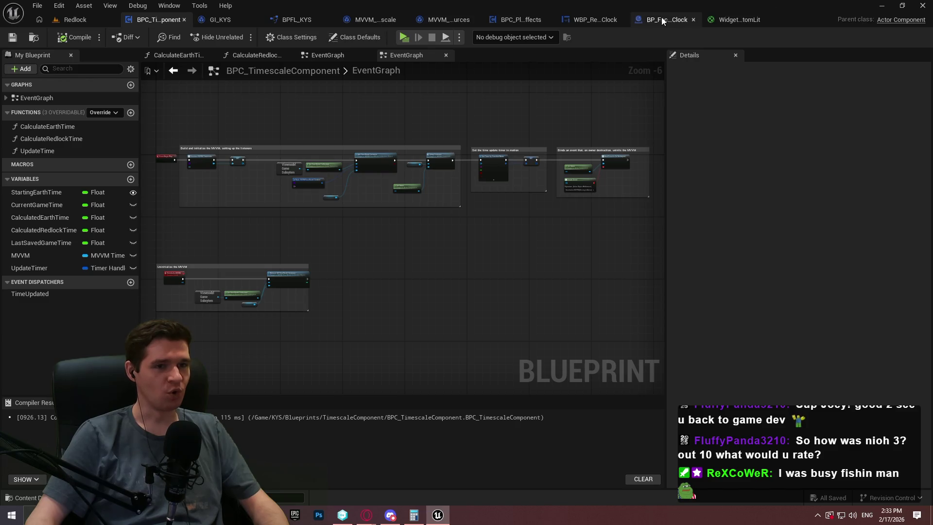
{"action": "left_click", "coordinate": [663, 19]}
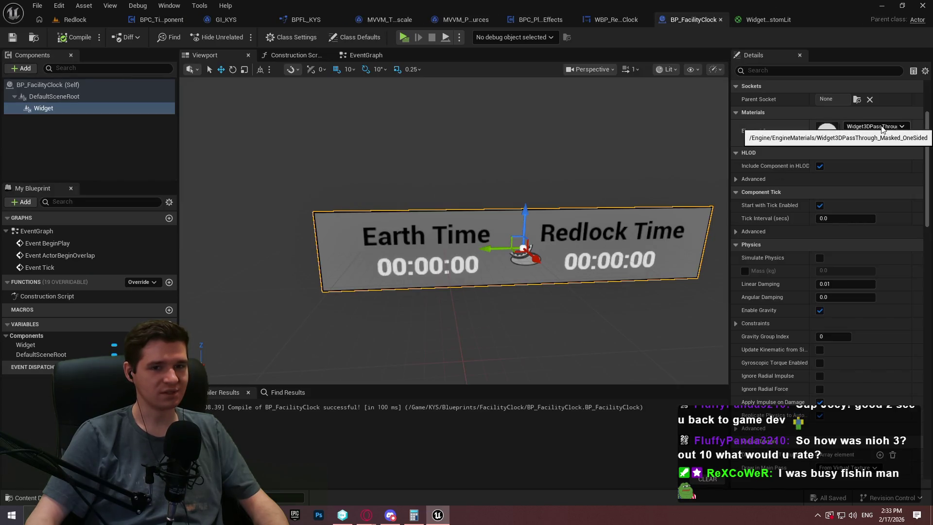
{"action": "left_click", "coordinate": [773, 20]}
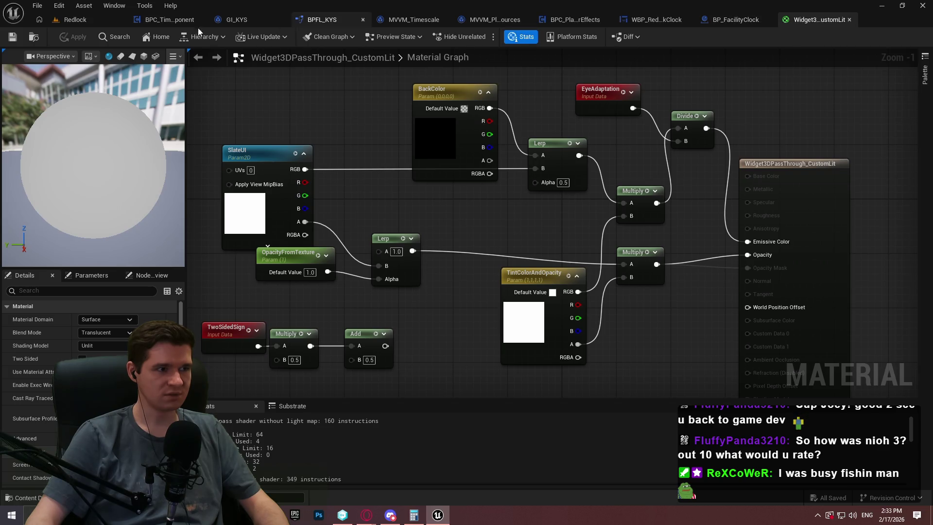
{"action": "left_click", "coordinate": [73, 19]}
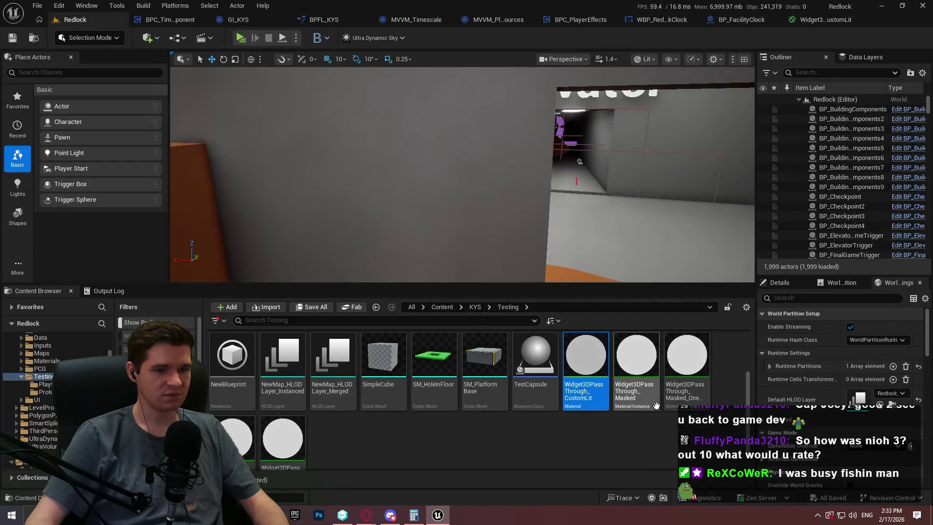
Inspect the Widget3DPassThrough_Masked_OneSided instance, whose parent is Widget3DPassThrough_Opaque, then close it.
{"action": "left_click", "coordinate": [691, 393]}
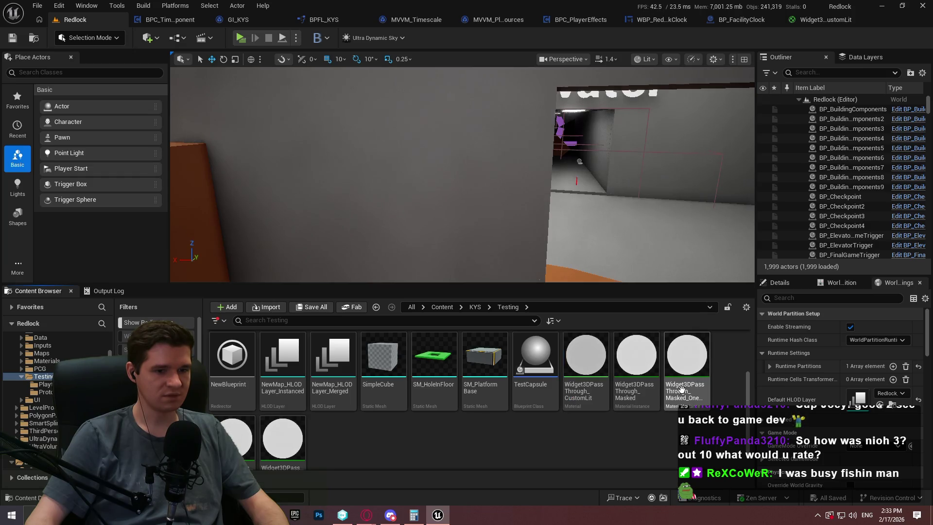
{"action": "scroll", "coordinate": [504, 423], "scroll_direction": "down", "scroll_amount": 1}
{"action": "left_click", "coordinate": [504, 423]}
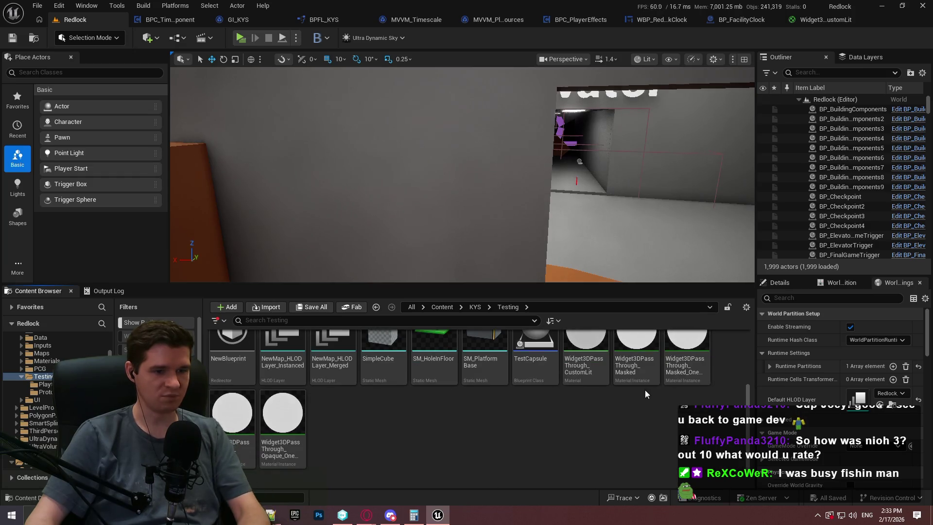
{"action": "left_click", "coordinate": [673, 367]}
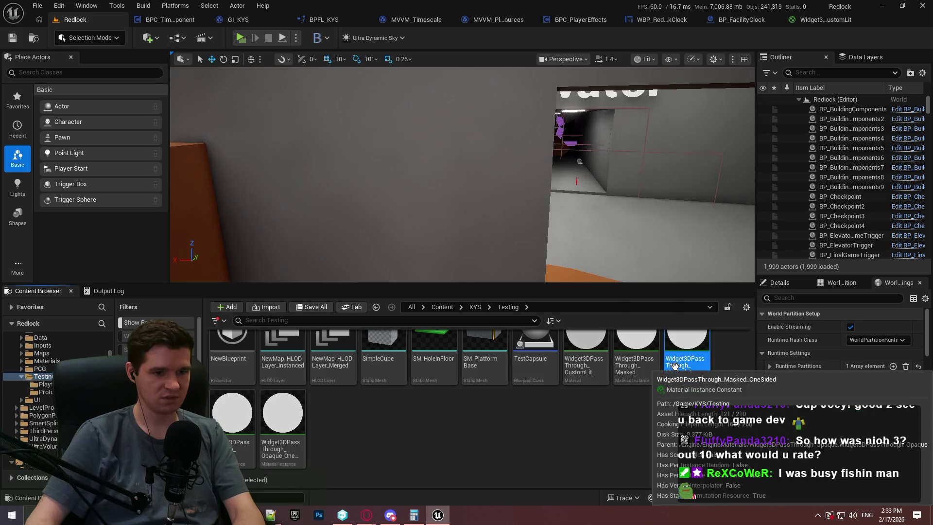
{"action": "double_click", "coordinate": [674, 365]}
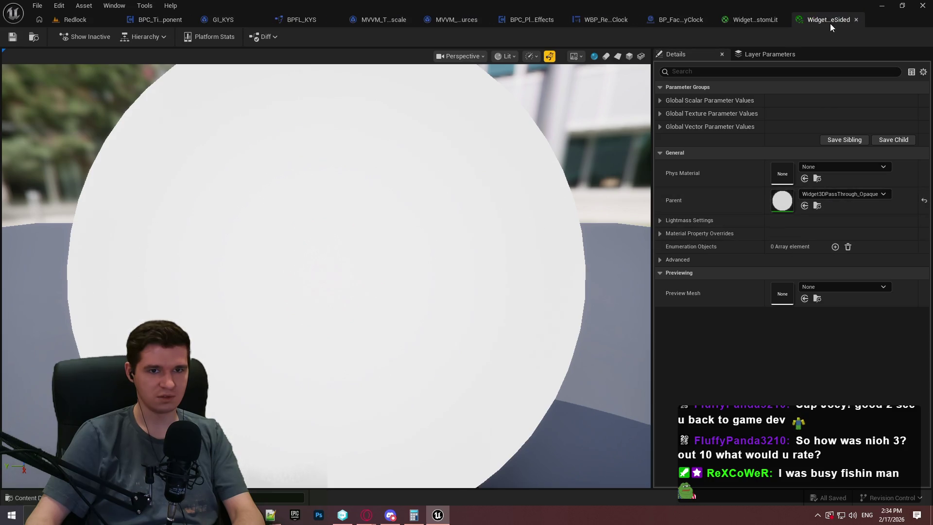
{"action": "left_click", "coordinate": [856, 20]}
{"action": "left_click", "coordinate": [97, 19]}
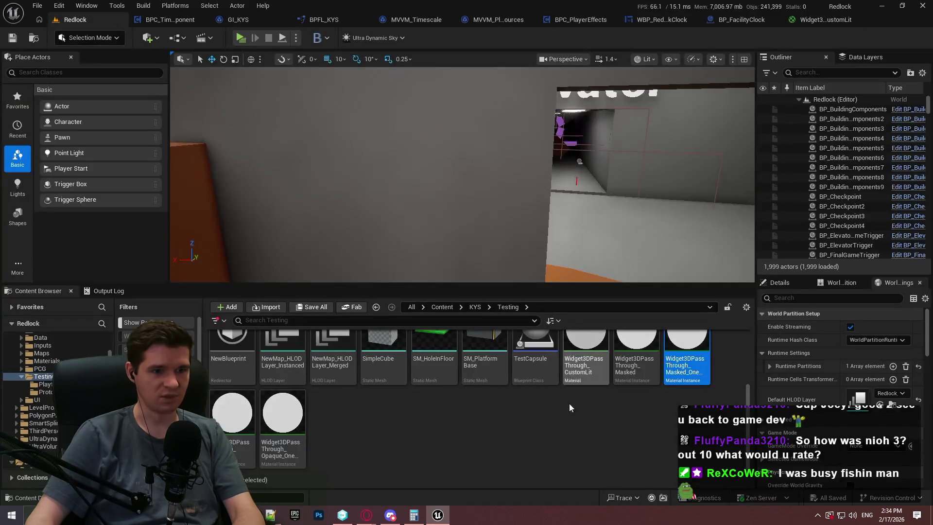
Delete the opaque one-sided widget material instances.
{"action": "left_click", "coordinate": [569, 408]}
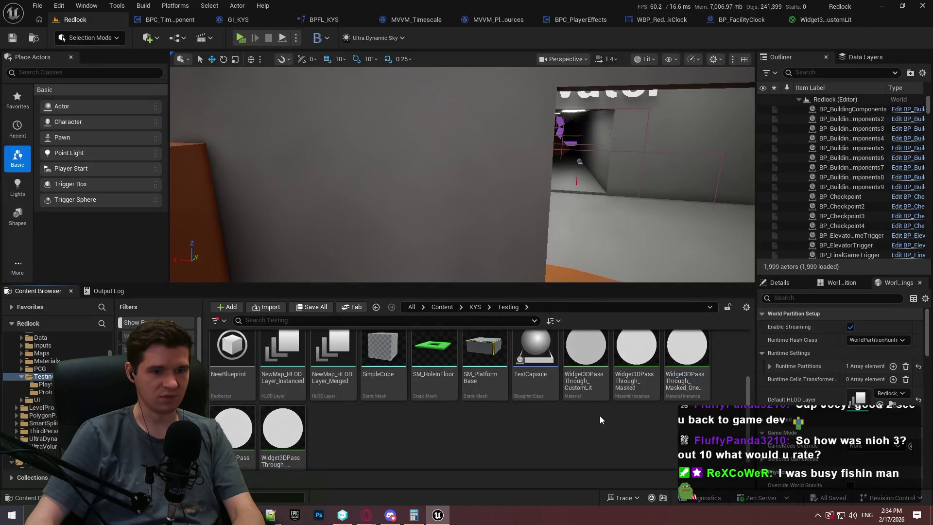
{"action": "left_click", "coordinate": [285, 455]}
{"action": "key", "text": "Delete"}
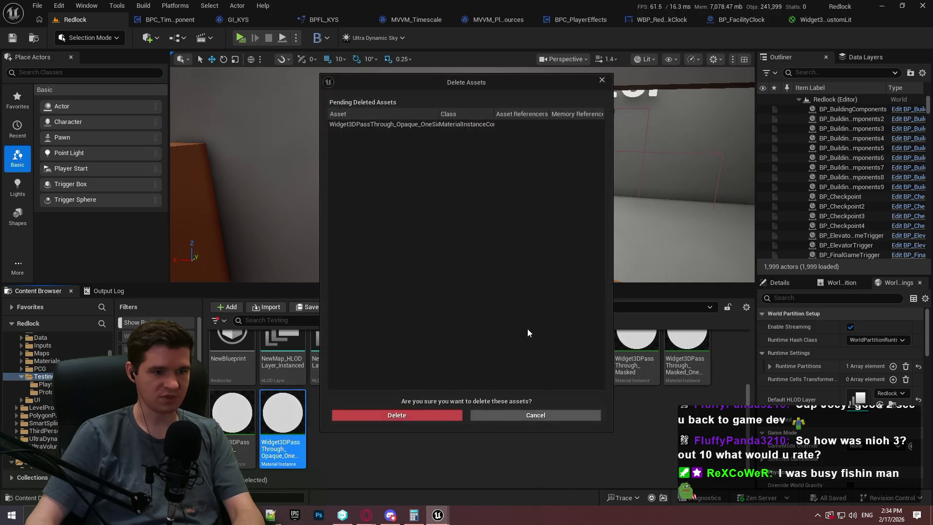
{"action": "left_click", "coordinate": [428, 415]}
{"action": "key", "text": "Delete"}
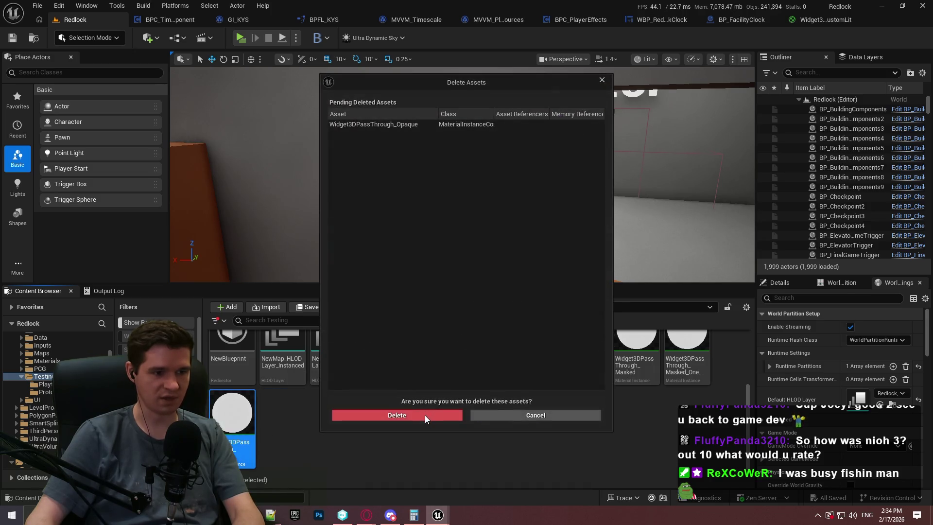
{"action": "left_click", "coordinate": [424, 415]}
Inspect the Masked widget material instances and their parent material options.
{"action": "double_click", "coordinate": [636, 413]}
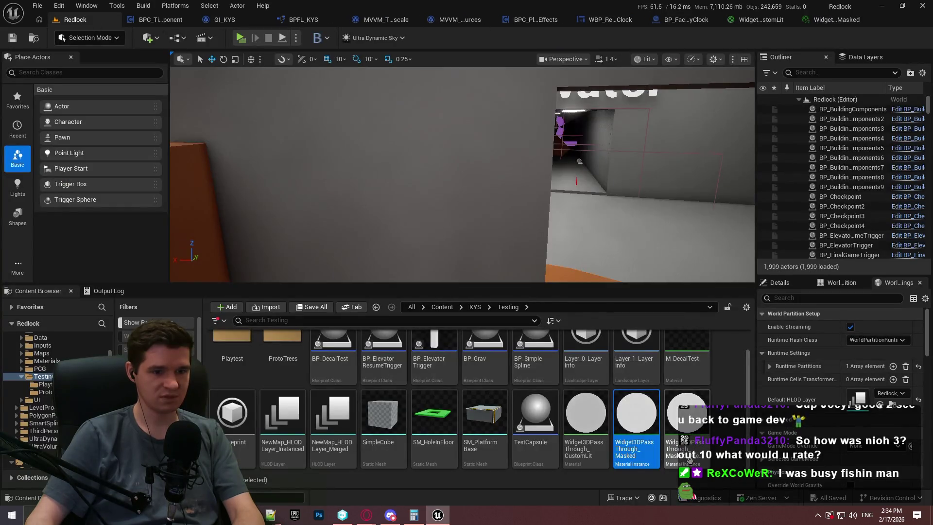
{"action": "double_click", "coordinate": [687, 413]}
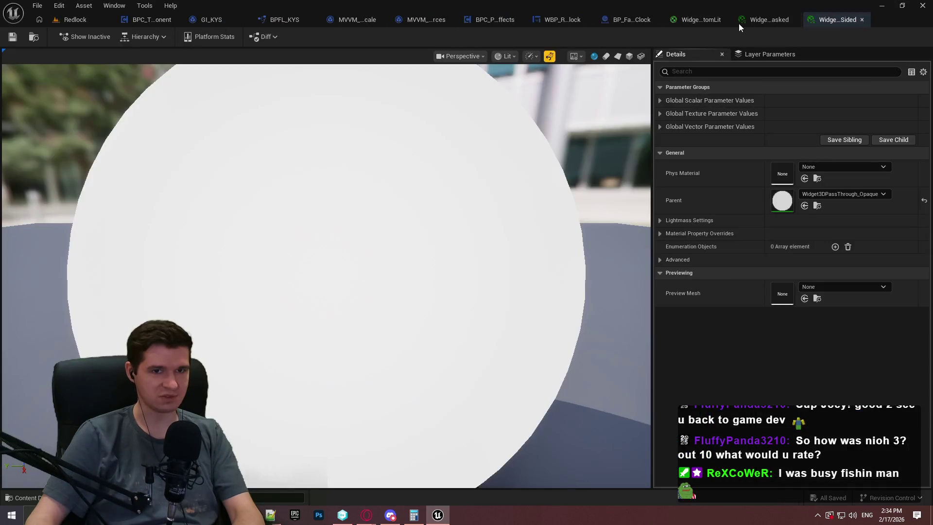
{"action": "left_click", "coordinate": [863, 194]}
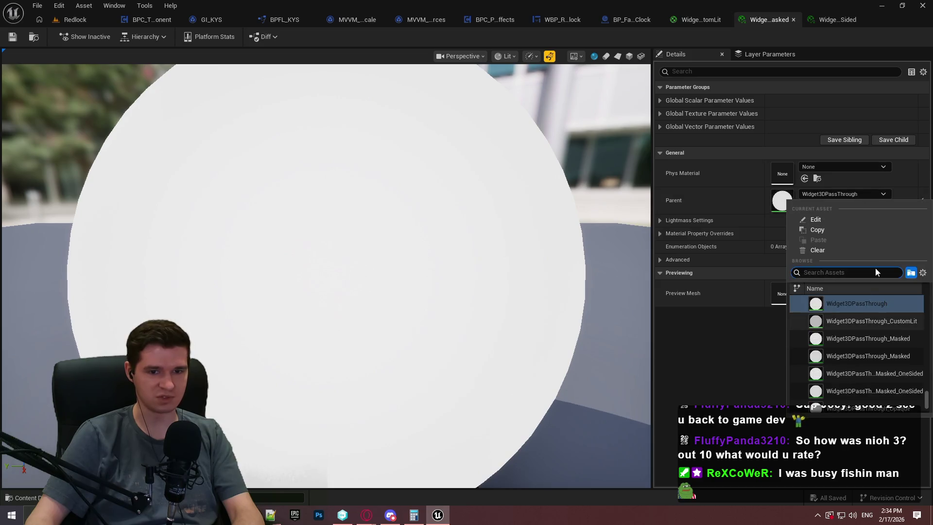
{"action": "left_click", "coordinate": [93, 19]}
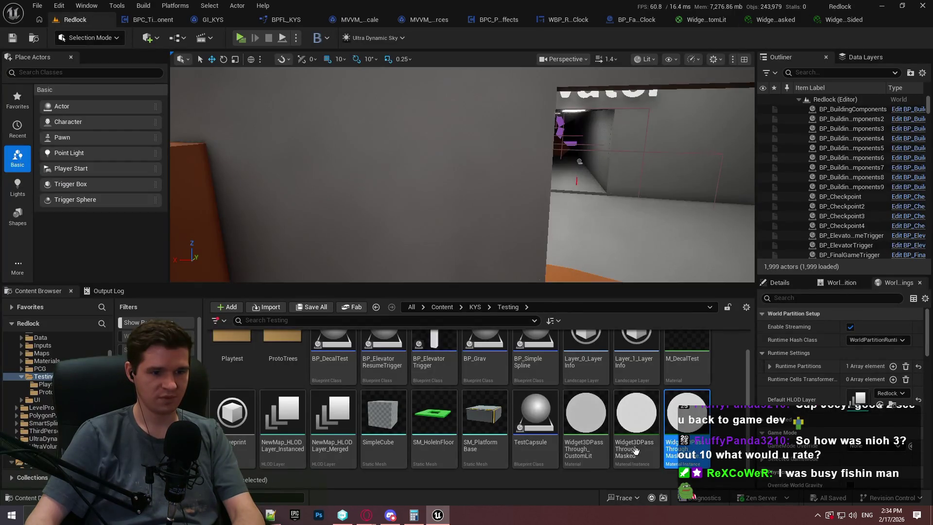
Rename both Masked widget material instances by appending _CustomLit.
{"action": "left_click", "coordinate": [603, 454]}
{"action": "left_click", "coordinate": [656, 445]}
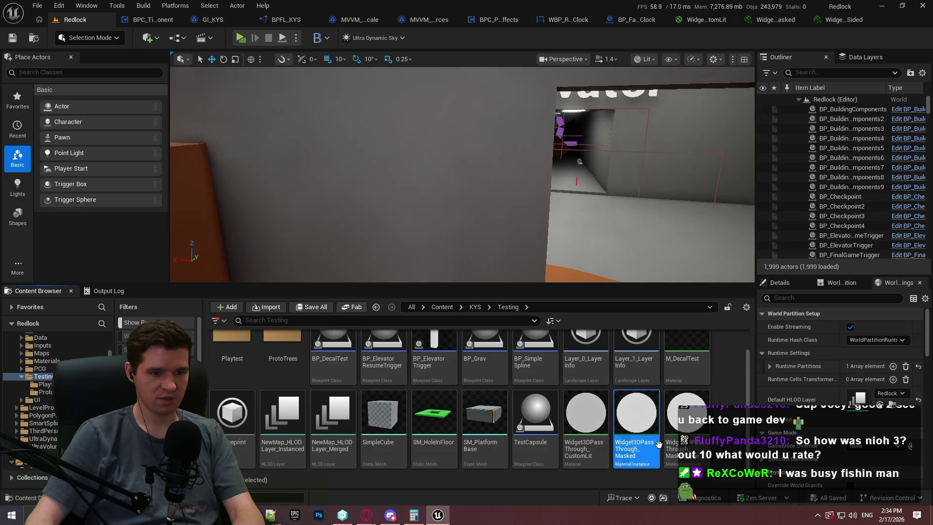
{"action": "left_click", "coordinate": [628, 451]}
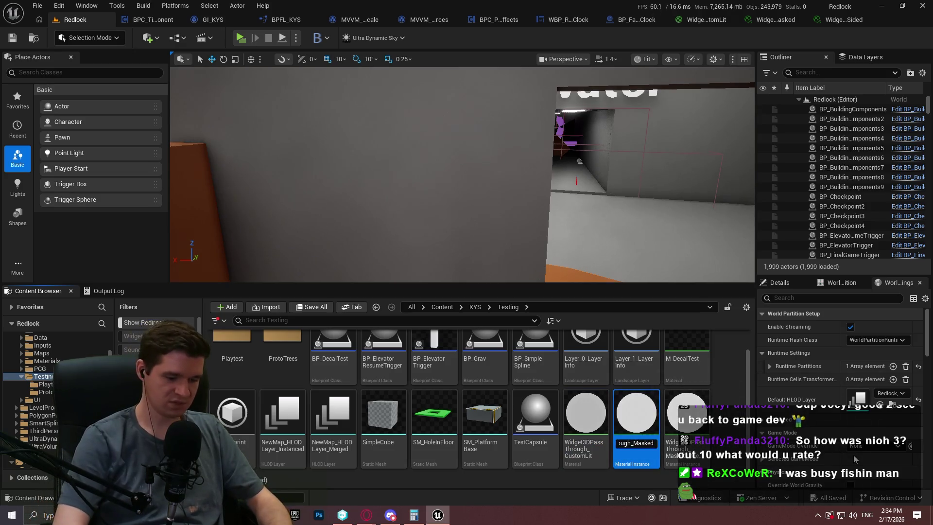
{"action": "key", "text": "End"}
{"action": "type", "text": "_CustomLit"}
{"action": "key", "text": "Return"}
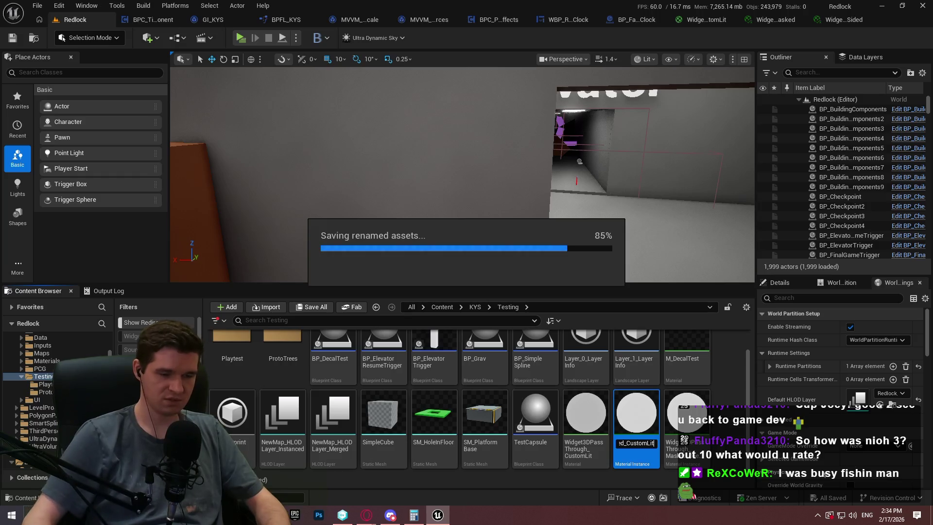
{"action": "left_click", "coordinate": [700, 455]}
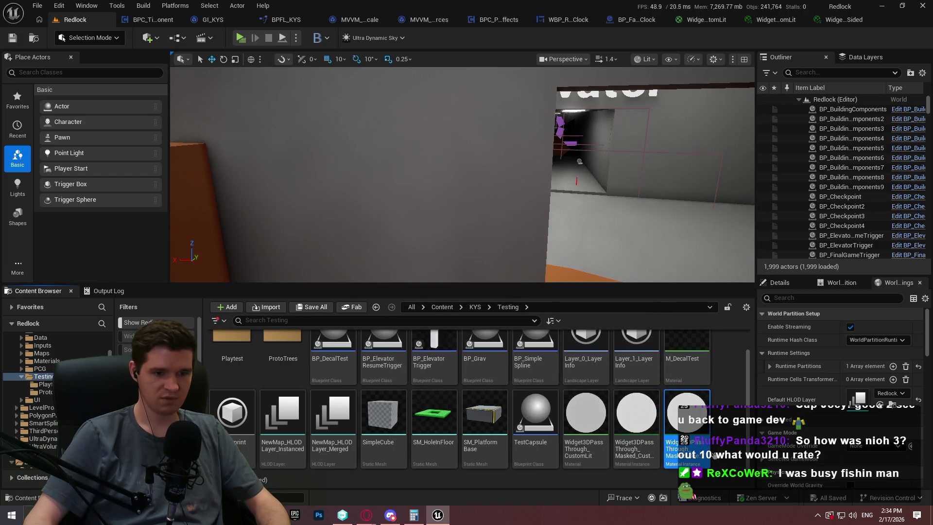
{"action": "key", "text": "F2"}
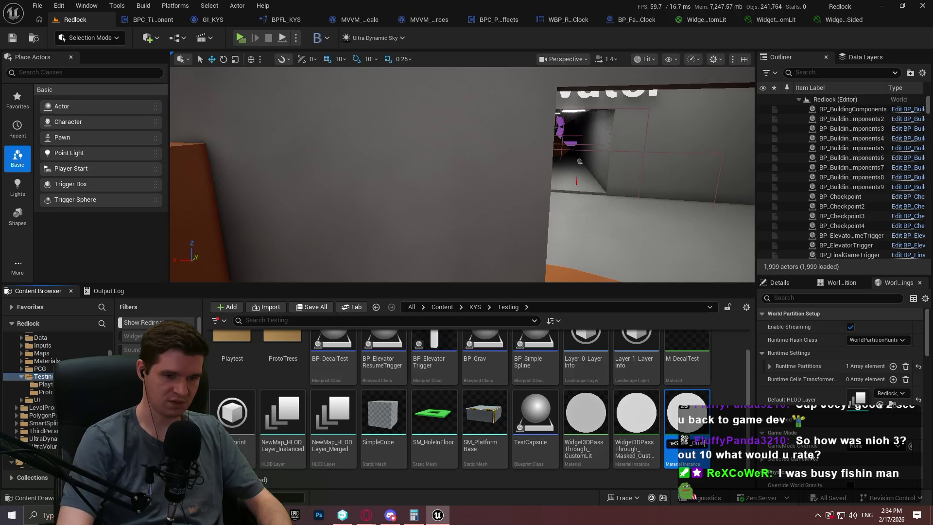
{"action": "type", "text": "omLit"}
{"action": "key", "text": "Return"}
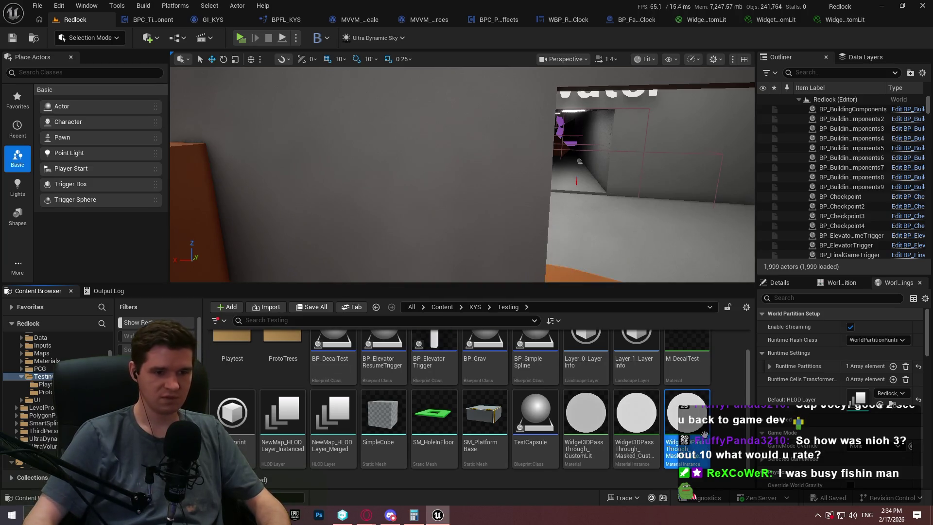
Set Widget3DPassThrough_CustomLit as the renamed Masked instance's parent and save it.
{"action": "double_click", "coordinate": [645, 452]}
{"action": "left_click", "coordinate": [870, 193]}
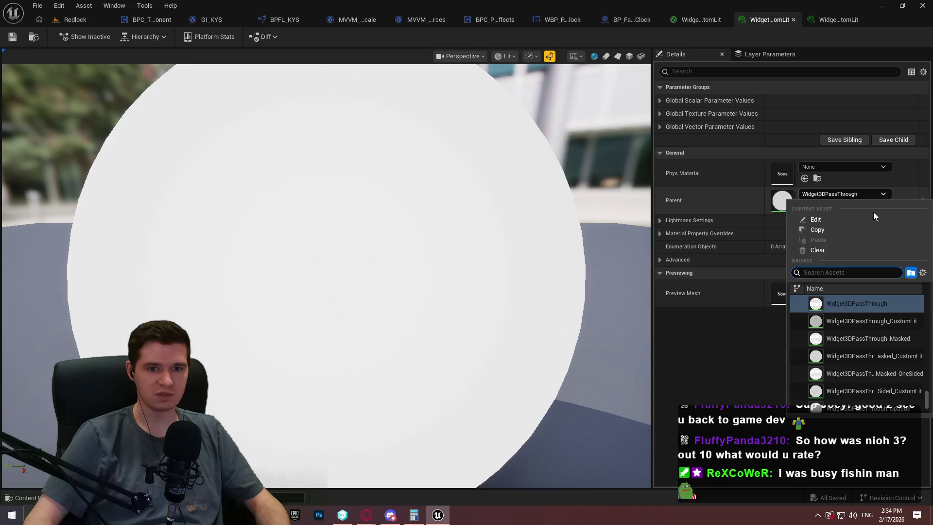
{"action": "left_click", "coordinate": [908, 321]}
{"action": "left_click", "coordinate": [833, 20]}
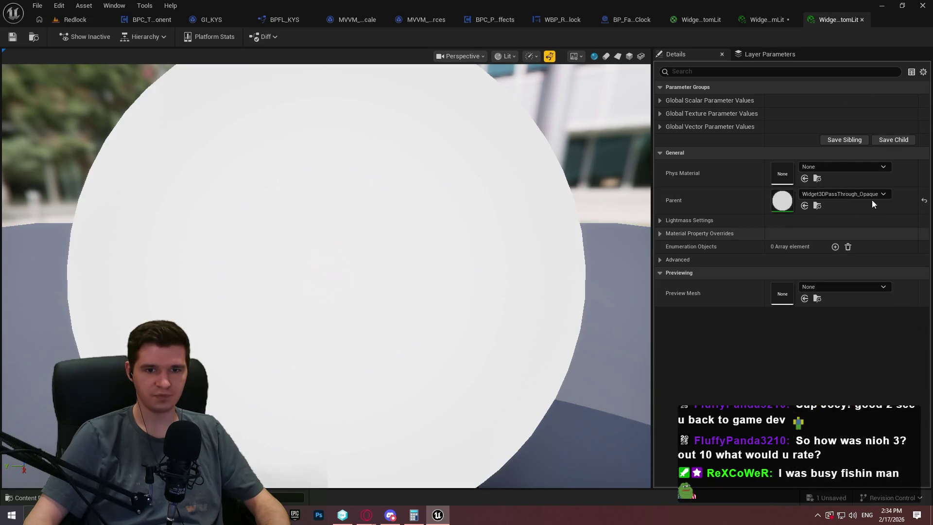
{"action": "left_click", "coordinate": [872, 194]}
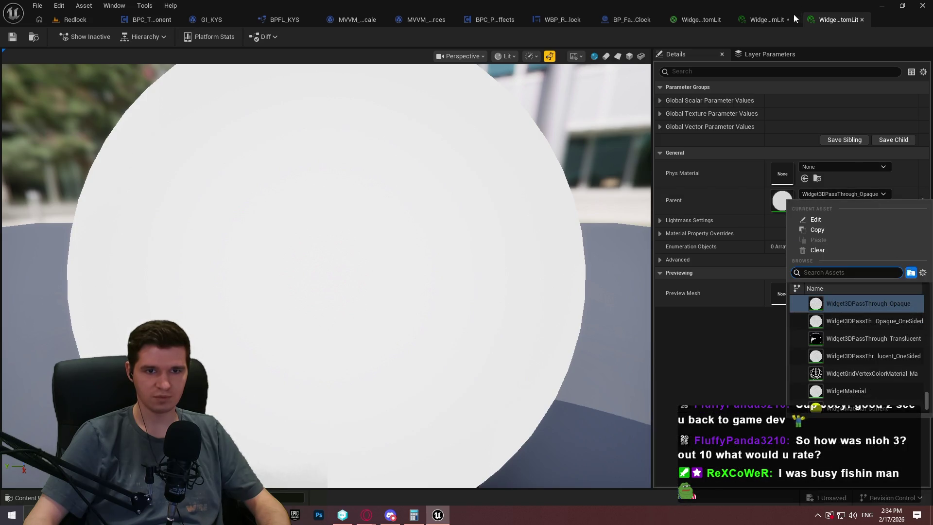
{"action": "left_click", "coordinate": [701, 388]}
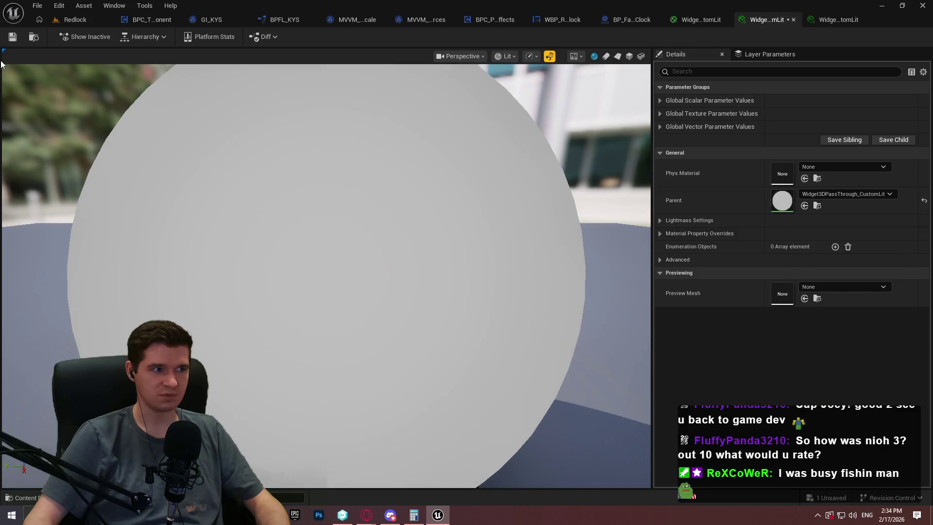
{"action": "left_click", "coordinate": [14, 38]}
Check the CustomLit material instance against its parent CustomLit material.
{"action": "left_click", "coordinate": [75, 19]}
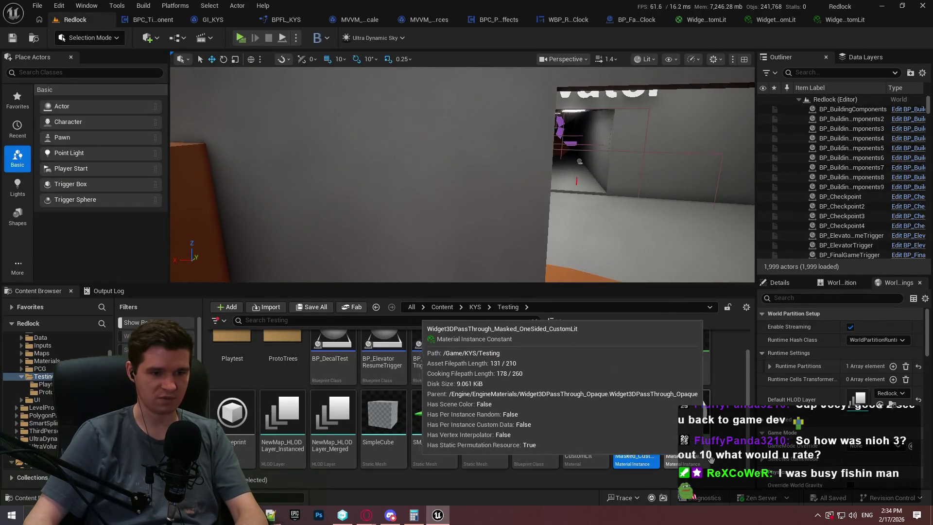
{"action": "double_click", "coordinate": [636, 456]}
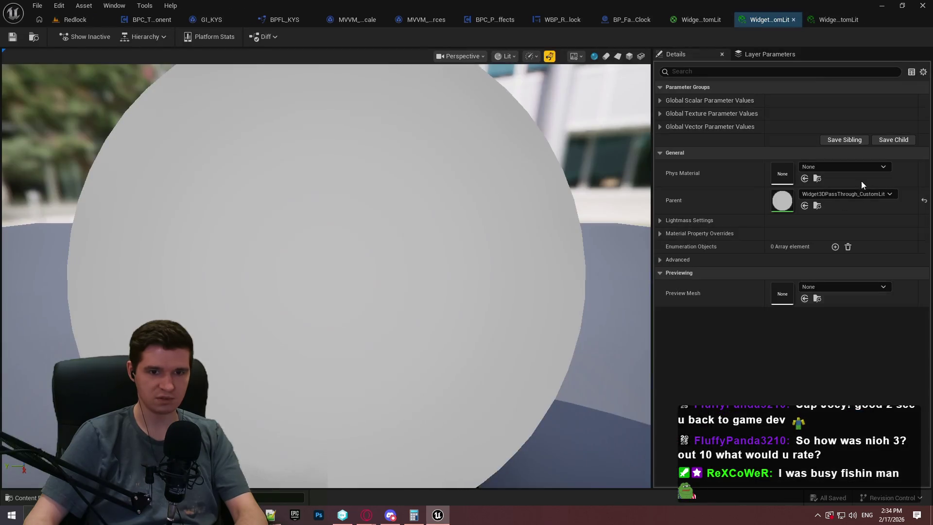
{"action": "double_click", "coordinate": [782, 200]}
{"action": "left_click", "coordinate": [771, 20]}
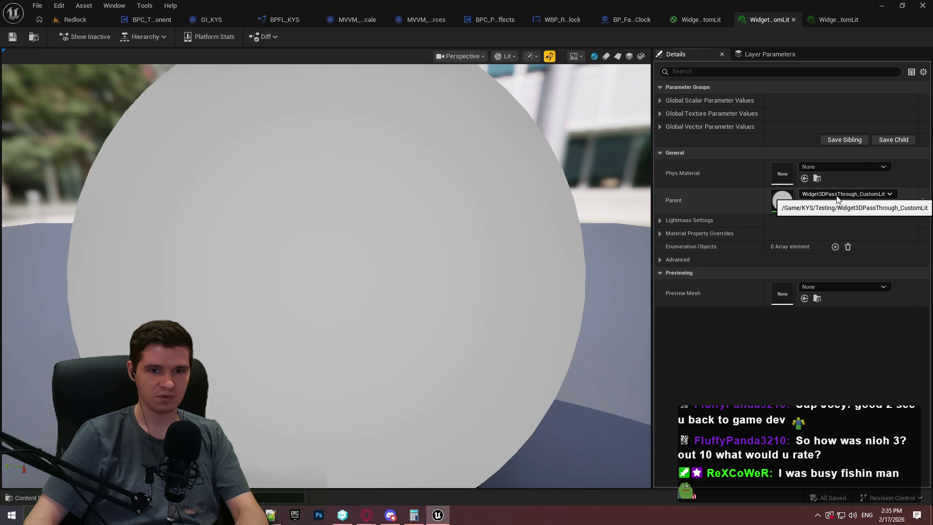
Parent Widget3DPassThrough_Masked_OneSided_CustomLit to Widget3DPassThrough_Masked_CustomLit and save it.
{"action": "left_click", "coordinate": [831, 20]}
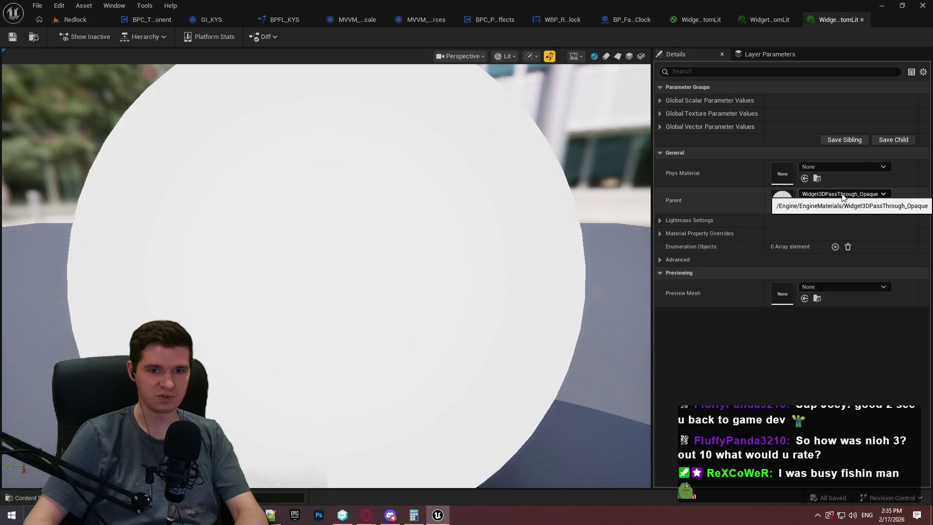
{"action": "left_click", "coordinate": [842, 194]}
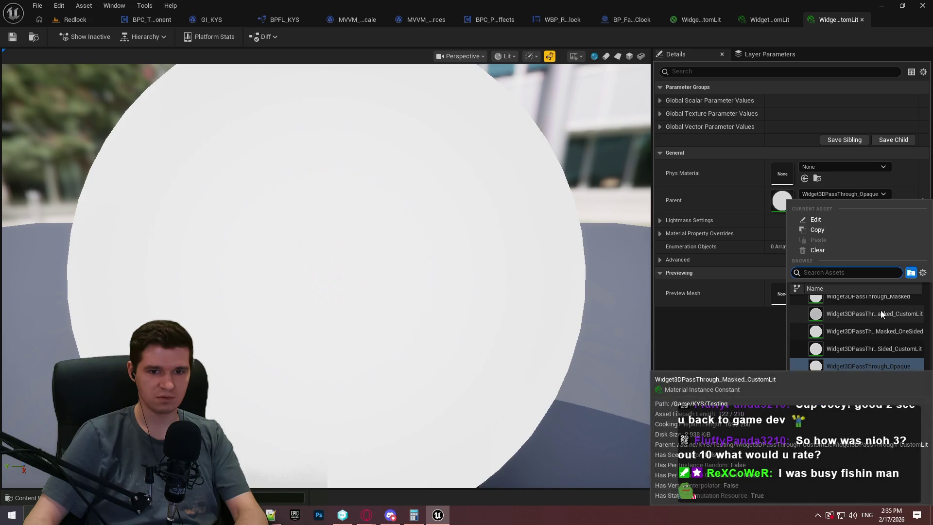
{"action": "scroll", "coordinate": [881, 310], "scroll_direction": "up", "scroll_amount": 2}
{"action": "left_click", "coordinate": [888, 314]}
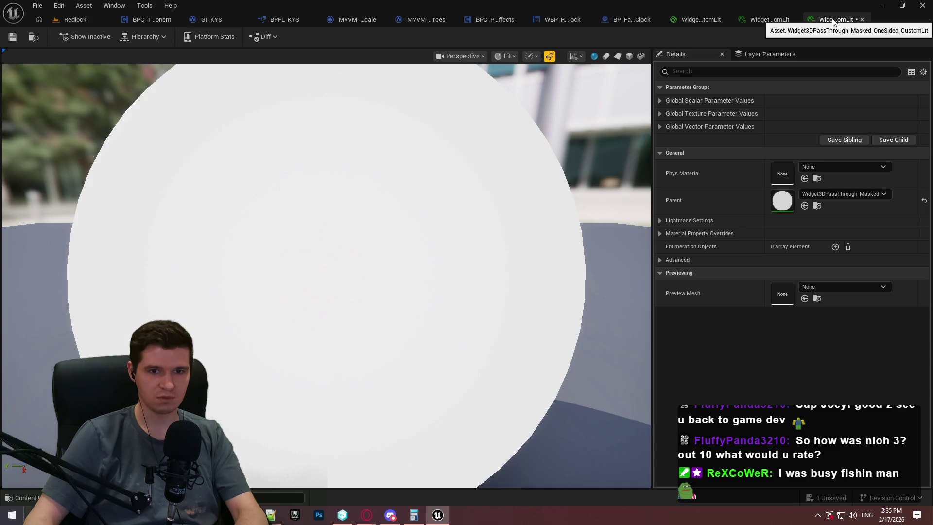
{"action": "left_click", "coordinate": [866, 194]}
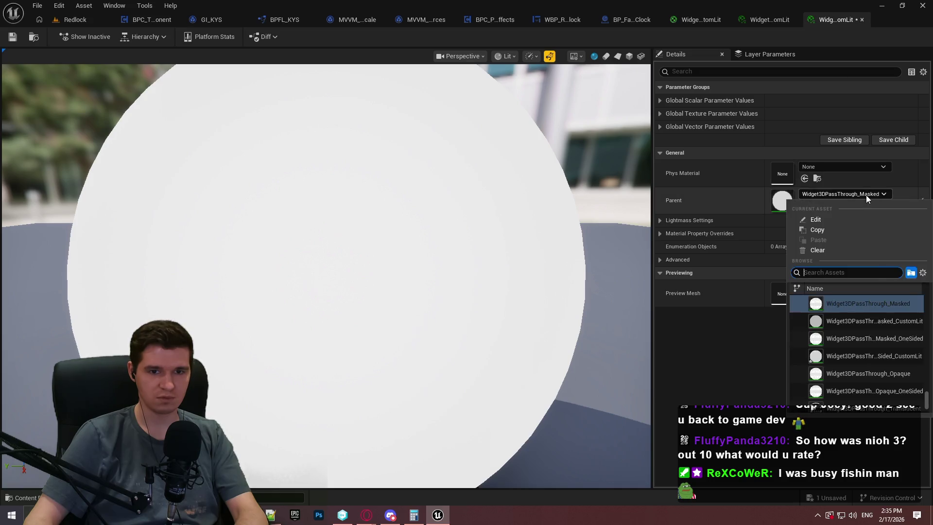
{"action": "left_click", "coordinate": [877, 325]}
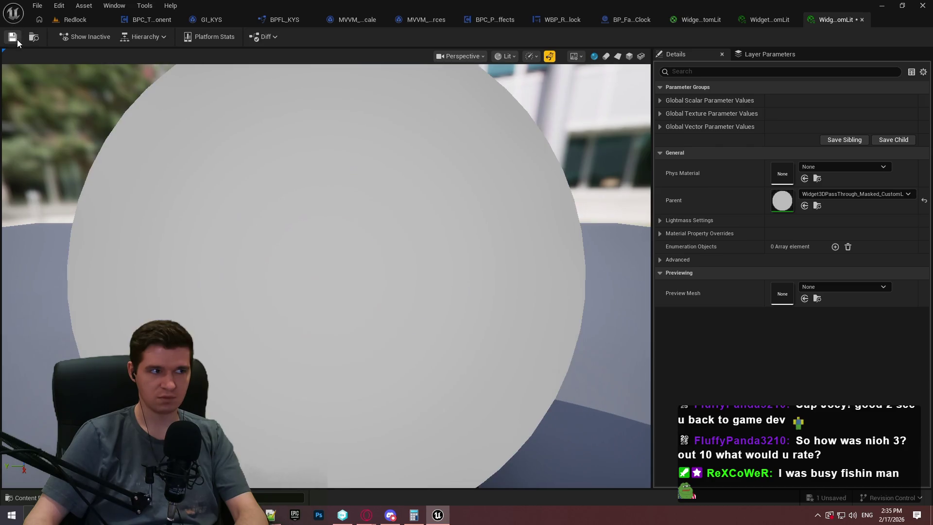
{"action": "left_click", "coordinate": [18, 39]}
{"action": "left_click", "coordinate": [88, 19]}
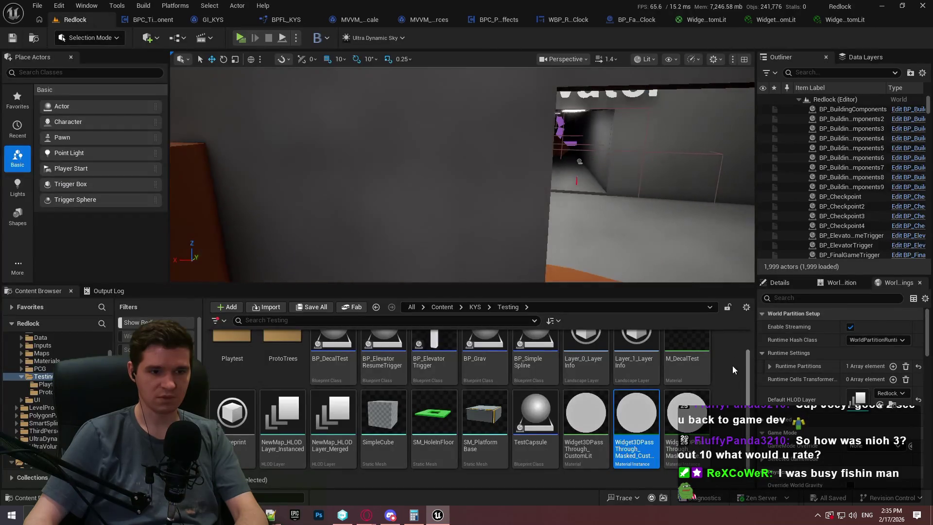
{"action": "left_click", "coordinate": [642, 21]}
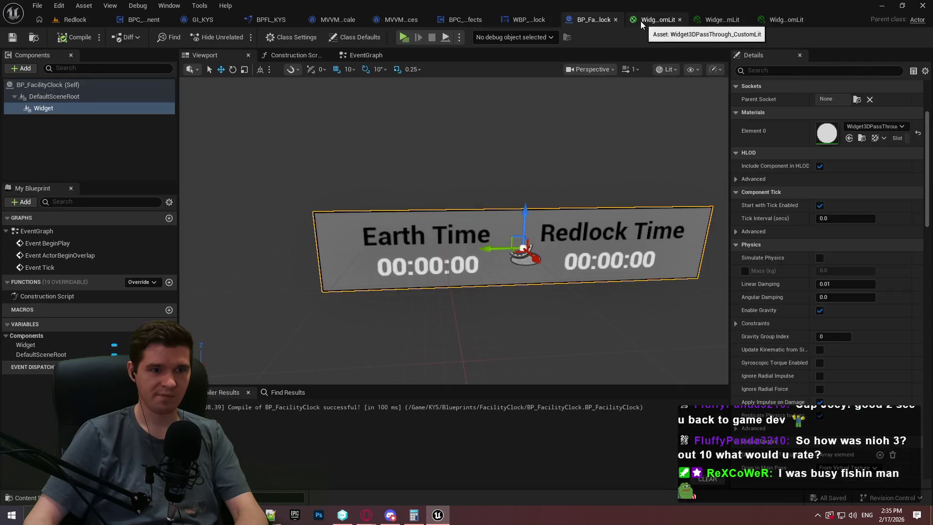
Assign Widget3DPassThrough_Masked_OneSided_CustomLit to the clock's widget element and compile BP_FacilityClock.
{"action": "left_click", "coordinate": [868, 126]}
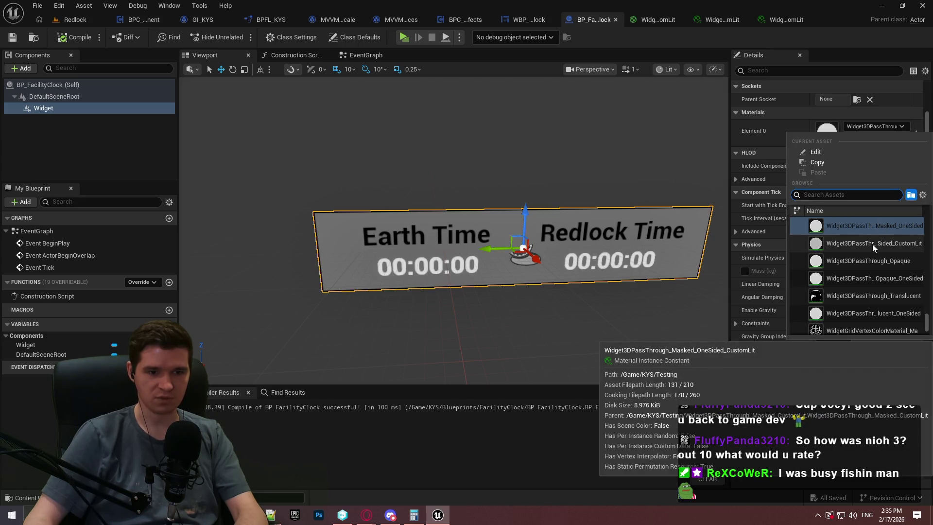
{"action": "left_click", "coordinate": [873, 244]}
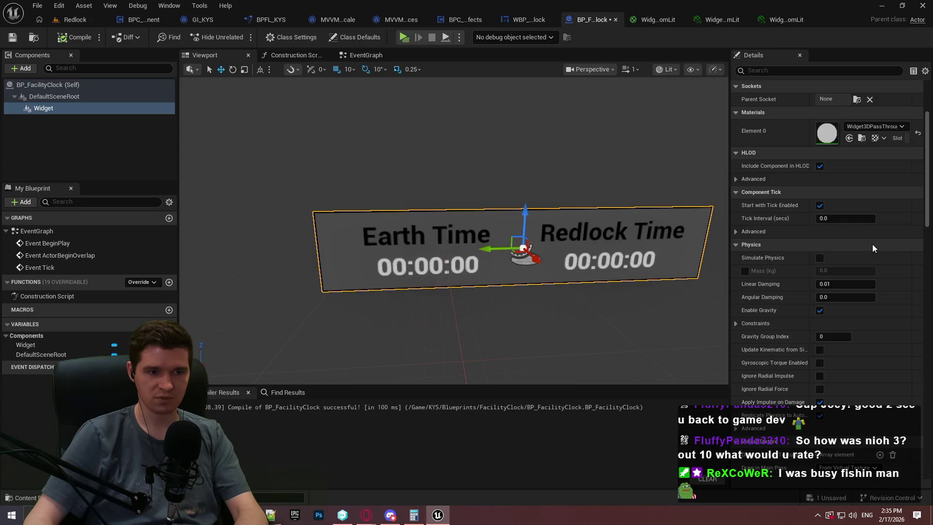
{"action": "left_click", "coordinate": [67, 38]}
{"action": "left_click", "coordinate": [73, 19]}
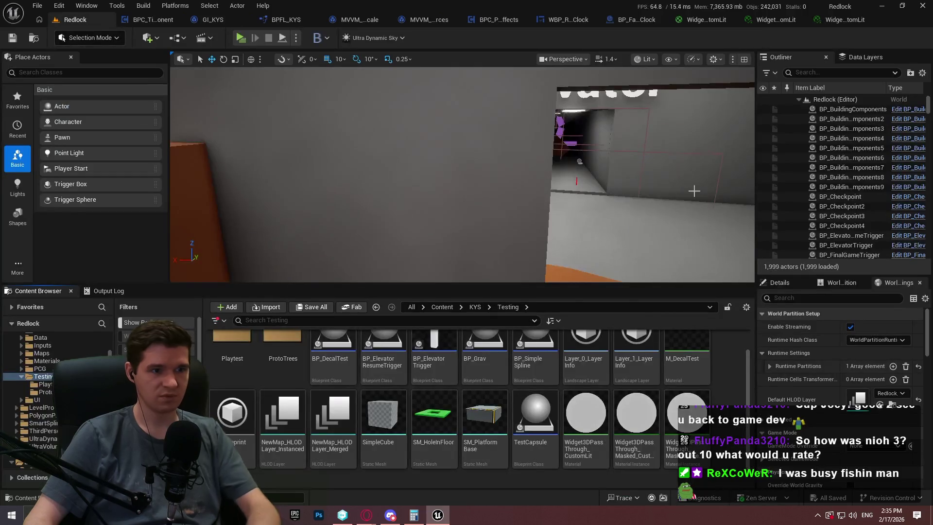
Browse the Content Browser to the KYS > Blueprints > FacilityClock folder.
{"action": "left_click_drag", "start_coordinate": [694, 191], "coordinate": [743, 193]}
{"action": "mouse_move", "coordinate": [462, 175]}
{"action": "left_mouse_down"}
{"action": "mouse_move", "coordinate": [452, 185]}
{"action": "mouse_move", "coordinate": [428, 174]}
{"action": "left_mouse_up"}
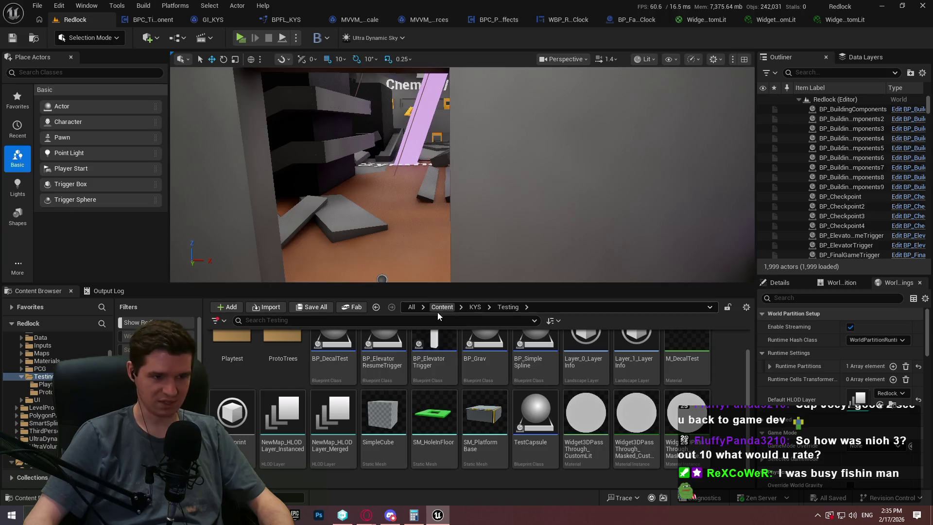
{"action": "left_click", "coordinate": [441, 307]}
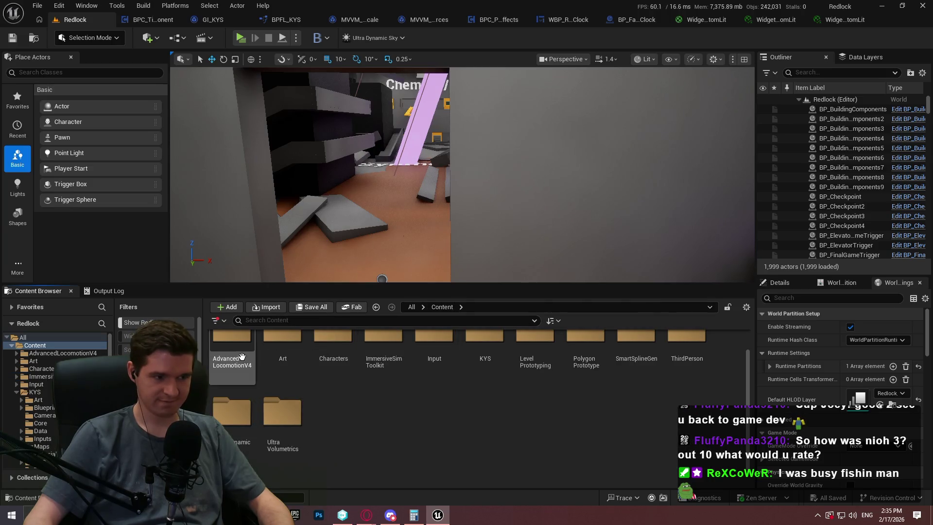
{"action": "left_click", "coordinate": [490, 366]}
{"action": "double_click", "coordinate": [490, 365]}
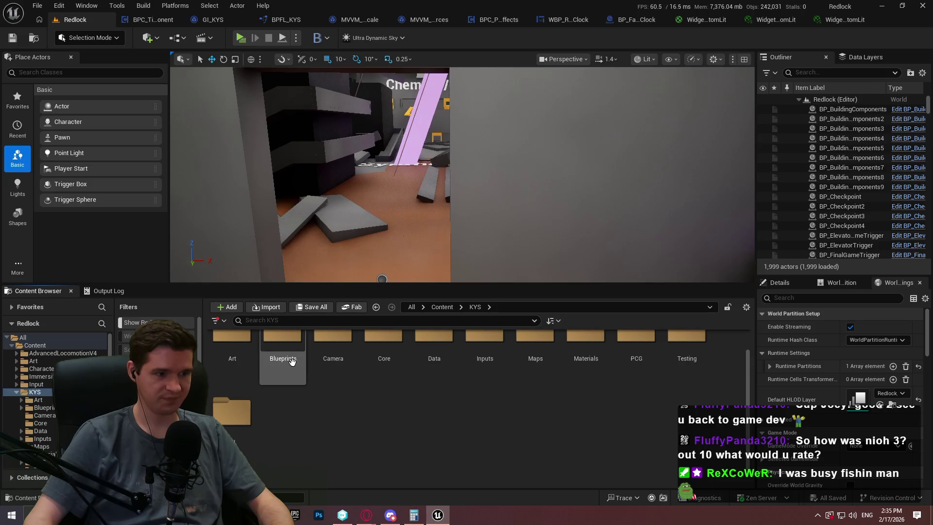
{"action": "double_click", "coordinate": [291, 359]}
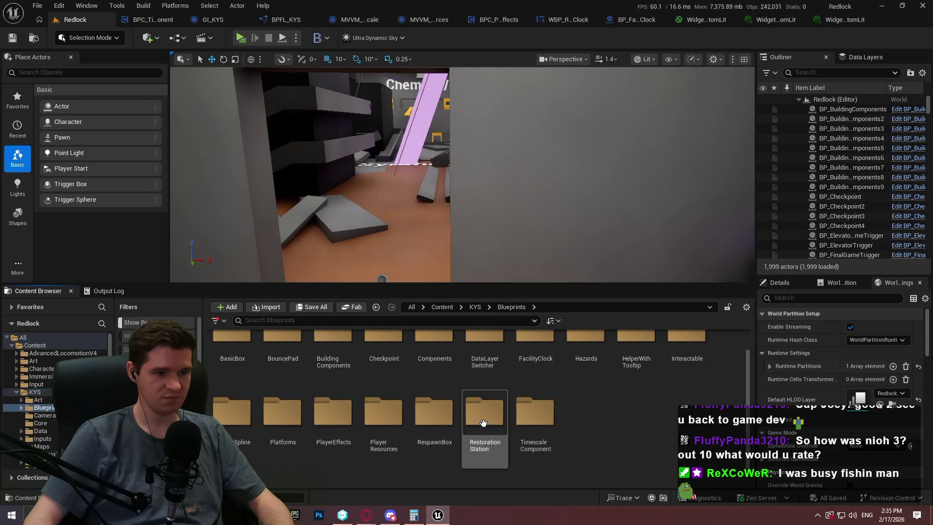
{"action": "double_click", "coordinate": [519, 432]}
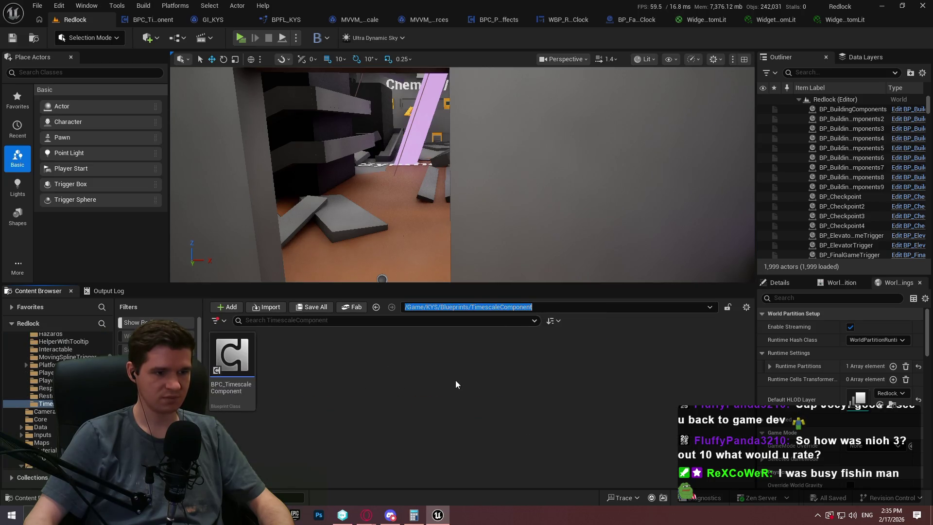
{"action": "left_click", "coordinate": [510, 324]}
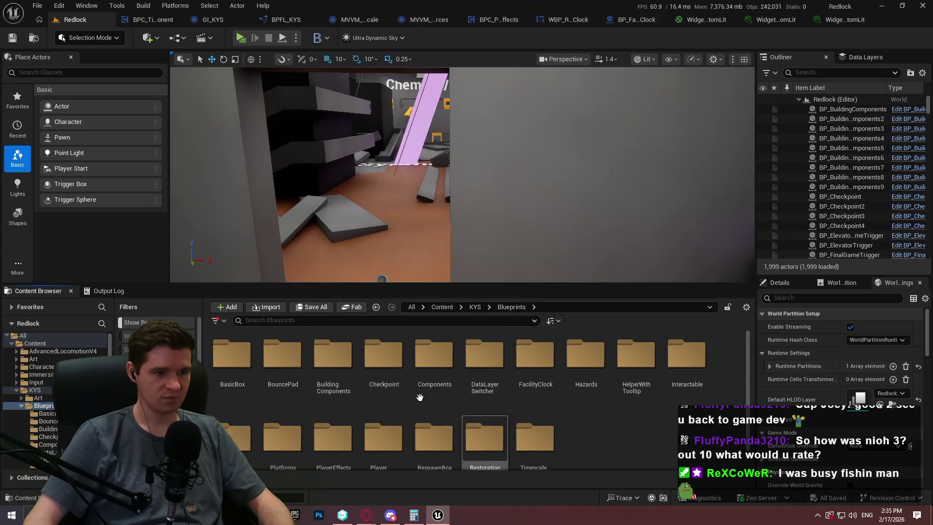
{"action": "scroll", "coordinate": [420, 398], "scroll_direction": "down", "scroll_amount": 1}
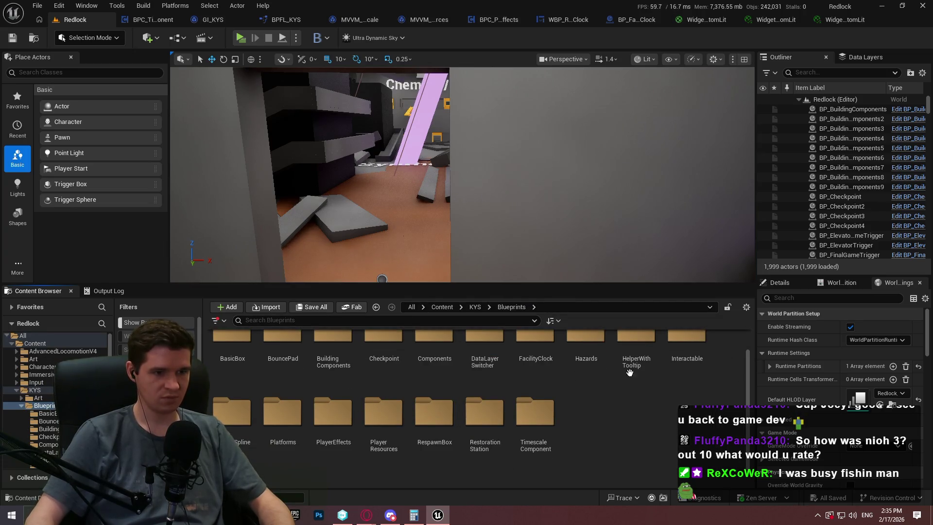
{"action": "double_click", "coordinate": [530, 341]}
Place a BP_FacilityClock on the spawn-area wall and rotate it 70° to face the room.
{"action": "left_click_drag", "start_coordinate": [232, 359], "coordinate": [538, 186]}
{"action": "key", "text": "e"}
{"action": "mouse_move", "coordinate": [596, 207]}
{"action": "left_mouse_down"}
{"action": "mouse_move", "coordinate": [588, 226]}
{"action": "mouse_move", "coordinate": [559, 229]}
{"action": "mouse_move", "coordinate": [592, 202]}
{"action": "mouse_move", "coordinate": [510, 214]}
{"action": "mouse_move", "coordinate": [538, 214]}
{"action": "mouse_move", "coordinate": [539, 194]}
{"action": "mouse_move", "coordinate": [520, 233]}
{"action": "mouse_move", "coordinate": [510, 224]}
{"action": "mouse_move", "coordinate": [510, 160]}
{"action": "left_mouse_up"}
Play from this spot, walk toward the clock to check it, then stop.
{"action": "right_click", "coordinate": [510, 160]}
{"action": "left_click", "coordinate": [594, 468]}
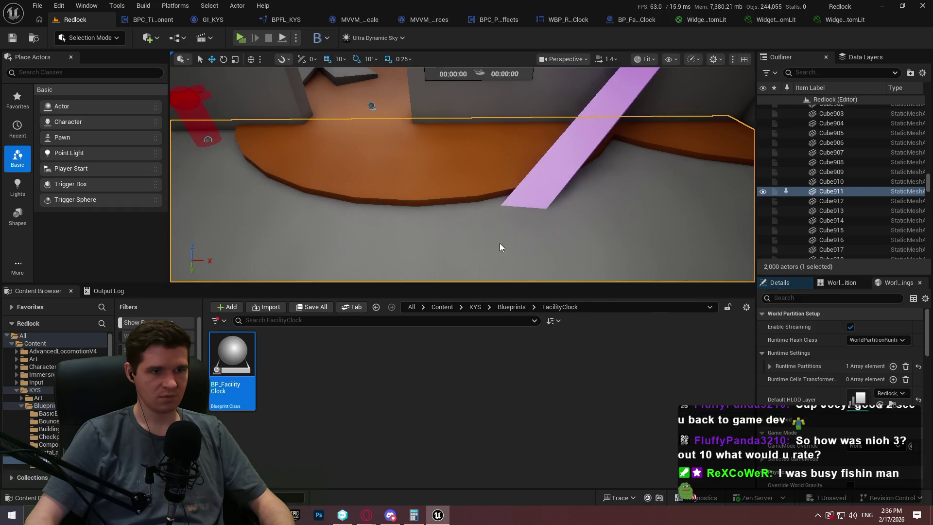
{"action": "left_click", "coordinate": [454, 248]}
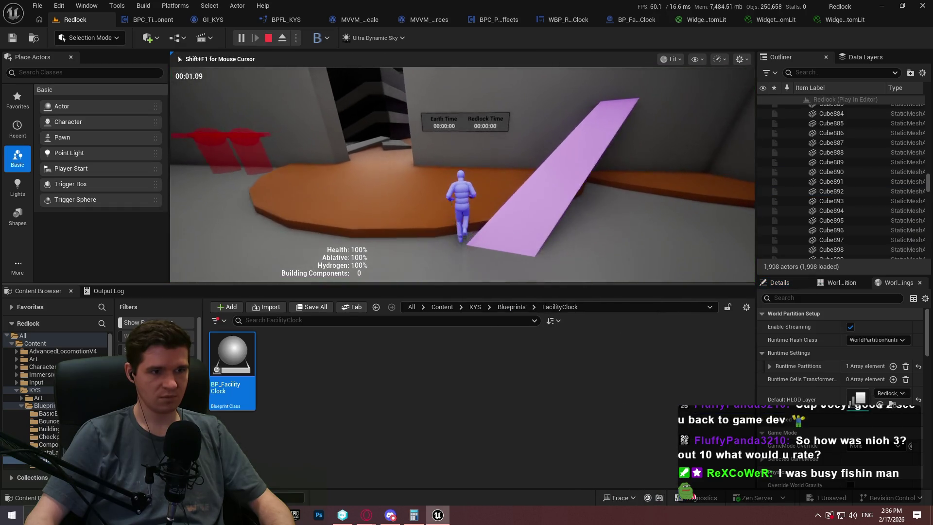
{"action": "key", "text": "w"}
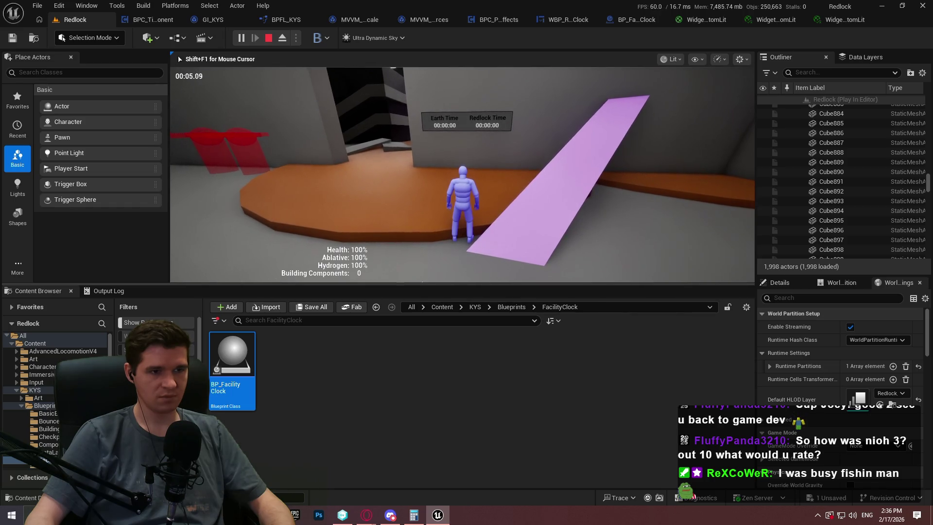
{"action": "key", "text": "w"}
{"action": "key", "text": "Escape"}
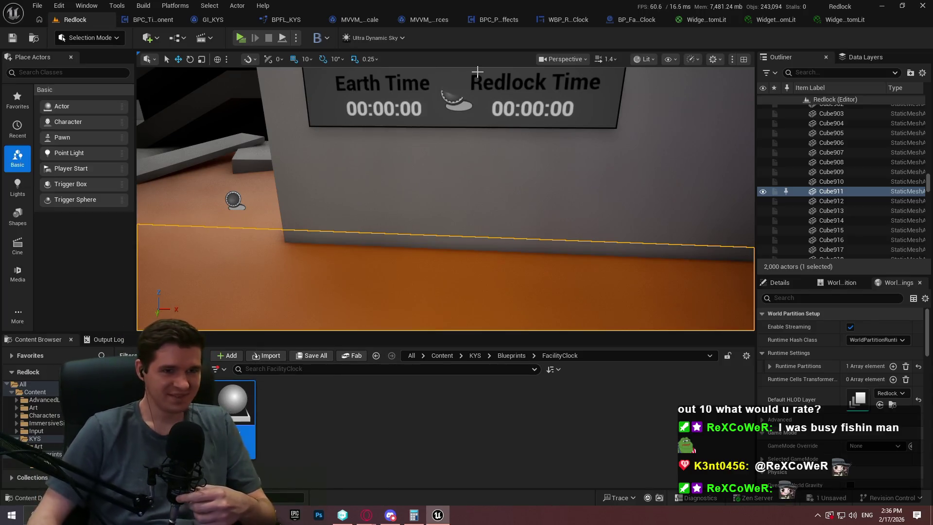
Close the Widget3DPassThrough_CustomLit material graph and the material instance editor.
{"action": "left_click", "coordinate": [425, 20]}
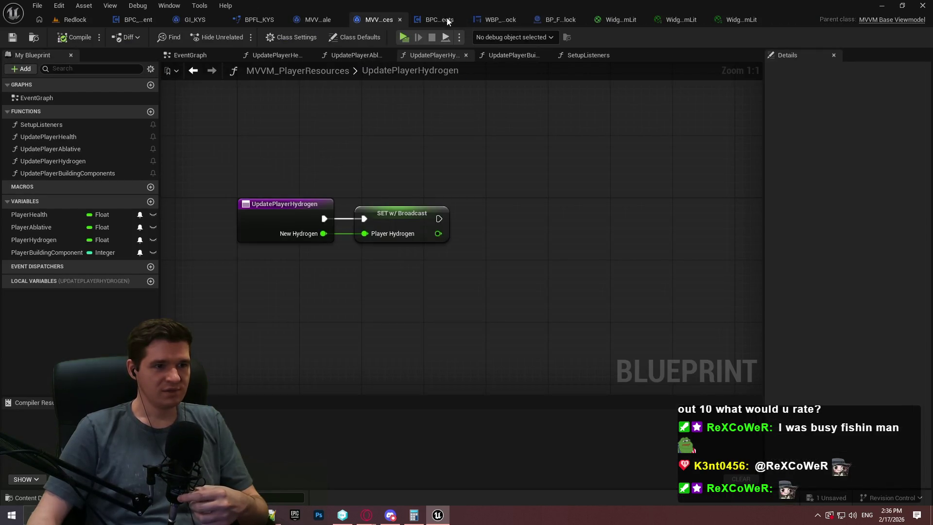
{"action": "left_click", "coordinate": [317, 24]}
{"action": "left_click", "coordinate": [649, 20]}
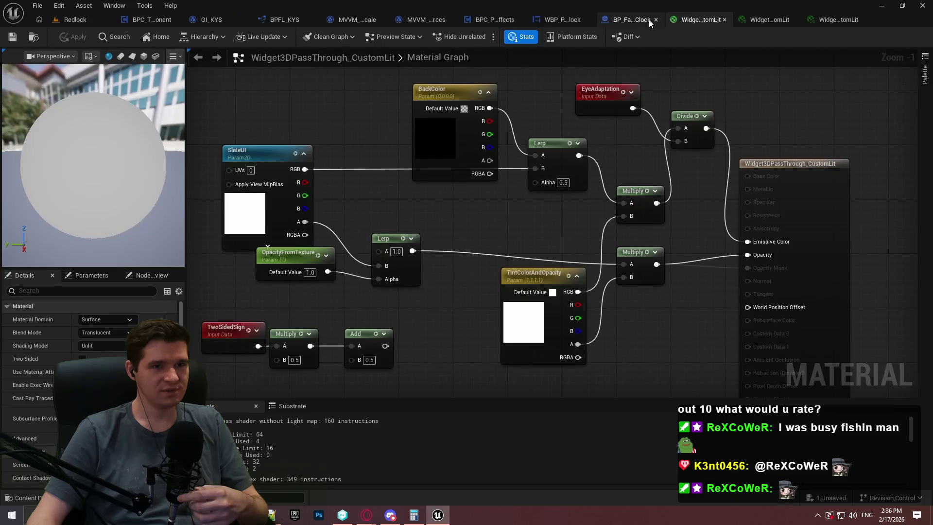
{"action": "left_click", "coordinate": [724, 19]}
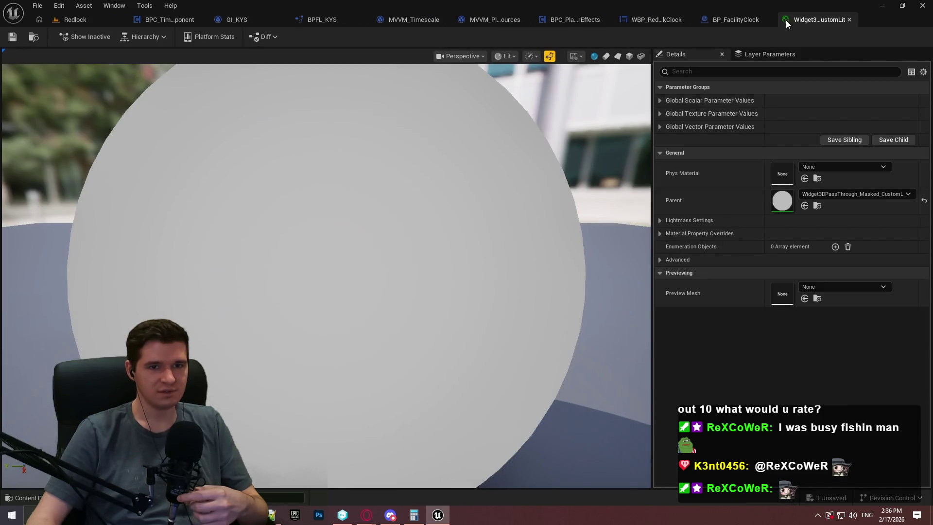
{"action": "left_click", "coordinate": [850, 20]}
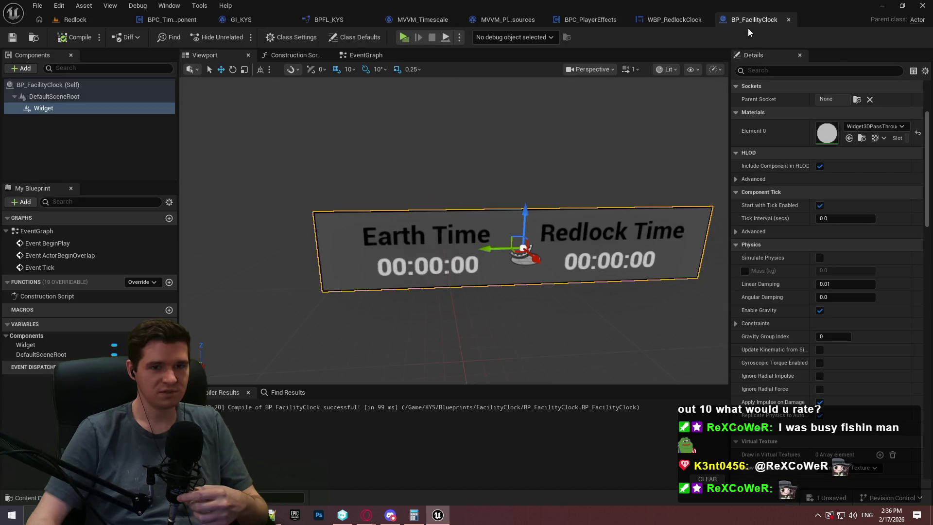
Review WBP_RedlockClock and BPC_PlayerEffects, opening MVVM_PlayerEffects' SetupListeners function.
{"action": "left_click", "coordinate": [689, 19]}
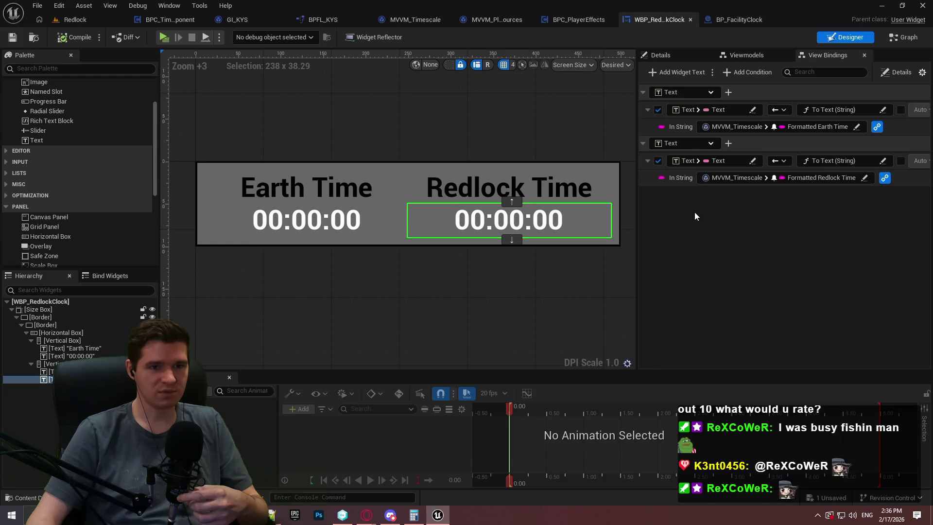
{"action": "left_click", "coordinate": [565, 21]}
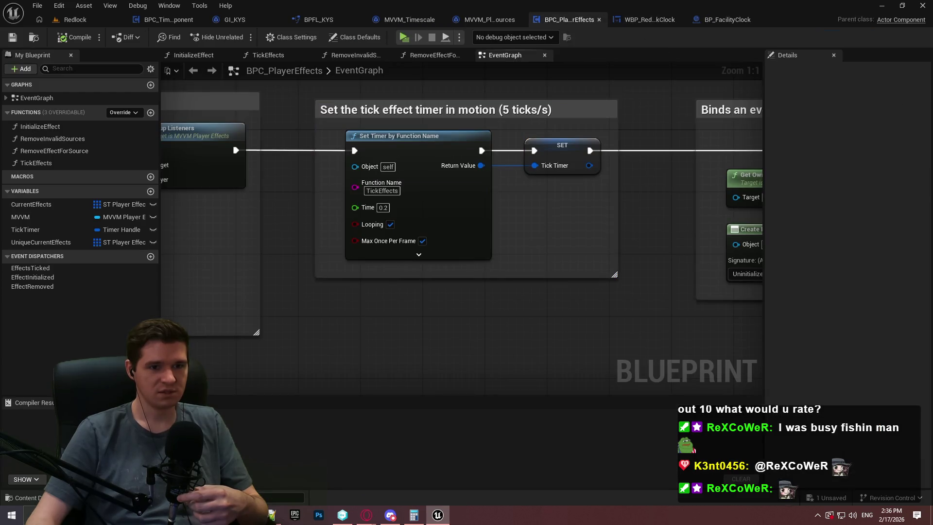
{"action": "mouse_move", "coordinate": [539, 243]}
{"action": "left_mouse_down"}
{"action": "mouse_move", "coordinate": [330, 193]}
{"action": "mouse_move", "coordinate": [729, 165]}
{"action": "left_mouse_up"}
{"action": "mouse_move", "coordinate": [582, 80]}
{"action": "left_mouse_down"}
{"action": "mouse_move", "coordinate": [257, 109]}
{"action": "mouse_move", "coordinate": [486, 130]}
{"action": "left_mouse_up"}
{"action": "double_click", "coordinate": [487, 131]}
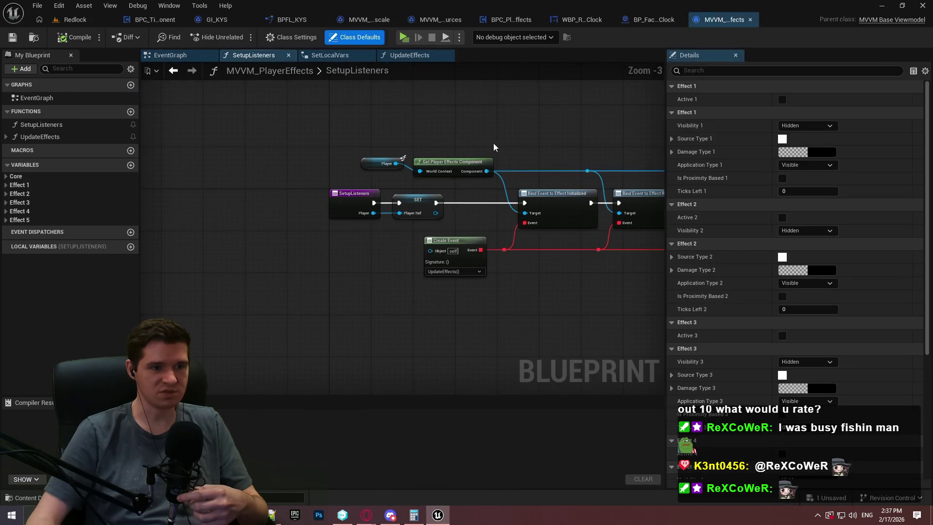
Close the MVVM_PlayerEffects, BPC_PlayerEffects, MVVM_PlayerResources, BPFL_KYS and GI_KYS tabs.
{"action": "left_click", "coordinate": [750, 21]}
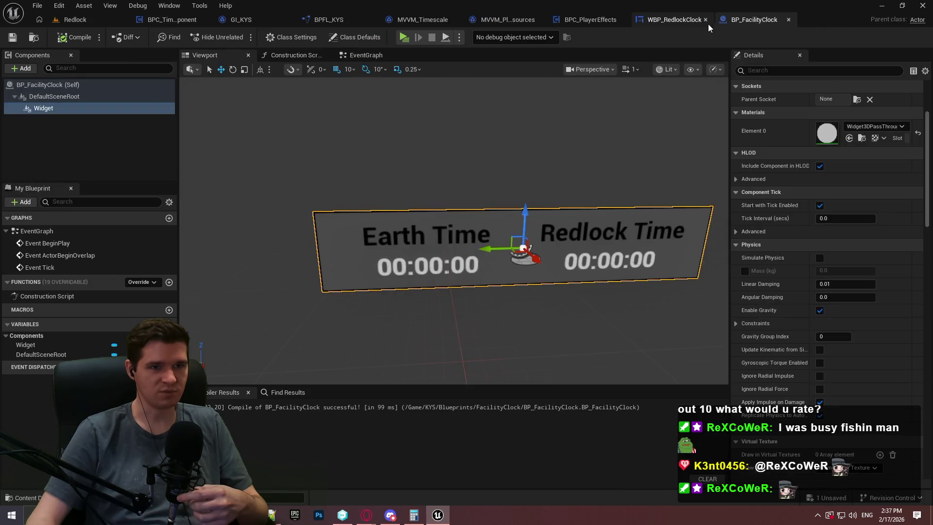
{"action": "left_click", "coordinate": [622, 20]}
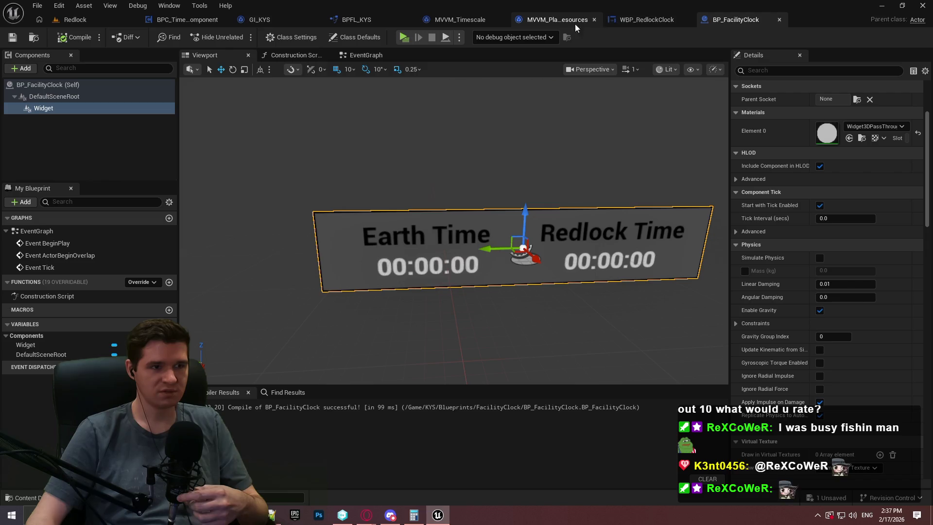
{"action": "left_click", "coordinate": [593, 19]}
{"action": "left_click", "coordinate": [451, 19]}
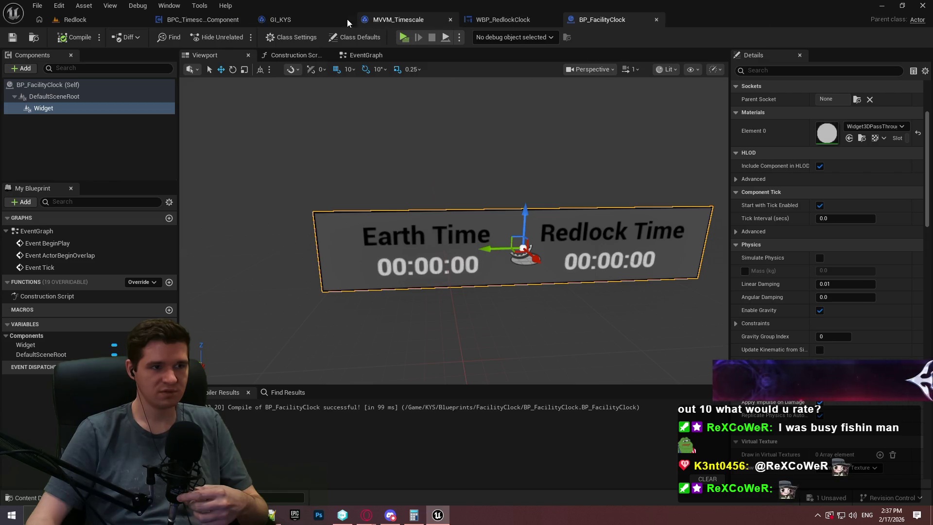
{"action": "left_click", "coordinate": [347, 21]}
{"action": "left_click", "coordinate": [209, 22]}
{"action": "scroll", "coordinate": [531, 204], "scroll_direction": "up", "scroll_amount": 2}
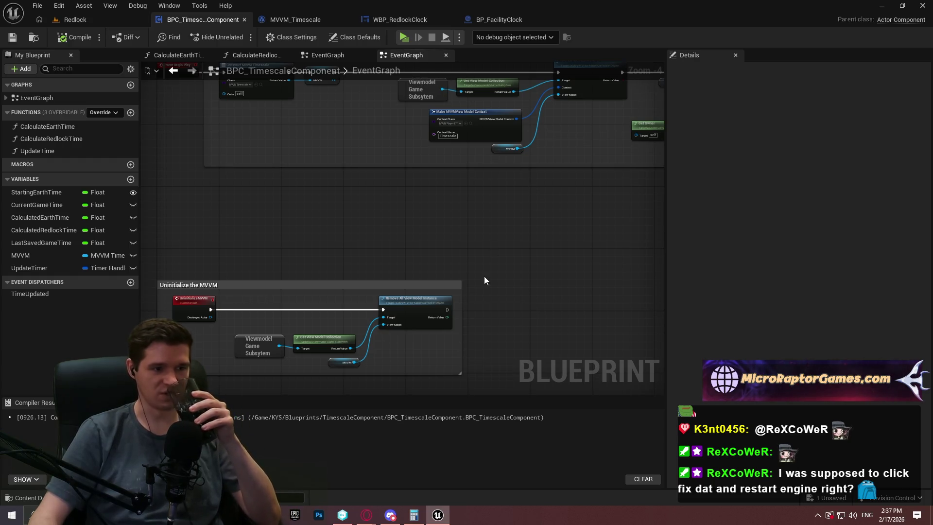
Open MVVM_Timescale's FormatTime function and launch a Play-in-Editor test of the clocks.
{"action": "scroll", "coordinate": [410, 310], "scroll_direction": "up", "scroll_amount": 3}
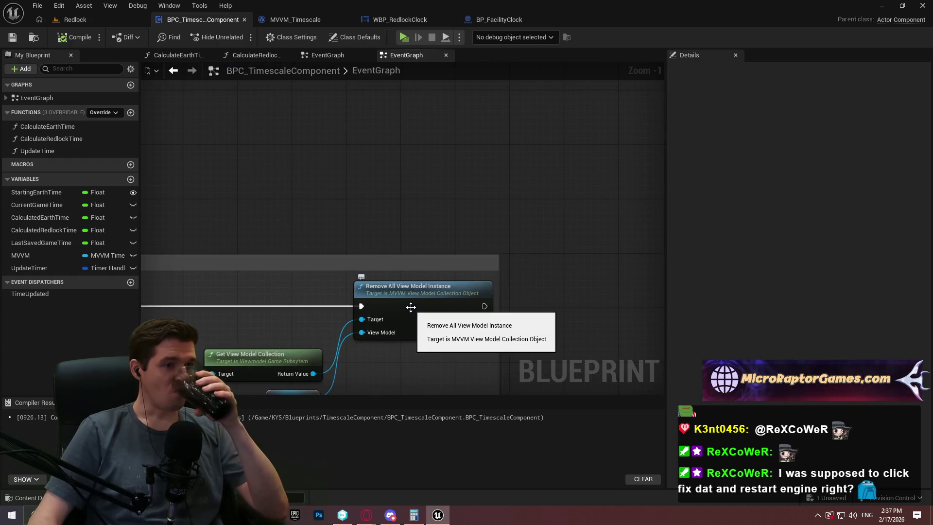
{"action": "left_click_drag", "start_coordinate": [565, 275], "coordinate": [599, 166]}
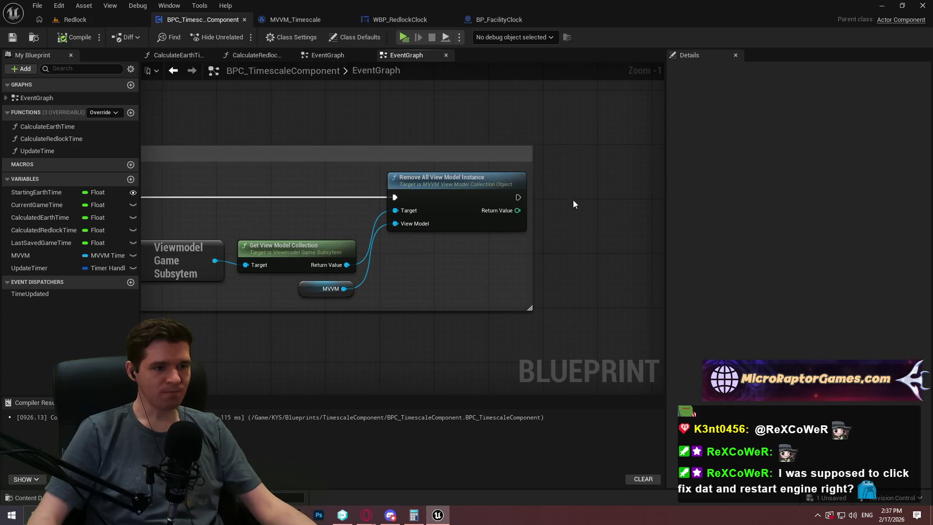
{"action": "scroll", "coordinate": [564, 204], "scroll_direction": "down", "scroll_amount": 5}
{"action": "scroll", "coordinate": [521, 301], "scroll_direction": "up", "scroll_amount": 3}
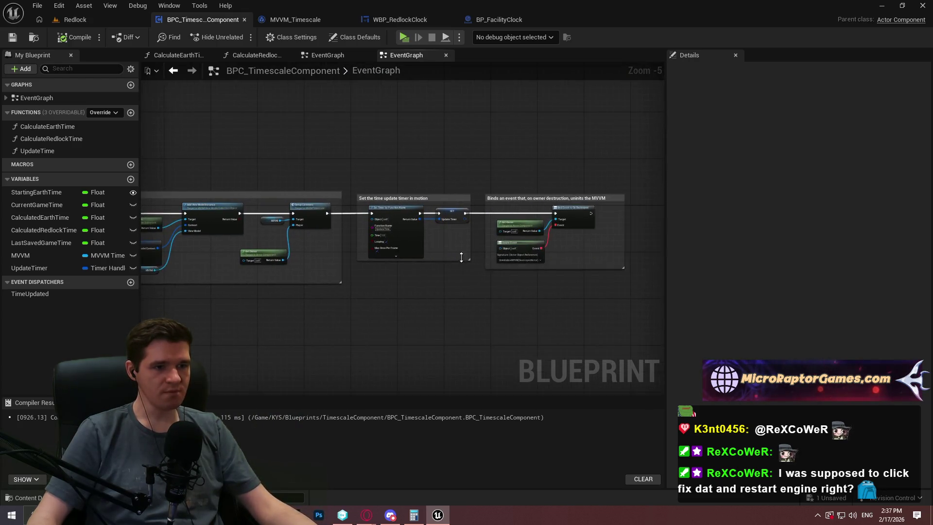
{"action": "left_click_drag", "start_coordinate": [607, 172], "coordinate": [439, 196]}
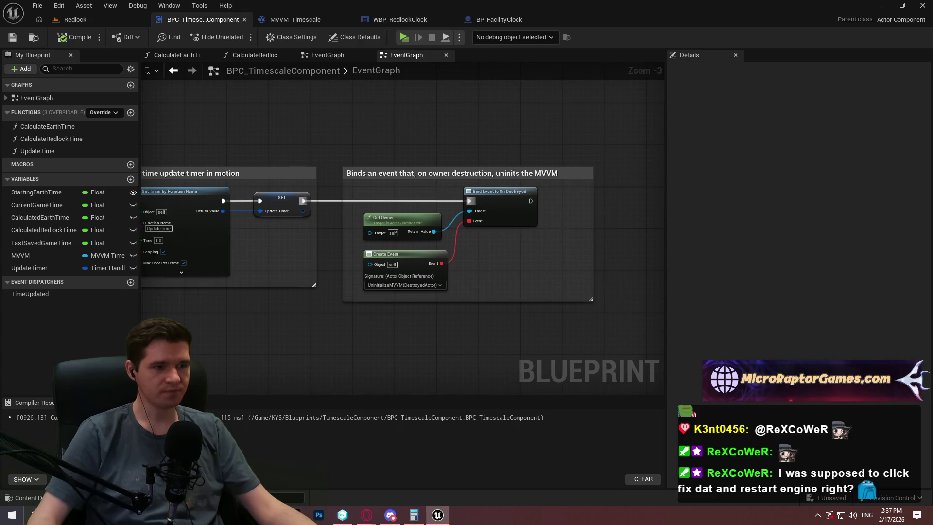
{"action": "left_click", "coordinate": [295, 20]}
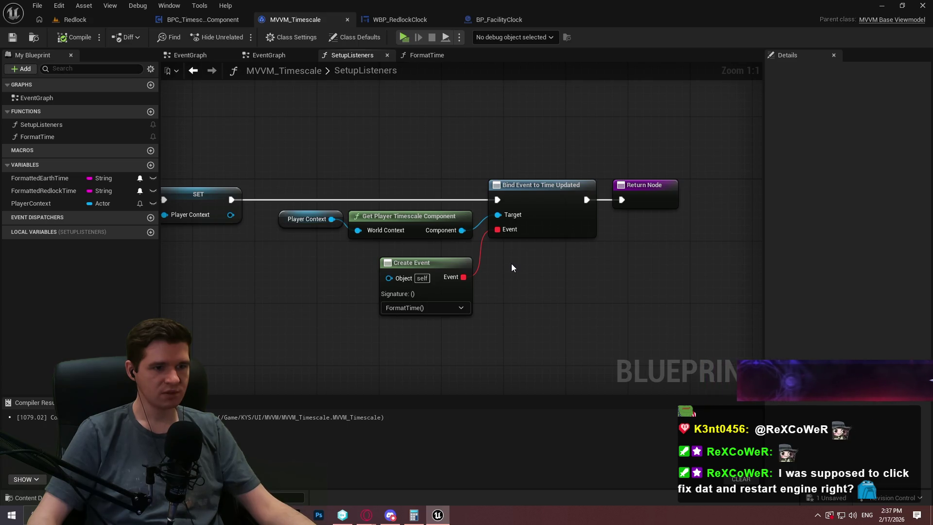
{"action": "double_click", "coordinate": [44, 138]}
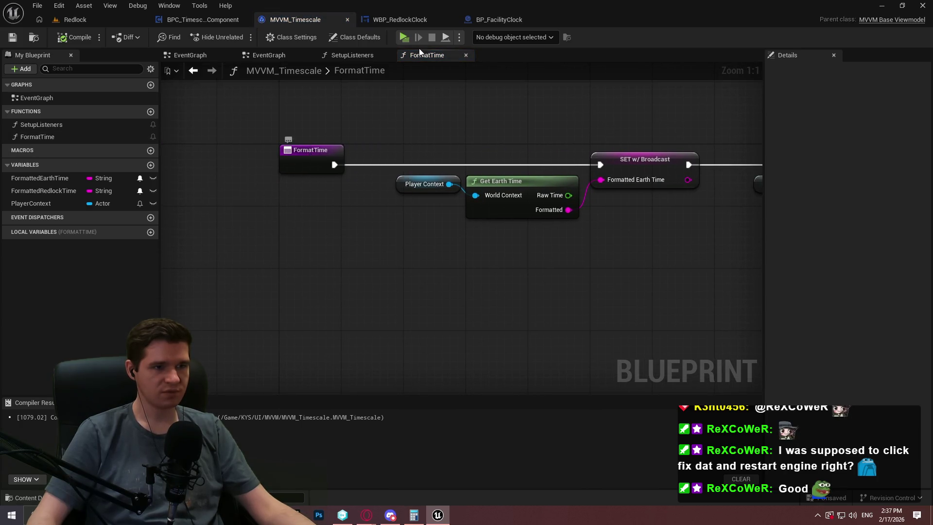
{"action": "left_click", "coordinate": [403, 38]}
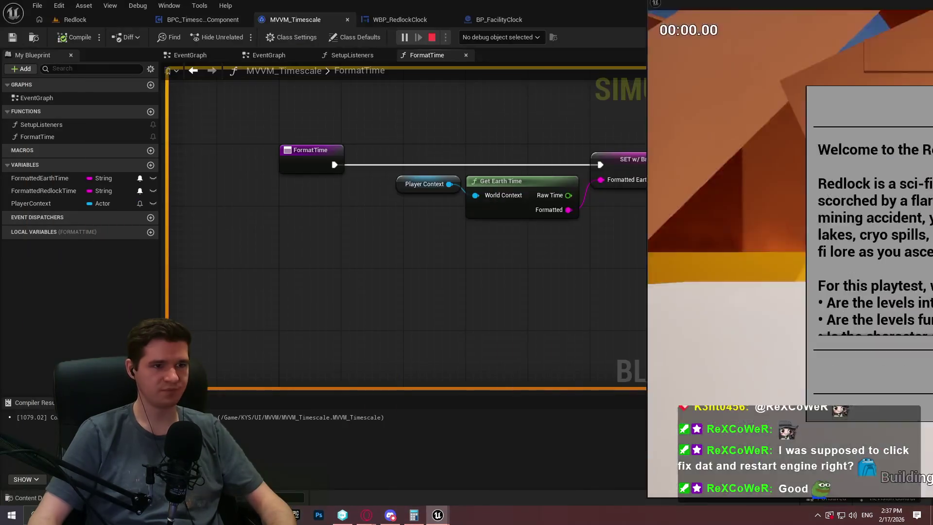
Debugging the spawned MVVM_Timescale, add a breakpoint on FormatTime's Earth Time SET w/ Broadcast node, then stop play.
{"action": "left_click", "coordinate": [501, 37]}
{"action": "left_click", "coordinate": [506, 65]}
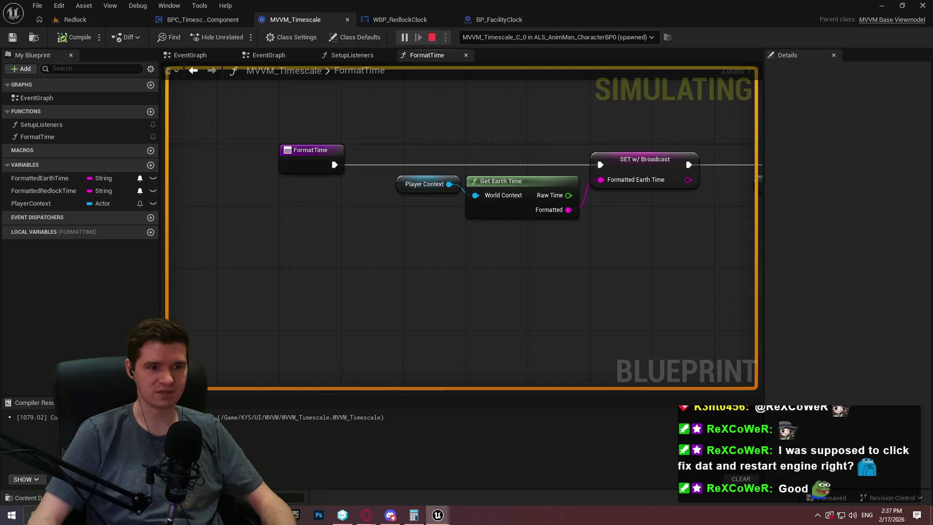
{"action": "right_click", "coordinate": [644, 160]}
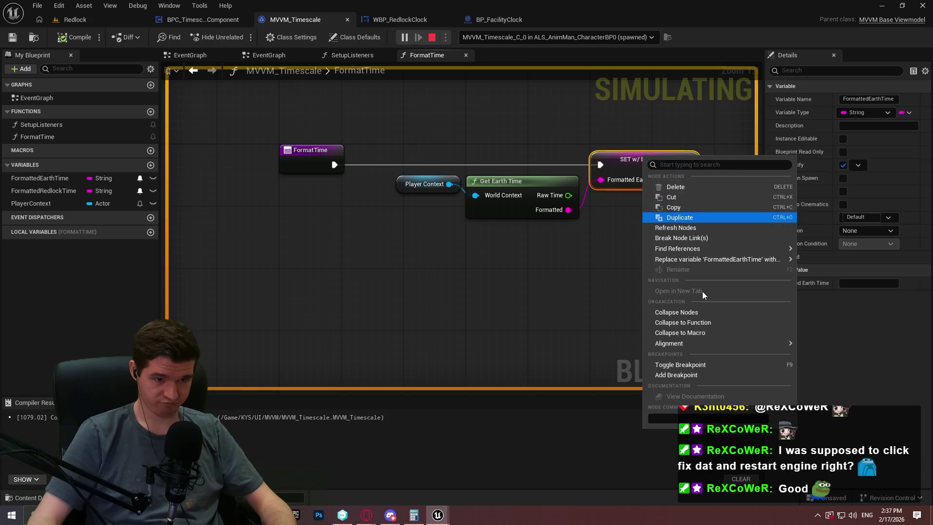
{"action": "left_click", "coordinate": [693, 378]}
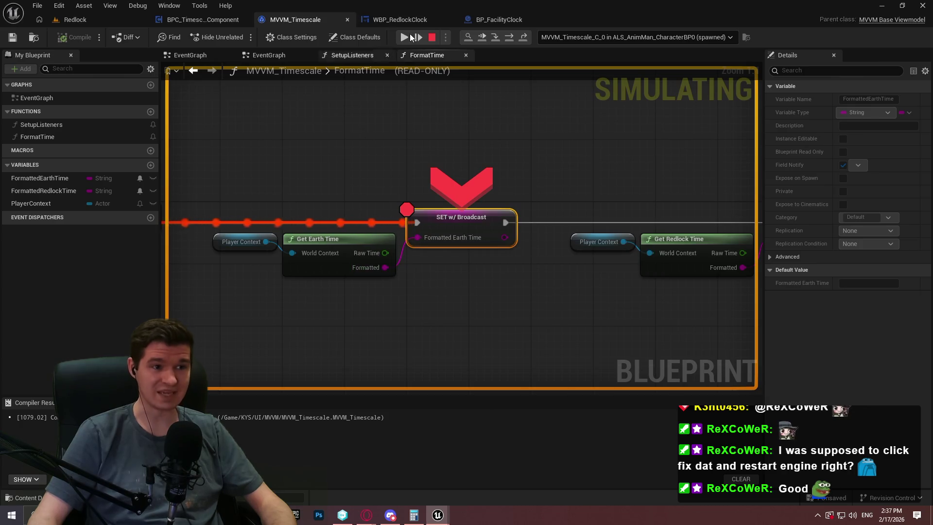
{"action": "key", "text": "Escape"}
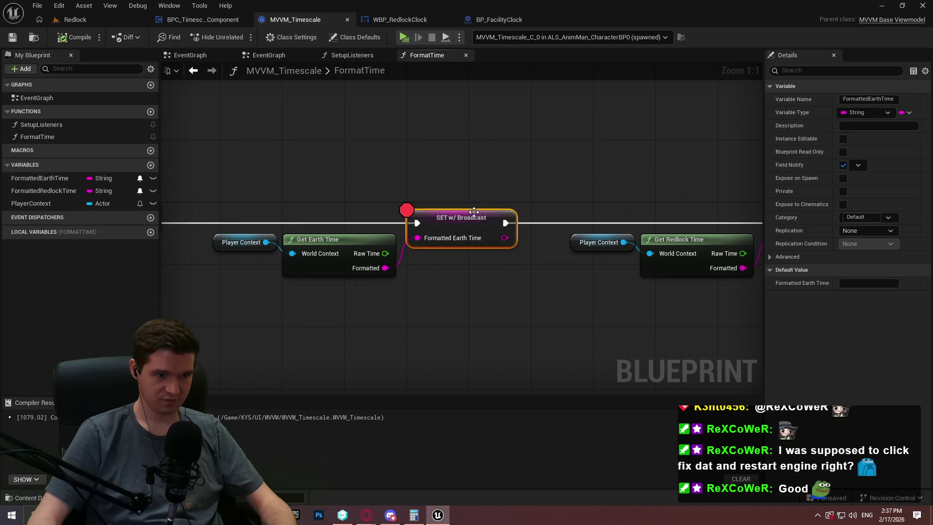
Remove the breakpoint from the SET w/ Broadcast node in MVVM_Timescale.
{"action": "right_click", "coordinate": [470, 222]}
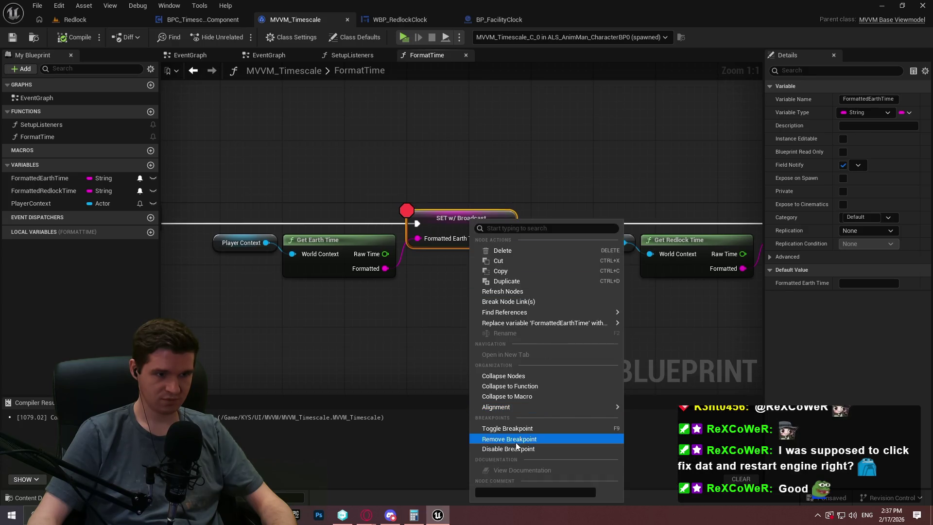
{"action": "left_click", "coordinate": [518, 439]}
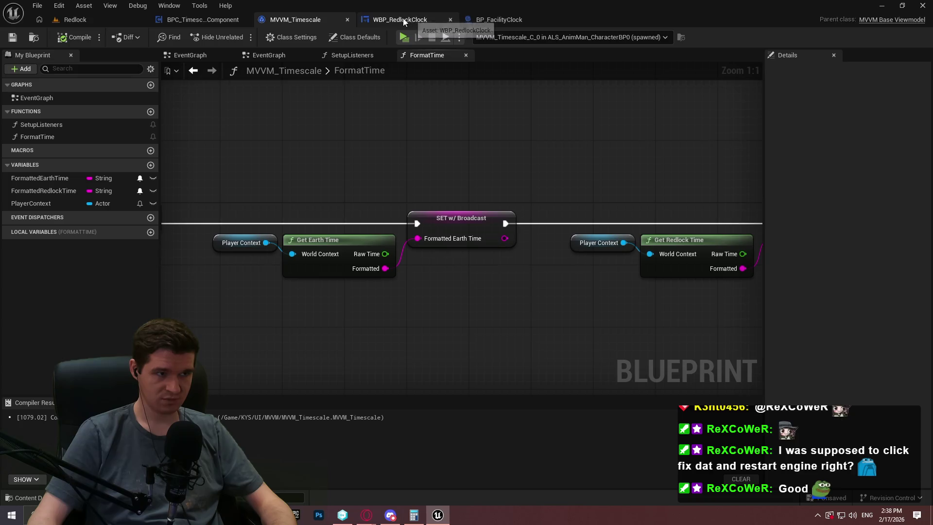
{"action": "left_click", "coordinate": [287, 55]}
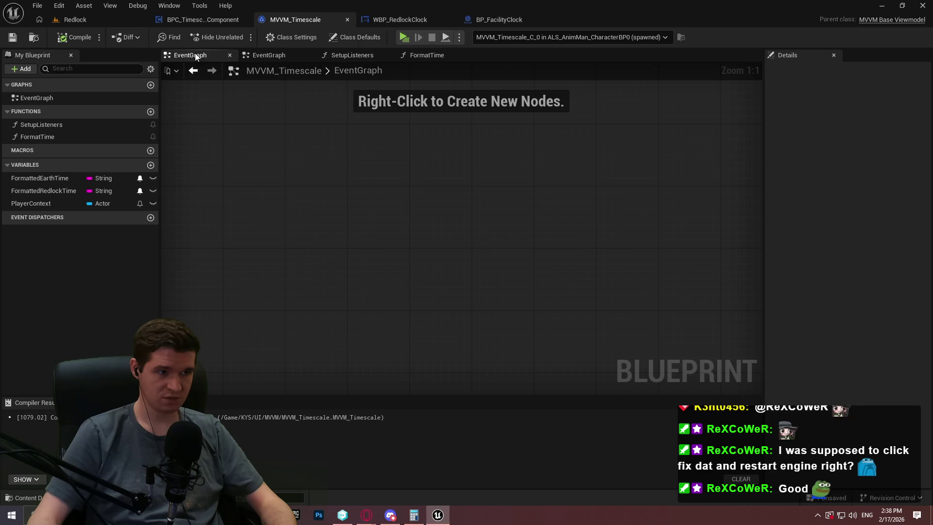
In BPC_TimescaleComponent, set Make MVVMView Model Context's Context Class to MVVM_Timescale.
{"action": "left_click", "coordinate": [206, 11]}
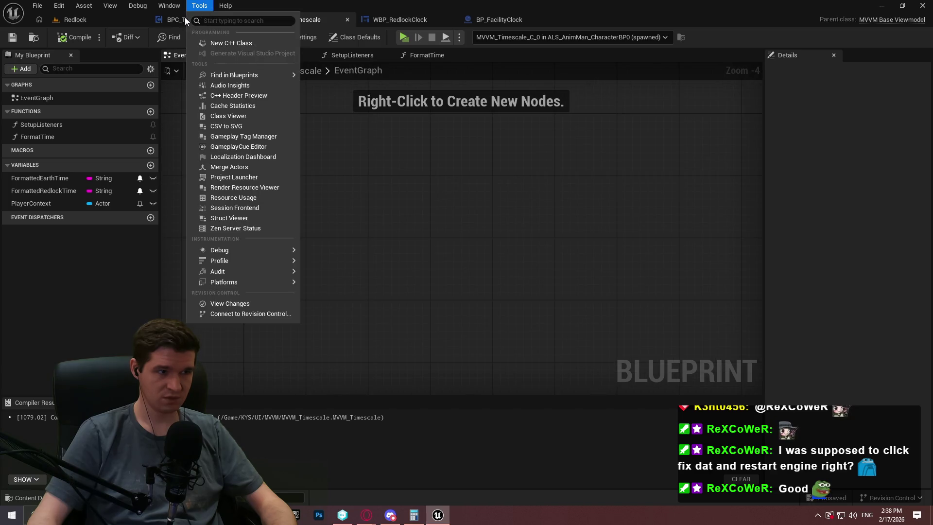
{"action": "left_click", "coordinate": [202, 19]}
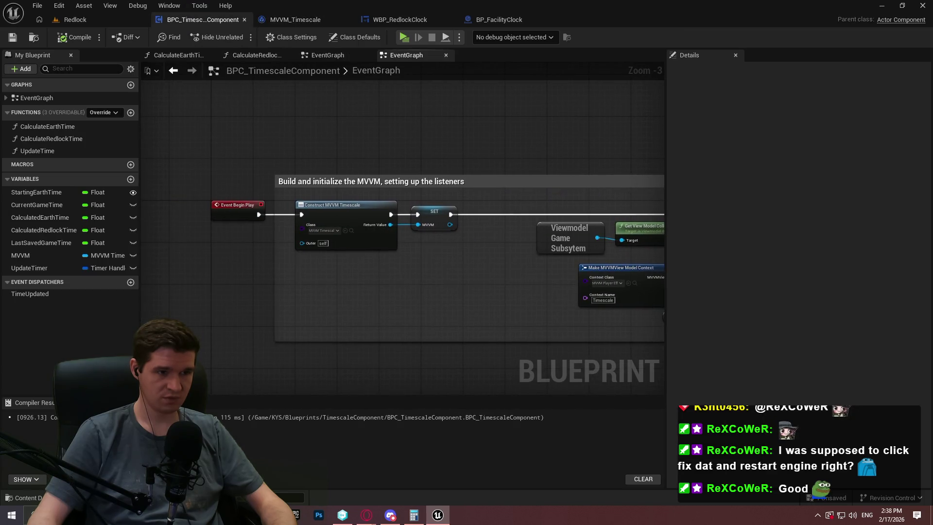
{"action": "scroll", "coordinate": [435, 204], "scroll_direction": "up", "scroll_amount": 2}
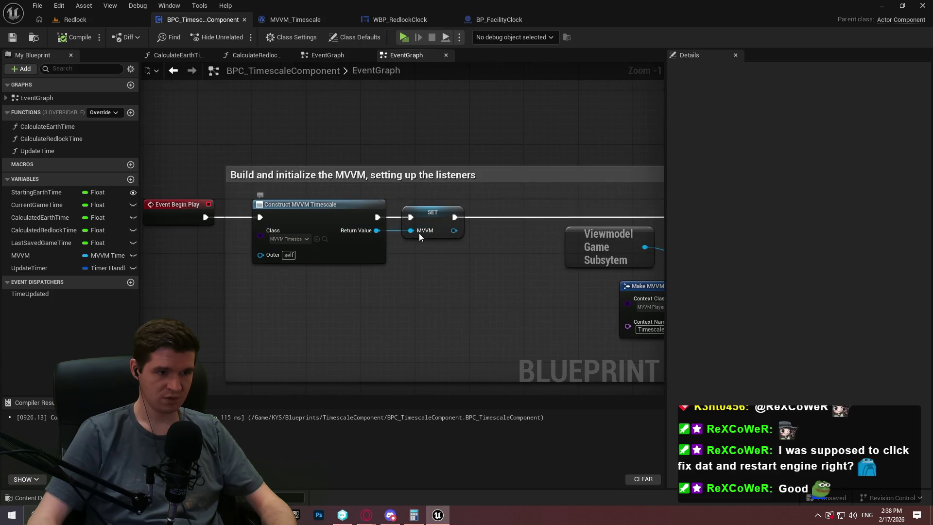
{"action": "scroll", "coordinate": [302, 239], "scroll_direction": "up", "scroll_amount": 1}
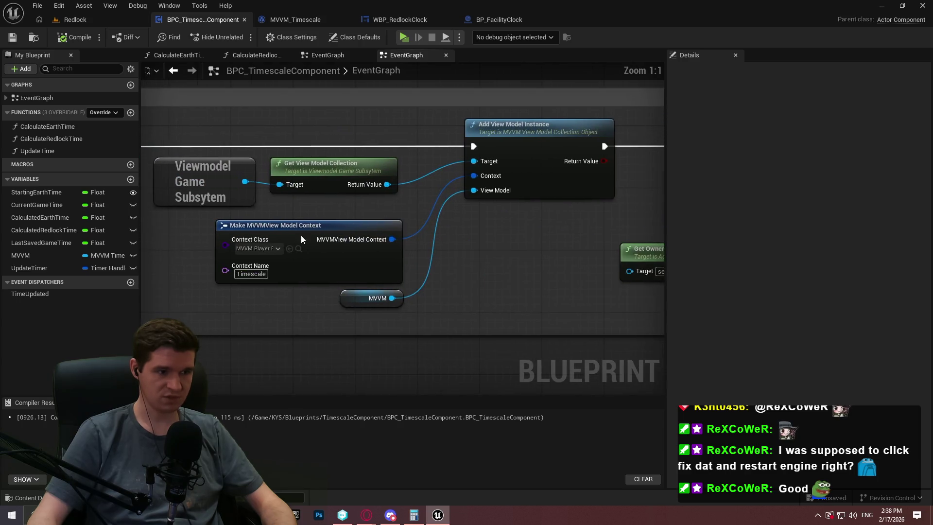
{"action": "left_click", "coordinate": [268, 250]}
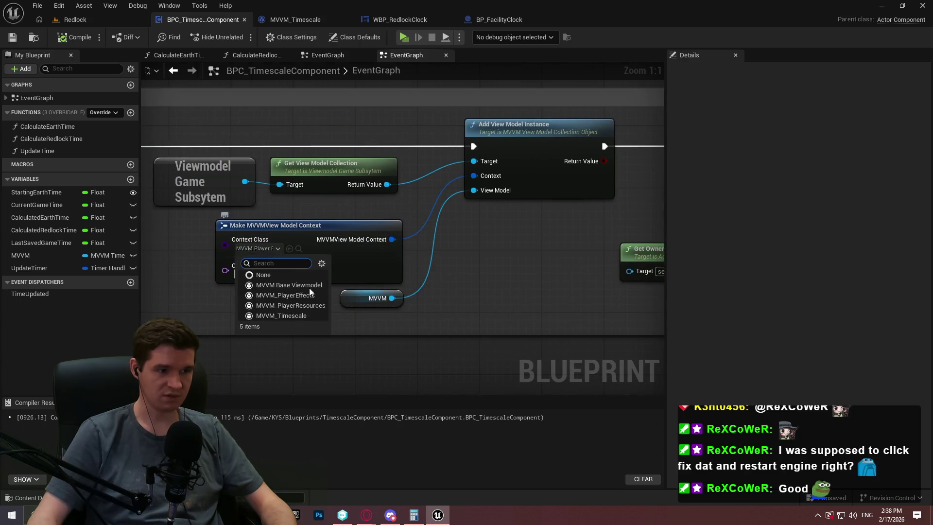
{"action": "left_click", "coordinate": [300, 316]}
{"action": "left_click_drag", "start_coordinate": [575, 288], "coordinate": [93, 263]}
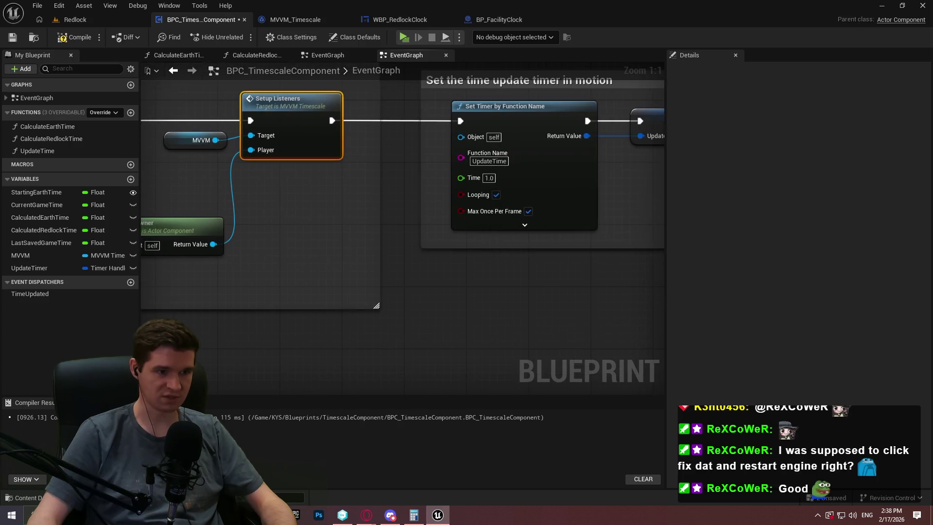
{"action": "left_click", "coordinate": [124, 23]}
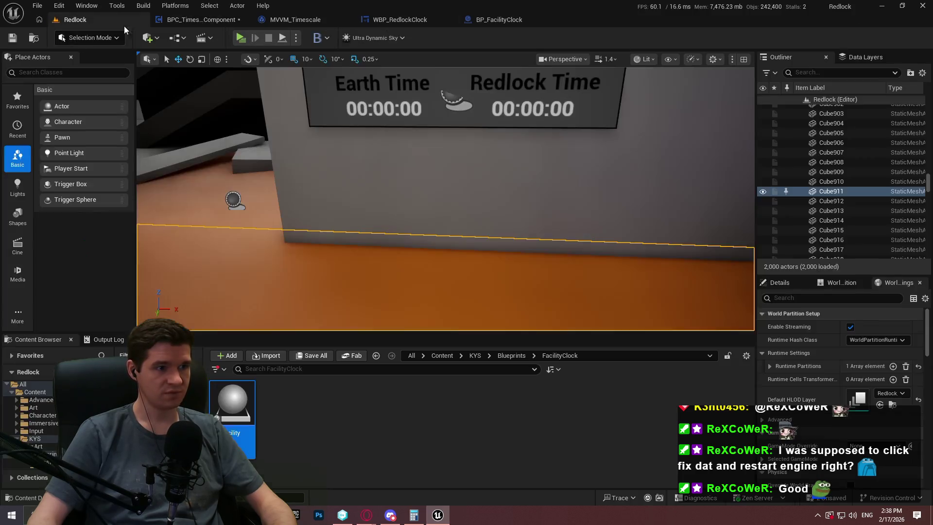
Play from beside the clock in fullscreen, running past it to watch Earth and Redlock times count to 0:0:34.
{"action": "right_click", "coordinate": [434, 291]}
{"action": "left_click", "coordinate": [469, 494]}
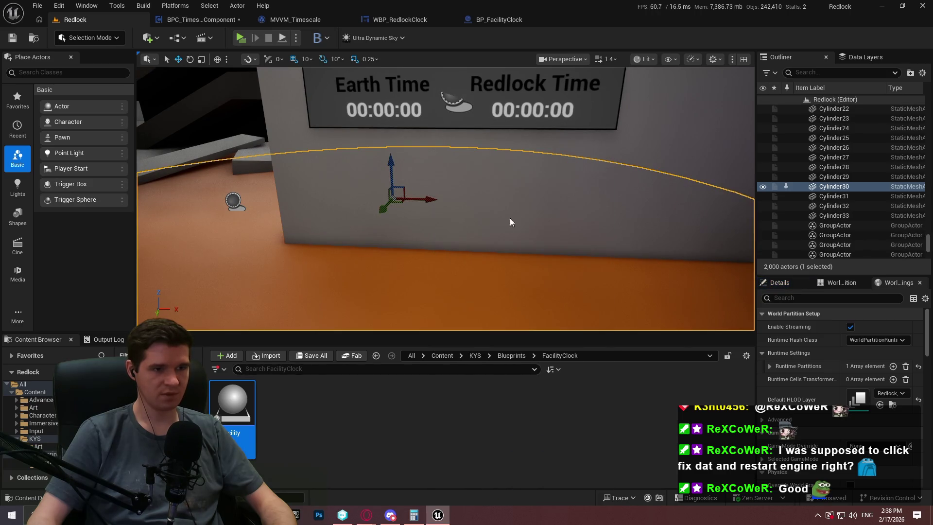
{"action": "left_click", "coordinate": [467, 283]}
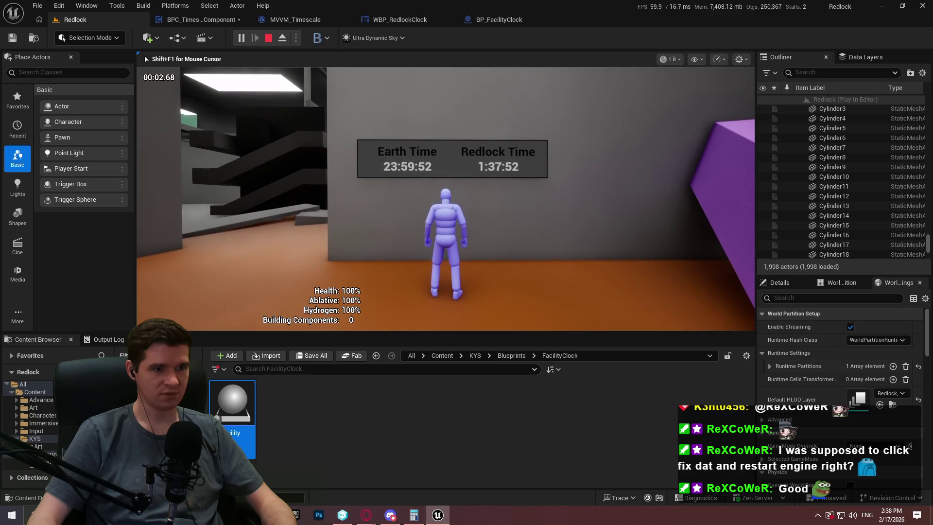
{"action": "key", "text": "F11"}
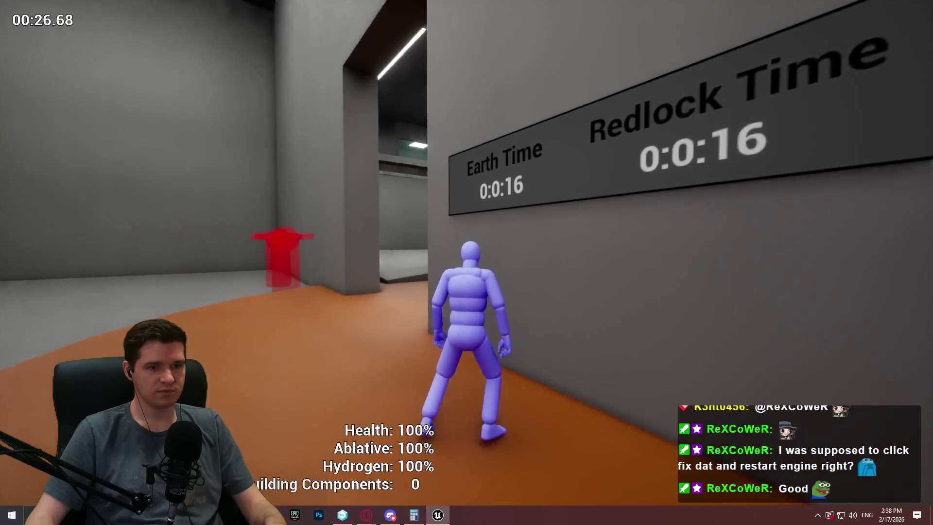
{"action": "key", "text": "w"}
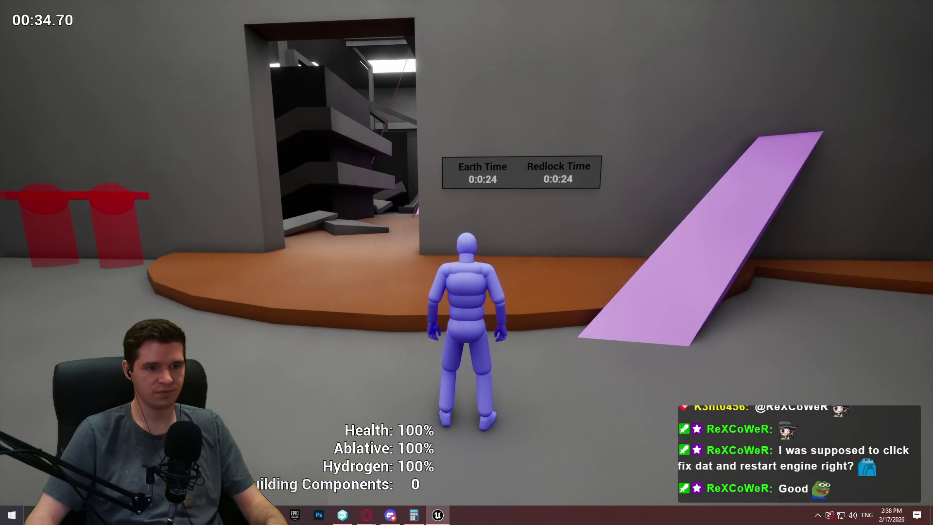
{"action": "key", "text": "w"}
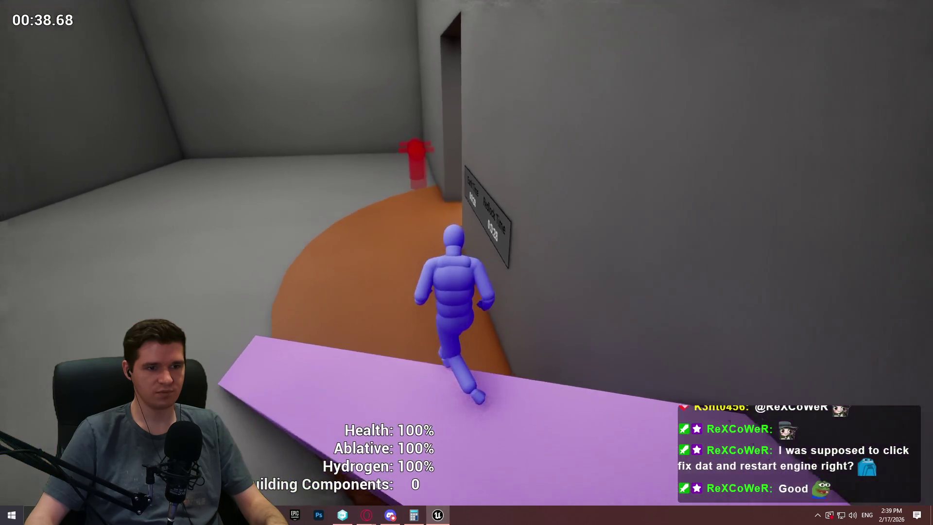
{"action": "key", "text": "space"}
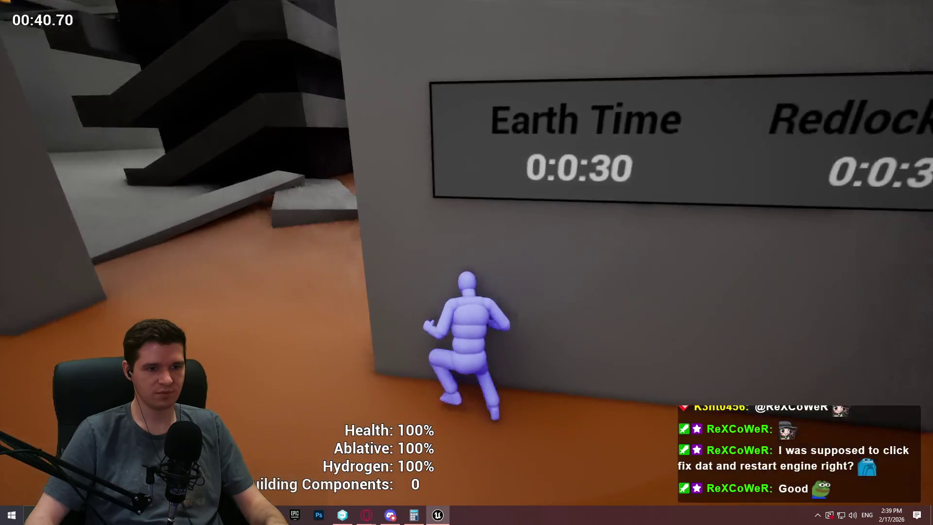
{"action": "key", "text": "a"}
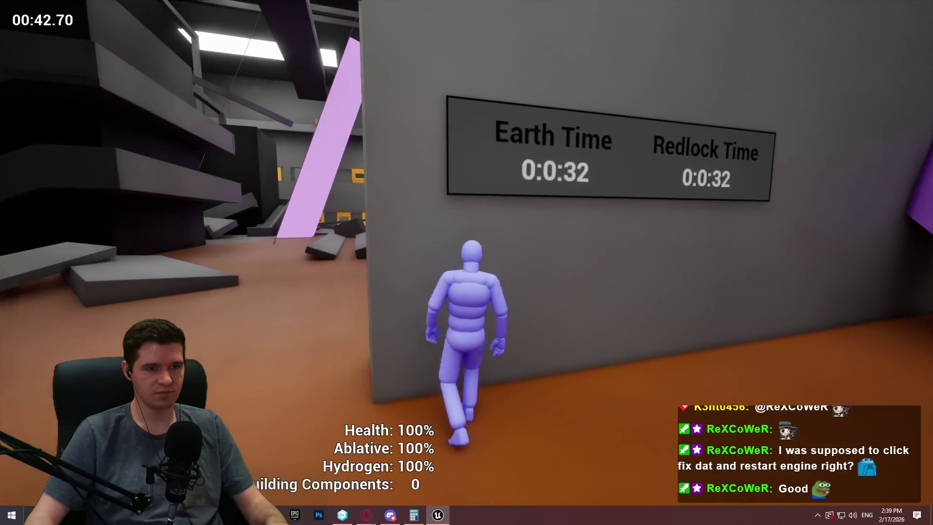
{"action": "key", "text": "w"}
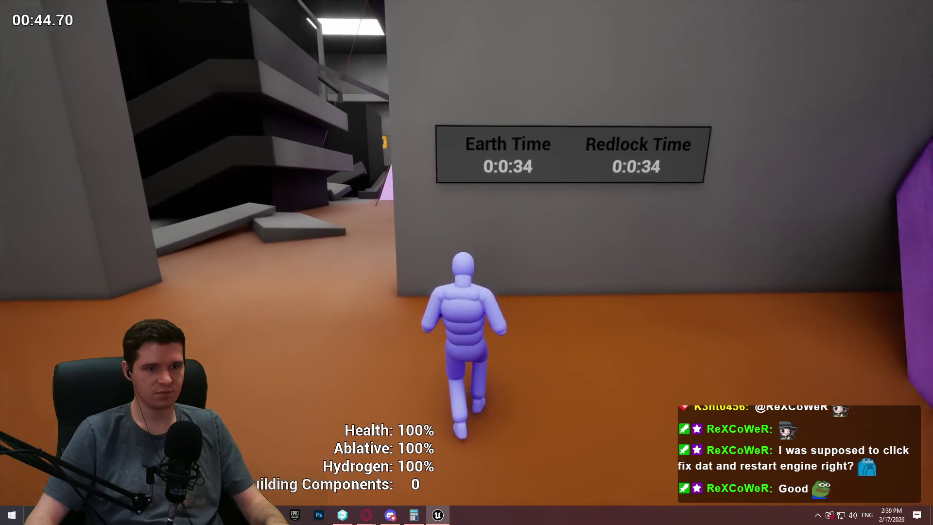
{"action": "key", "text": "Escape"}
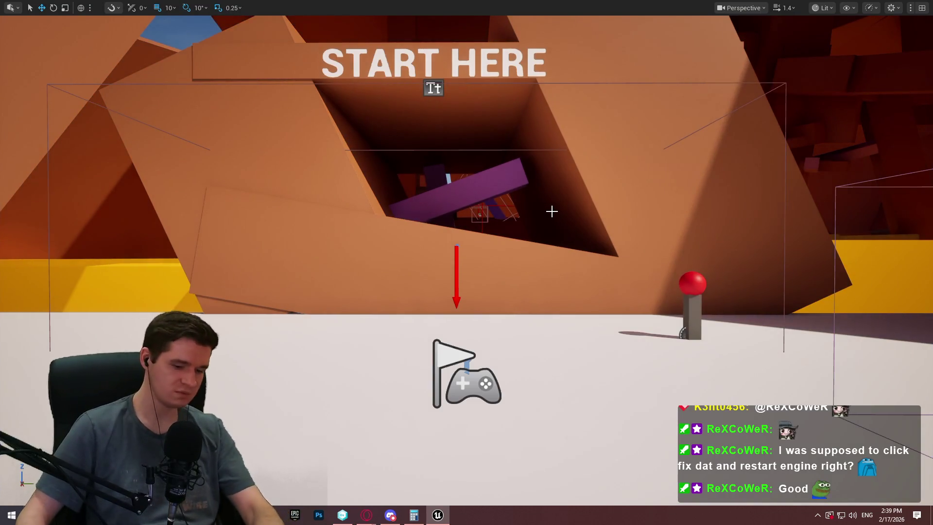
{"action": "key", "text": "F11"}
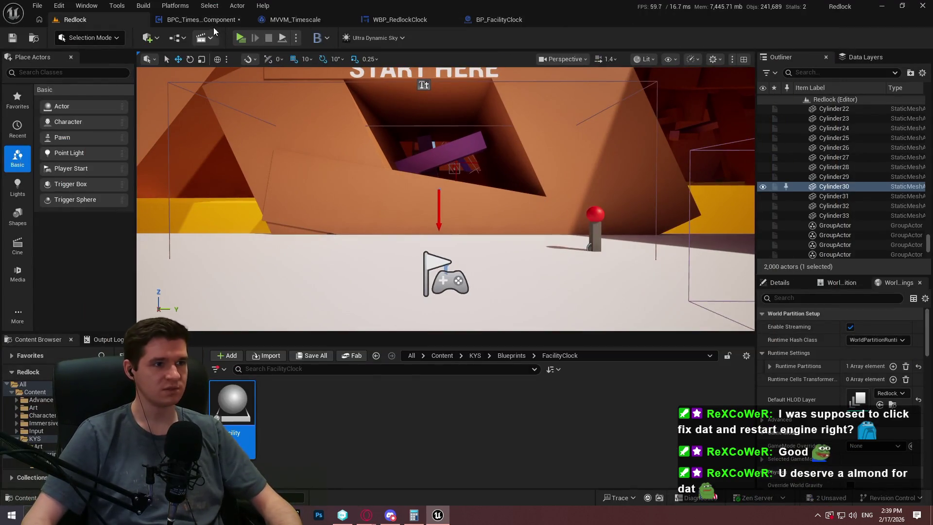
Save the BPC_TimescaleComponent blueprint, then view MVVM_Timescale's still-empty EventGraph.
{"action": "left_click", "coordinate": [201, 20]}
{"action": "left_click", "coordinate": [12, 37]}
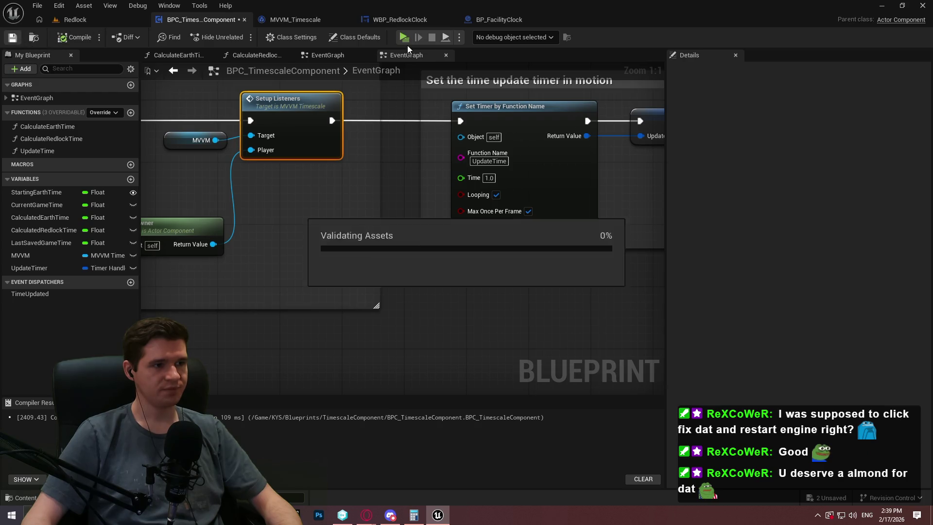
{"action": "left_click", "coordinate": [316, 20]}
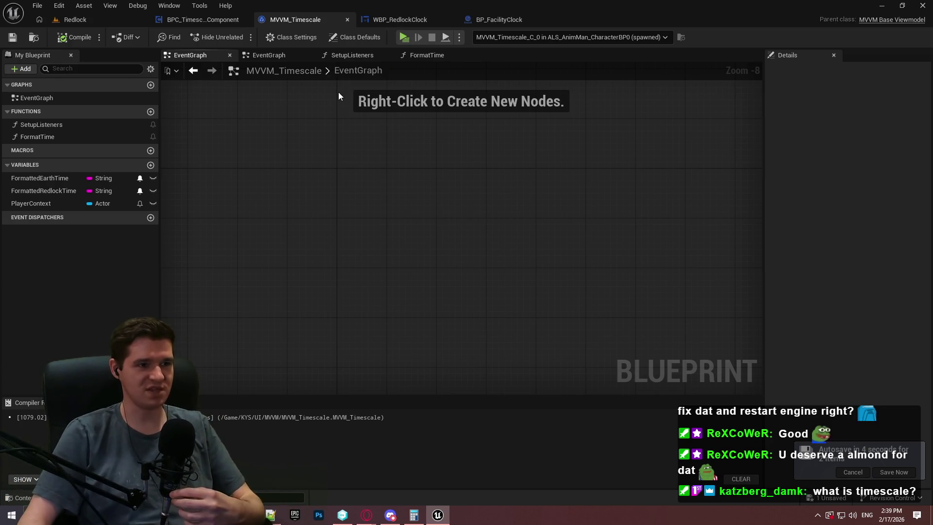
In the Redlock level, focus on Cylinder30 and move the view into the grey clock room.
{"action": "left_click", "coordinate": [99, 19]}
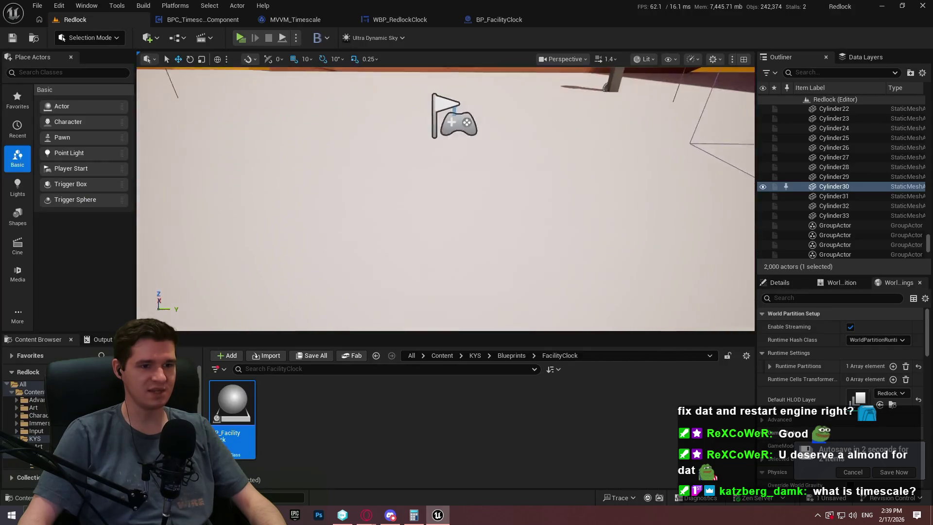
{"action": "key", "text": "f"}
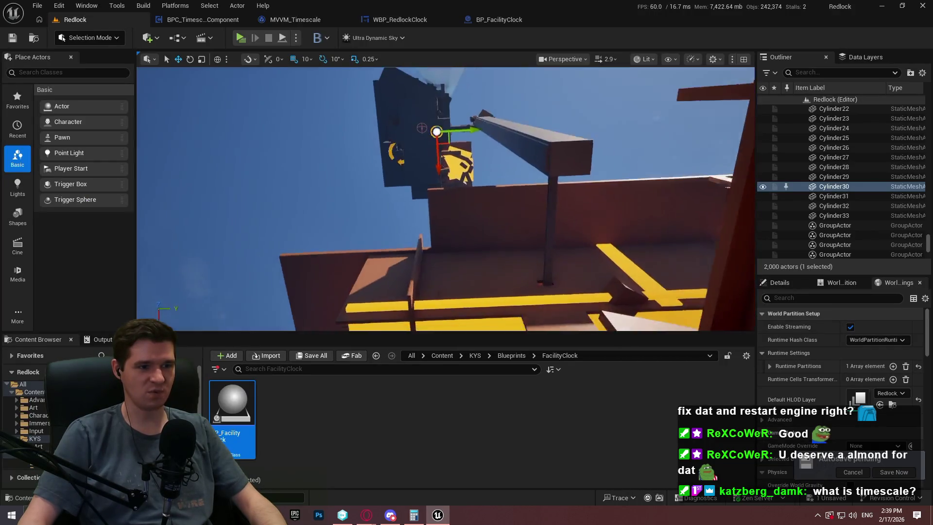
{"action": "scroll", "coordinate": [446, 199], "scroll_direction": "up", "scroll_amount": 3}
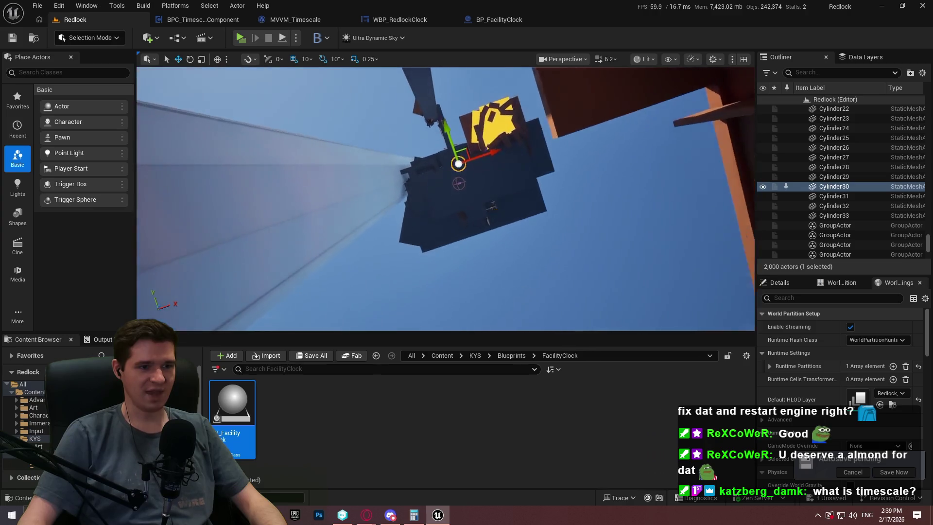
{"action": "mouse_move", "coordinate": [459, 195]}
{"action": "left_mouse_down"}
{"action": "mouse_move", "coordinate": [433, 144]}
{"action": "mouse_move", "coordinate": [414, 198]}
{"action": "mouse_move", "coordinate": [400, 146]}
{"action": "mouse_move", "coordinate": [408, 160]}
{"action": "mouse_move", "coordinate": [413, 136]}
{"action": "mouse_move", "coordinate": [423, 146]}
{"action": "mouse_move", "coordinate": [413, 160]}
{"action": "mouse_move", "coordinate": [555, 237]}
{"action": "left_mouse_up"}
{"action": "key", "text": "Escape"}
Play fullscreen from the clock room floor, watching the clock roll from 23:59:58 to 0:0:0.
{"action": "right_click", "coordinate": [496, 273]}
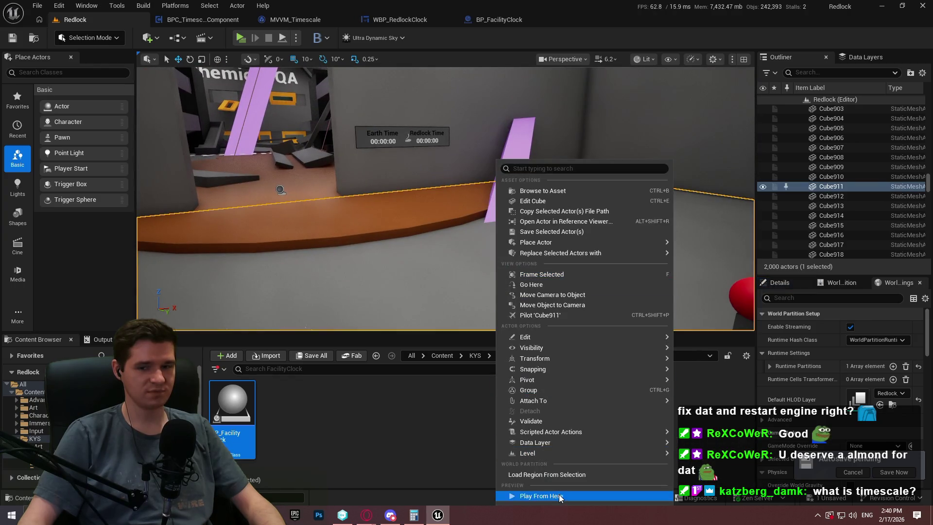
{"action": "left_click", "coordinate": [539, 494]}
{"action": "left_click", "coordinate": [445, 282]}
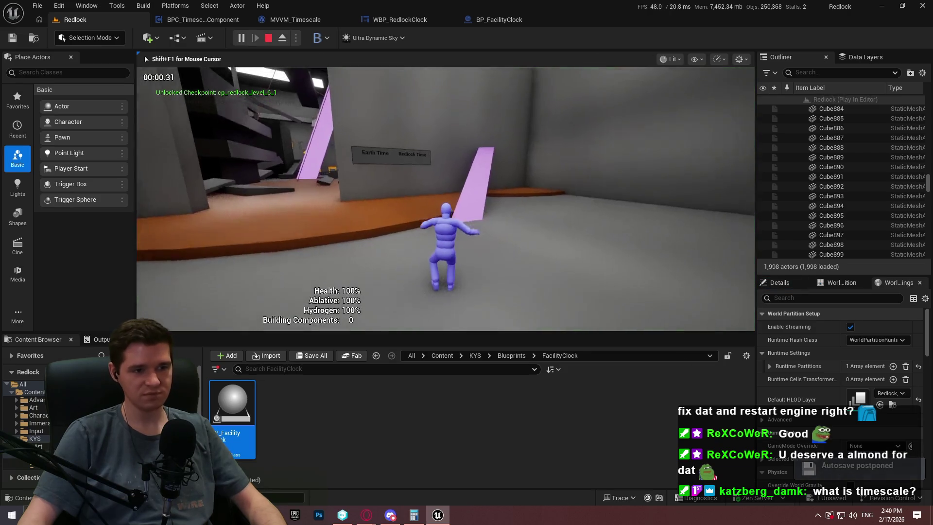
{"action": "key", "text": "F11"}
{"action": "key", "text": "w"}
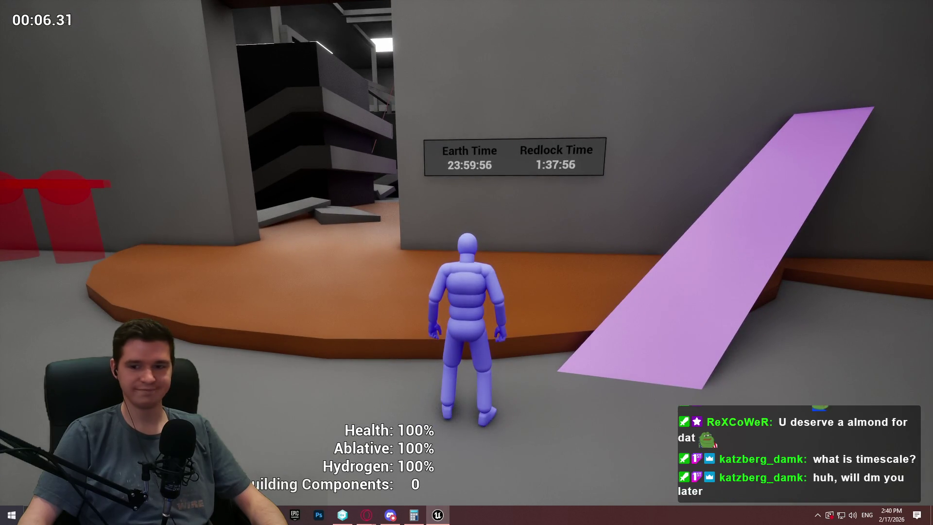
{"action": "key", "text": "a"}
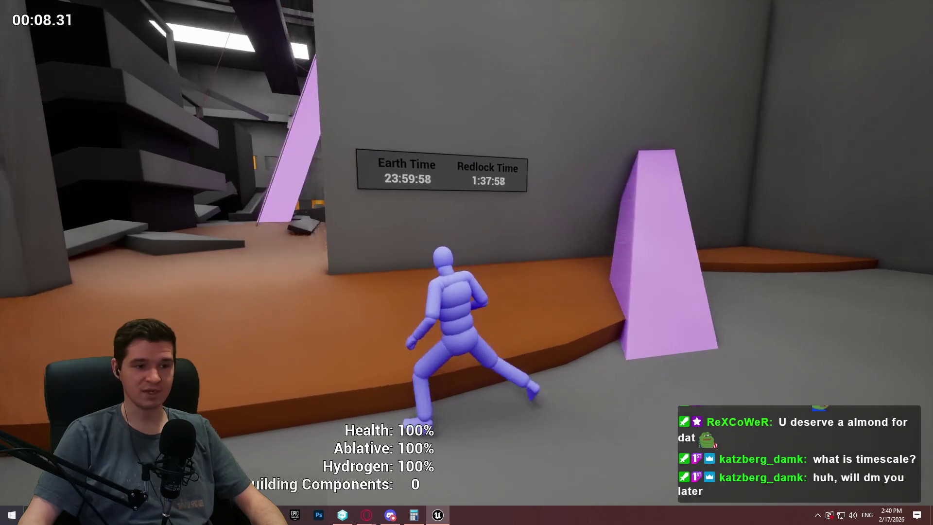
{"action": "key", "text": "w"}
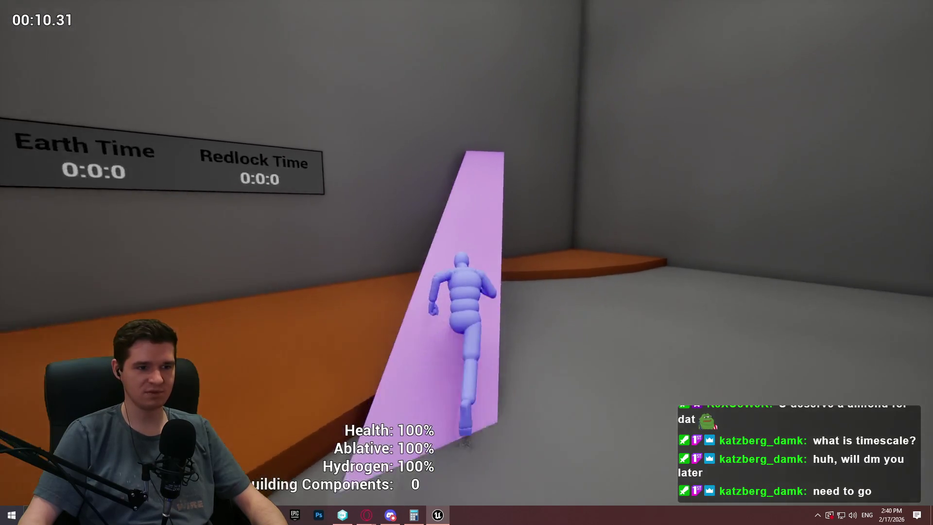
{"action": "key", "text": "w"}
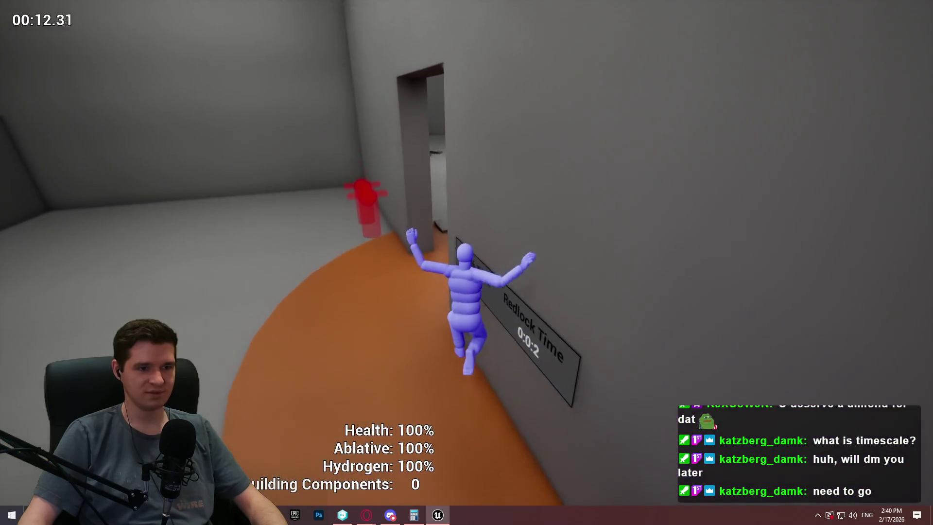
{"action": "key", "text": "w"}
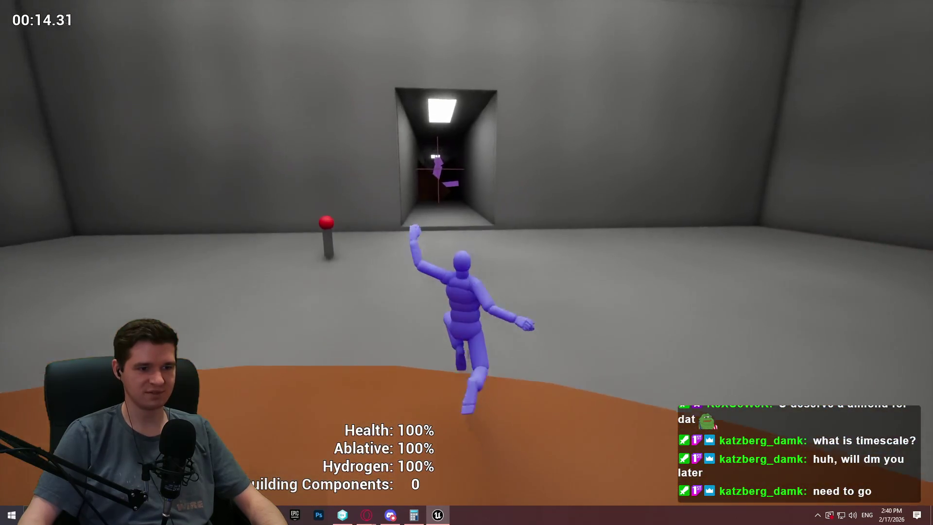
{"action": "key", "text": "w"}
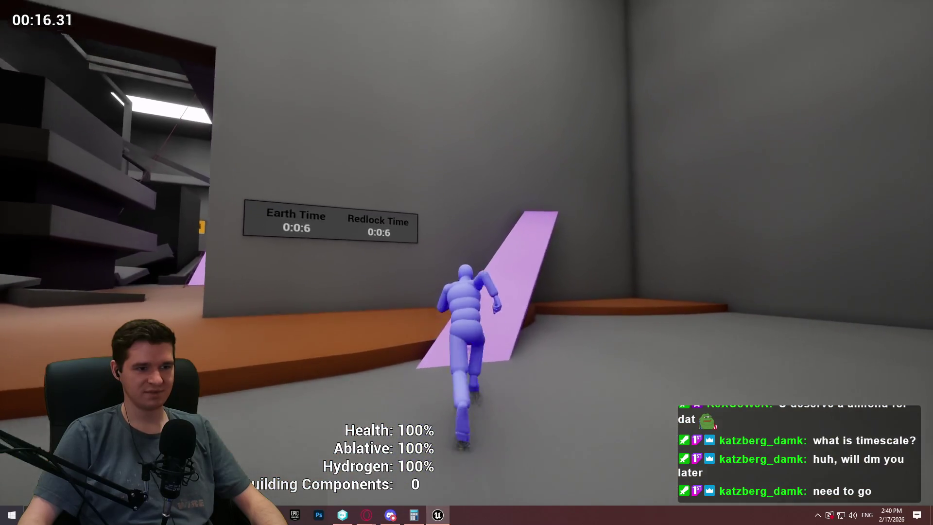
{"action": "key", "text": "Escape"}
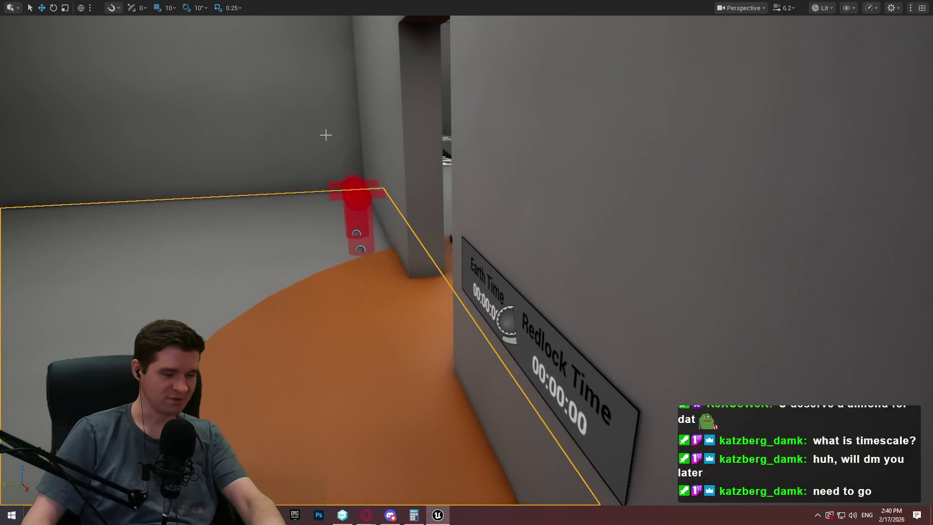
{"action": "key", "text": "F11"}
{"action": "left_click", "coordinate": [237, 23]}
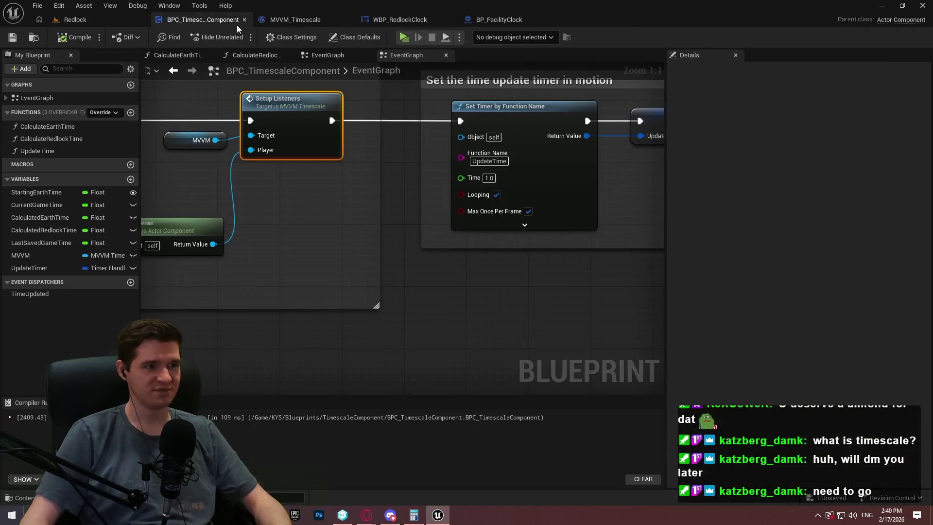
Open MVVM_Timescale's FormatTime function graph and frame its entry and broadcast nodes.
{"action": "left_click", "coordinate": [310, 22]}
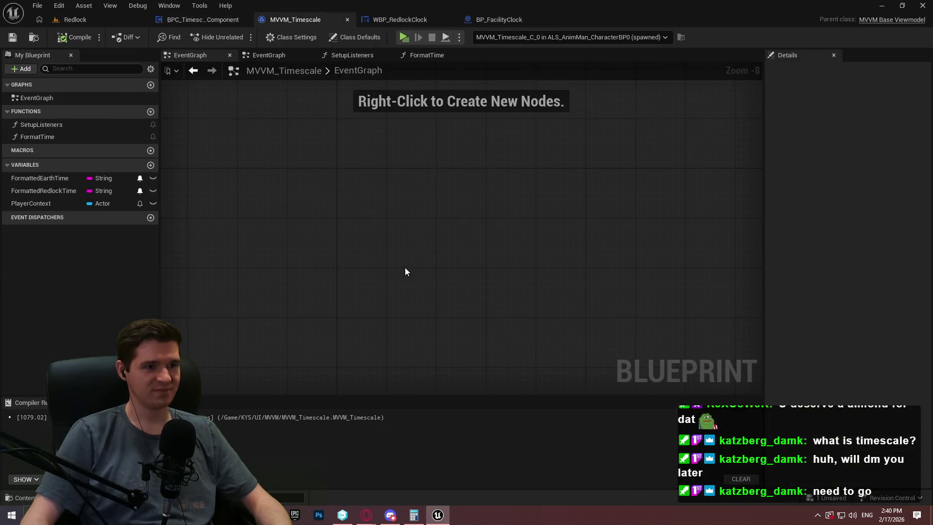
{"action": "double_click", "coordinate": [73, 138]}
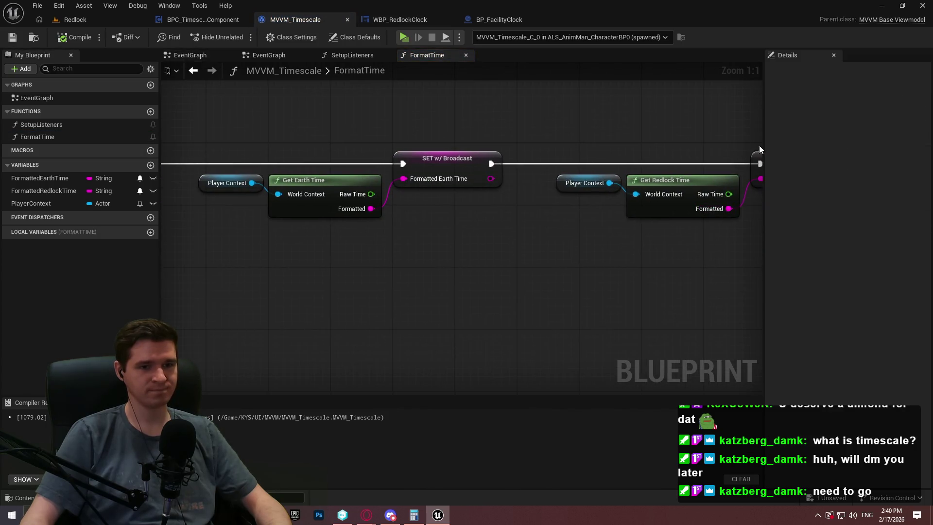
{"action": "left_click_drag", "start_coordinate": [765, 135], "coordinate": [850, 134]}
{"action": "mouse_move", "coordinate": [709, 293]}
{"action": "left_mouse_down"}
{"action": "mouse_move", "coordinate": [443, 259]}
{"action": "mouse_move", "coordinate": [756, 262]}
{"action": "left_mouse_up"}
{"action": "left_click_drag", "start_coordinate": [411, 207], "coordinate": [570, 234]}
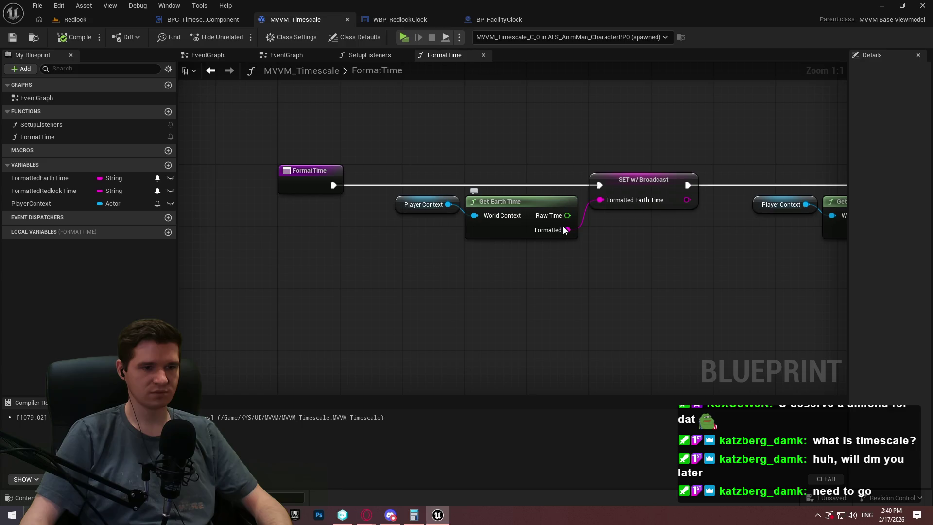
{"action": "scroll", "coordinate": [683, 243], "scroll_direction": "down", "scroll_amount": 12}
{"action": "scroll", "coordinate": [708, 250], "scroll_direction": "up", "scroll_amount": 12}
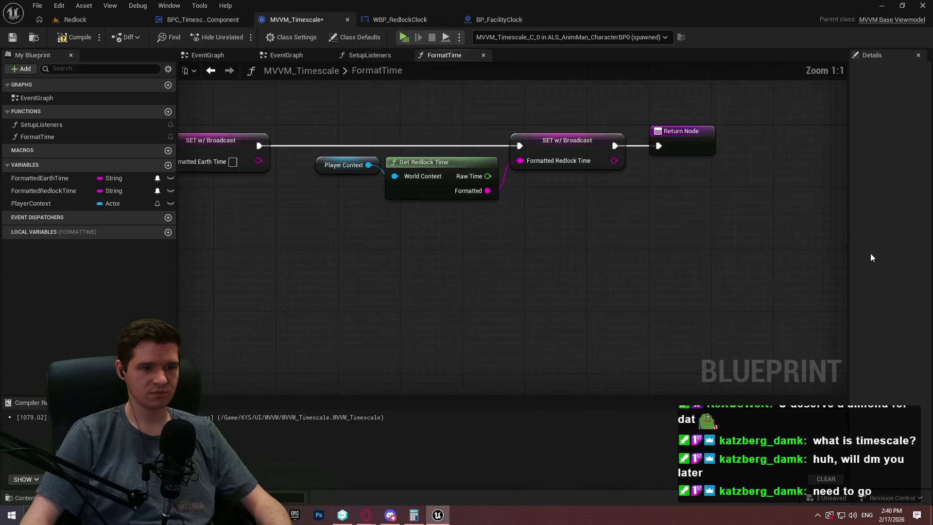
{"action": "scroll", "coordinate": [494, 218], "scroll_direction": "down", "scroll_amount": 3}
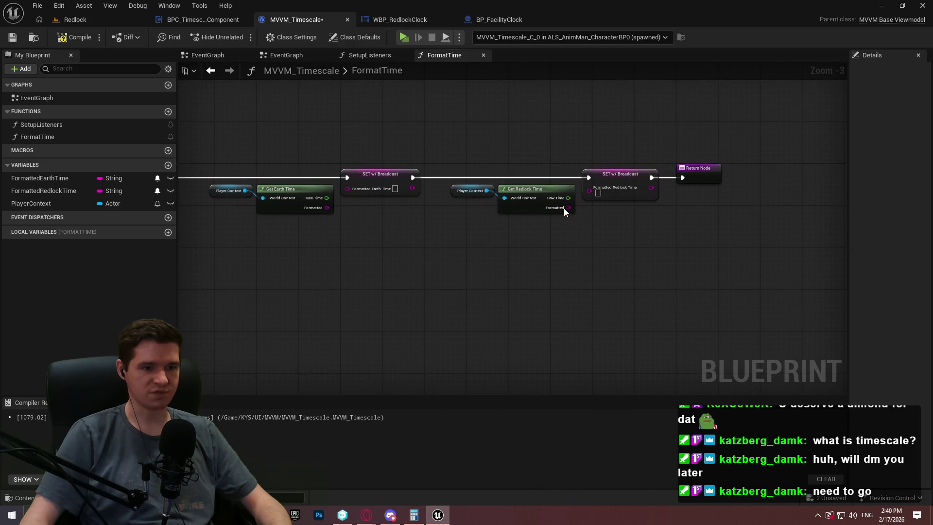
Wire the Formatted Redlock and Earth time outputs into their SET w/ Broadcast inputs, then open GetEarthTime.
{"action": "mouse_move", "coordinate": [567, 208]}
{"action": "left_mouse_down"}
{"action": "mouse_move", "coordinate": [607, 190]}
{"action": "mouse_move", "coordinate": [589, 188]}
{"action": "left_mouse_up"}
{"action": "left_click_drag", "start_coordinate": [326, 208], "coordinate": [348, 189]}
{"action": "double_click", "coordinate": [285, 194]}
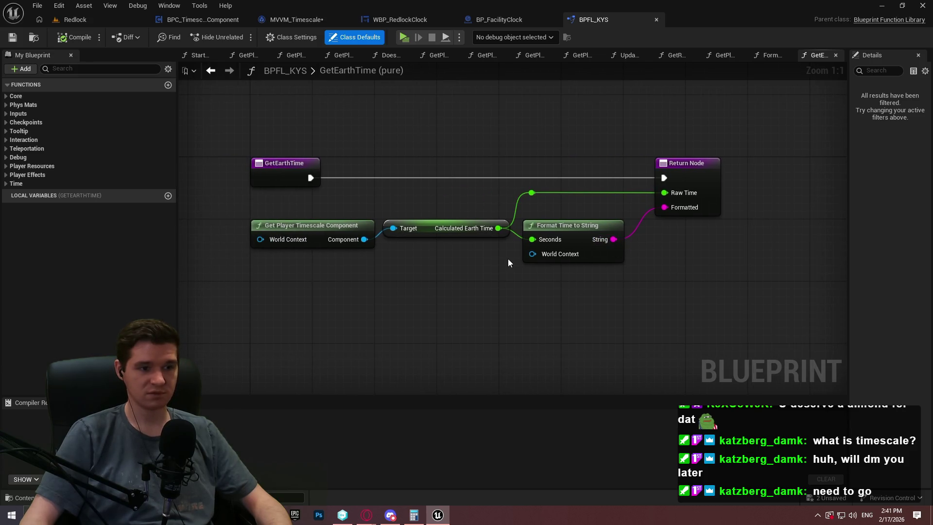
In FormatTimeToString, detach the hours string from Append's A input and shift Append and Return Node right.
{"action": "double_click", "coordinate": [574, 237]}
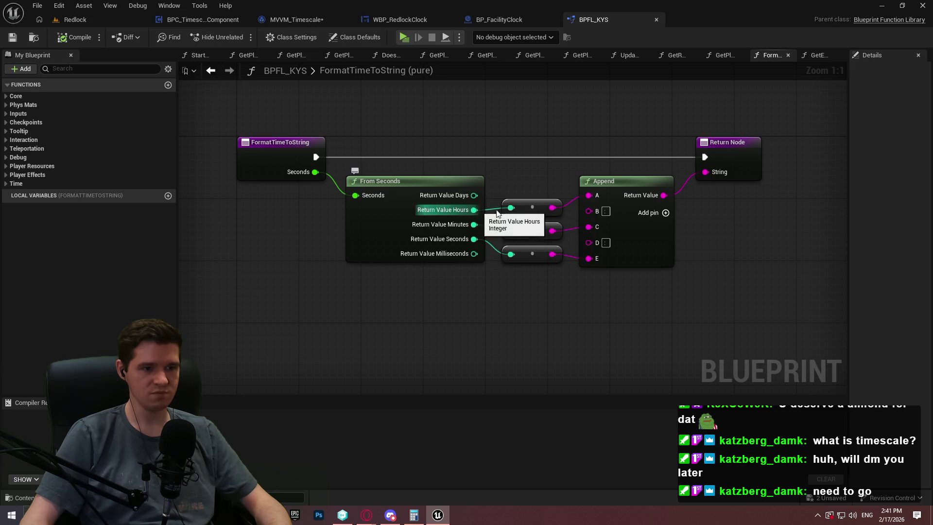
{"action": "left_click", "coordinate": [511, 208], "text": "alt"}
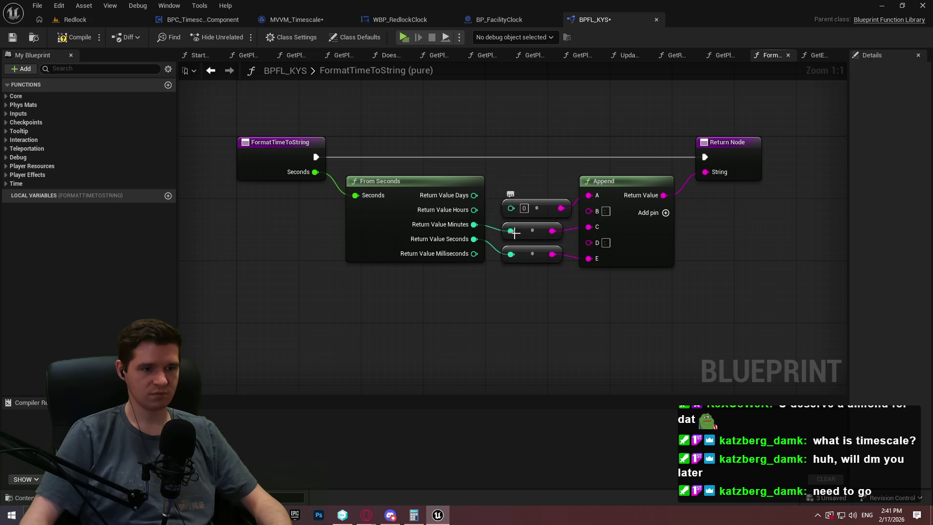
{"action": "left_click", "coordinate": [511, 254], "text": "alt"}
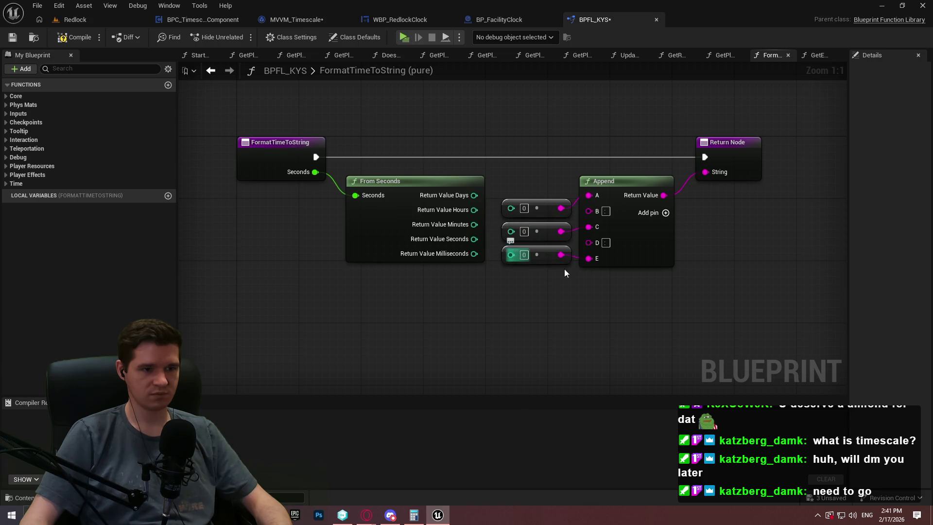
{"action": "mouse_move", "coordinate": [779, 309]}
{"action": "left_mouse_down"}
{"action": "mouse_move", "coordinate": [604, 173]}
{"action": "mouse_move", "coordinate": [502, 126]}
{"action": "left_mouse_up"}
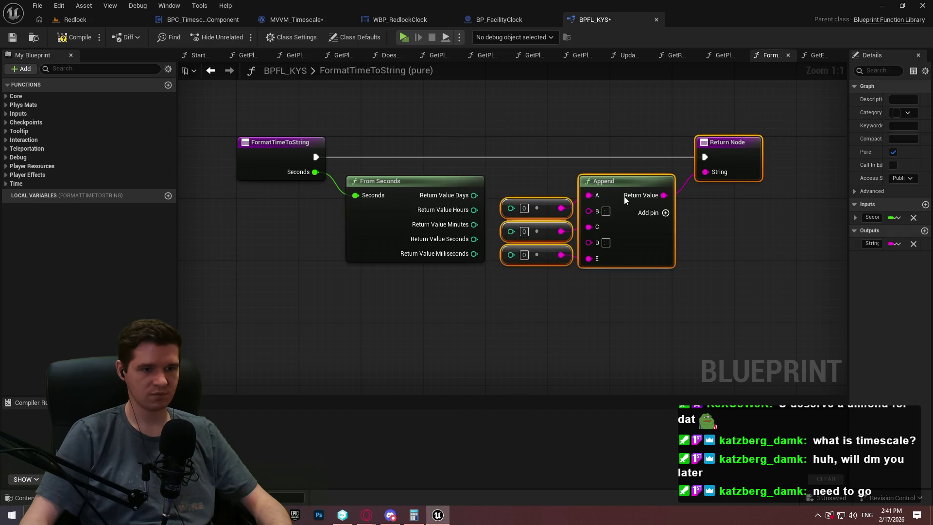
{"action": "key", "text": "ctrl+z"}
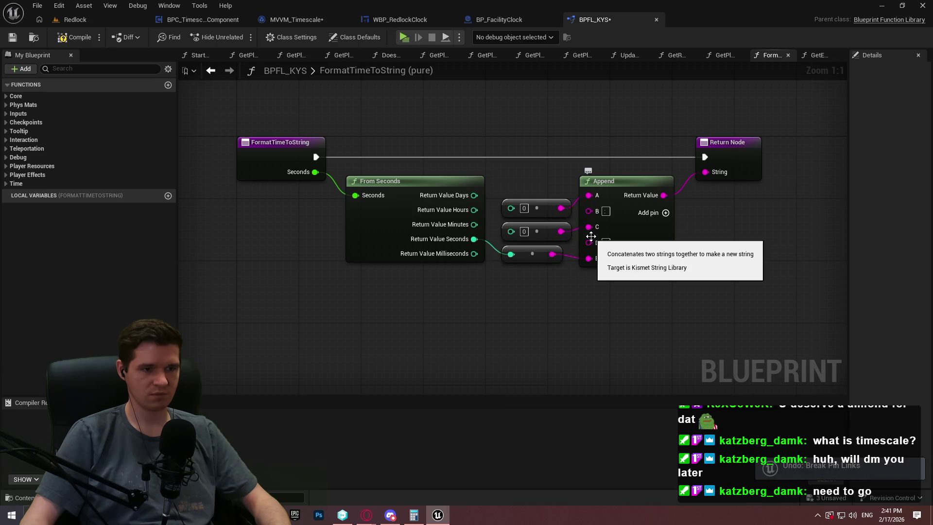
{"action": "key", "text": "ctrl+z"}
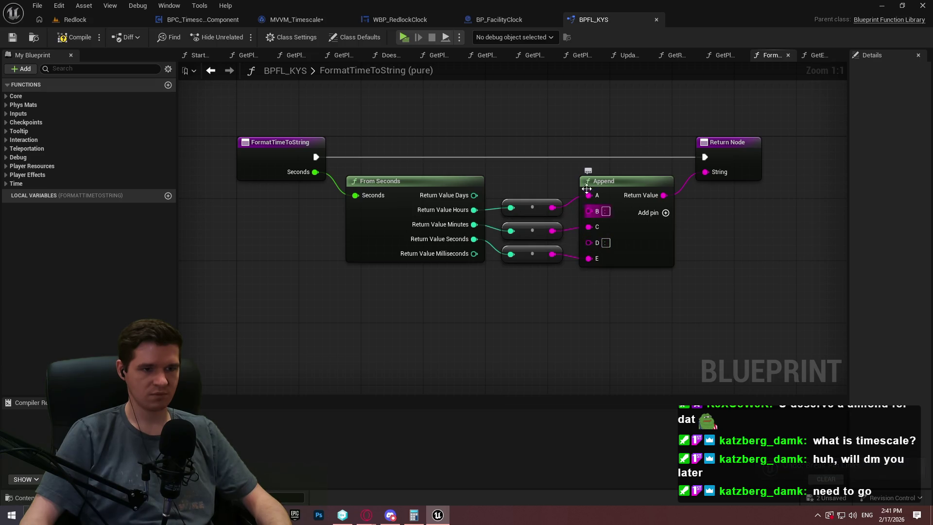
{"action": "left_click", "coordinate": [588, 194], "text": "alt"}
{"action": "left_click_drag", "start_coordinate": [802, 275], "coordinate": [600, 126]}
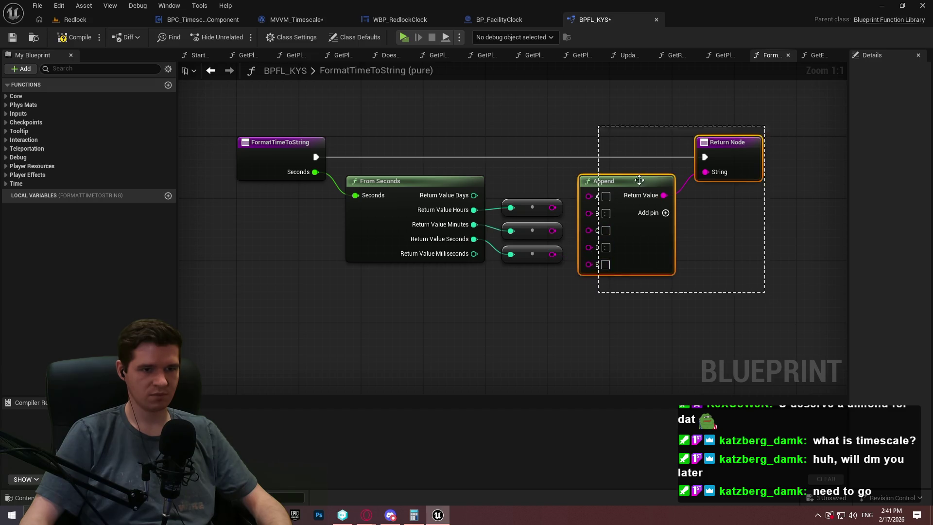
{"action": "left_click_drag", "start_coordinate": [748, 177], "coordinate": [912, 175]}
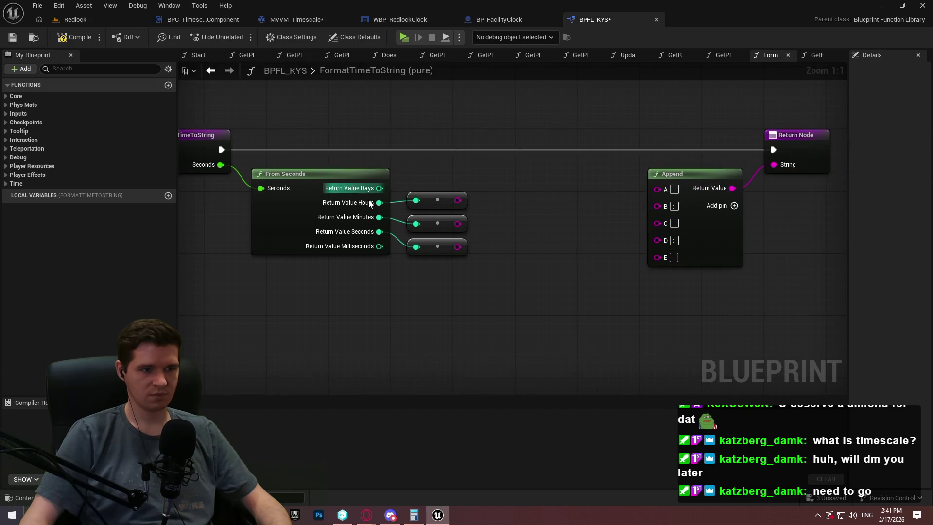
Add a LEN node measuring the hours string.
{"action": "left_click_drag", "start_coordinate": [380, 203], "coordinate": [471, 160]}
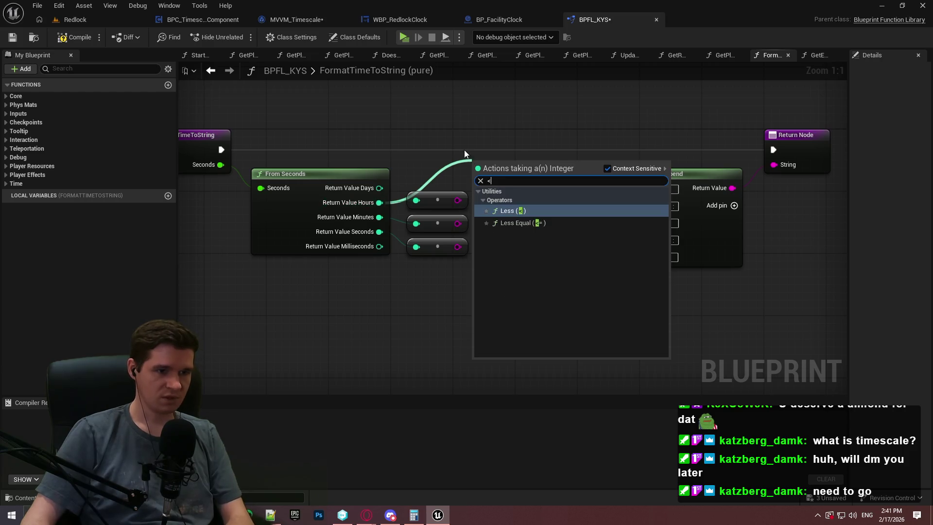
{"action": "left_click", "coordinate": [464, 150]}
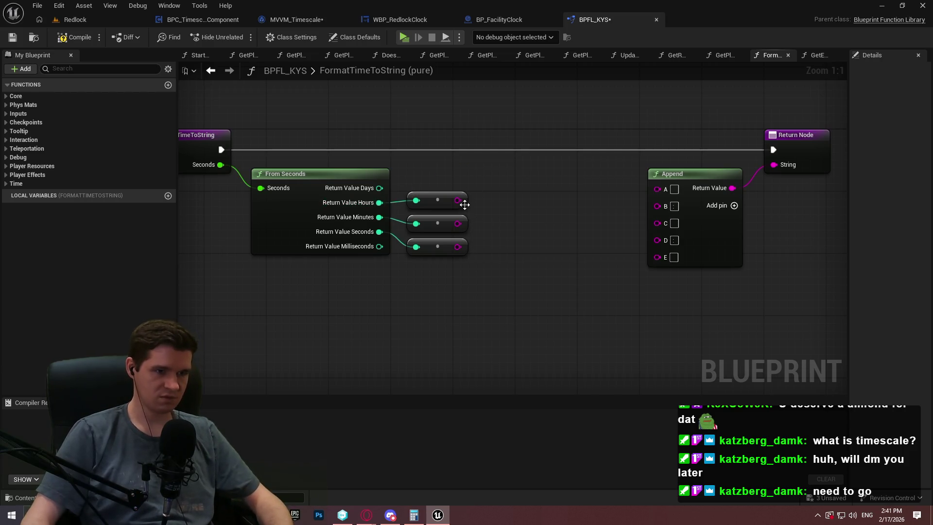
{"action": "left_click_drag", "start_coordinate": [457, 200], "coordinate": [488, 188]}
{"action": "type", "text": "leng"}
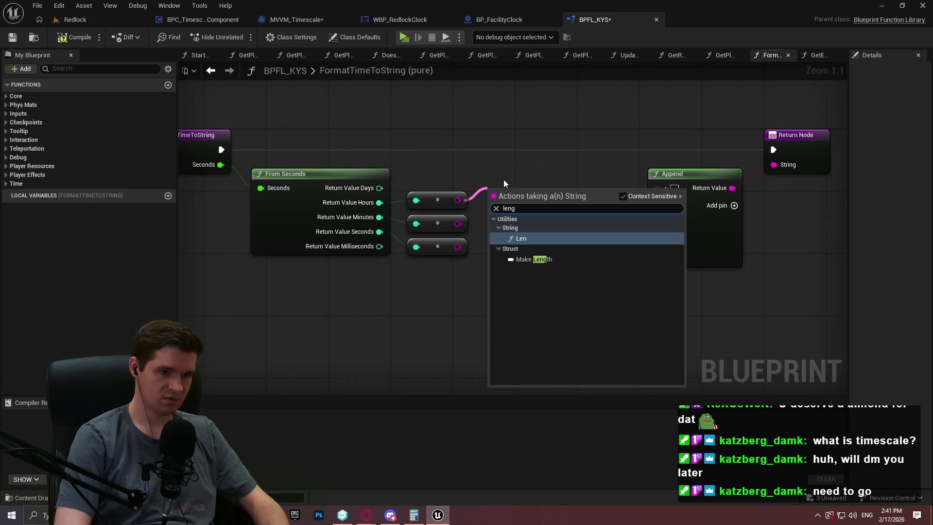
{"action": "key", "text": "Return"}
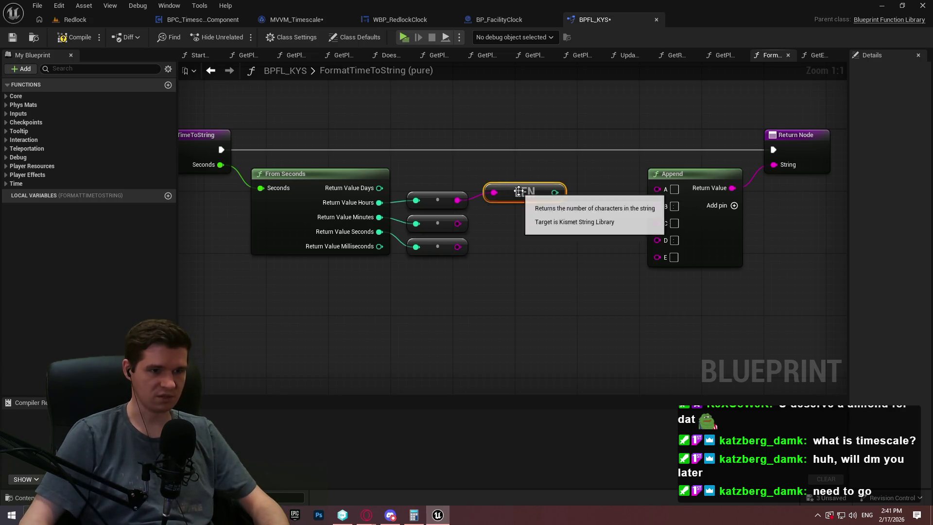
{"action": "mouse_move", "coordinate": [522, 191]}
{"action": "left_mouse_down"}
{"action": "mouse_move", "coordinate": [506, 207]}
{"action": "mouse_move", "coordinate": [564, 184]}
{"action": "mouse_move", "coordinate": [566, 168]}
{"action": "mouse_move", "coordinate": [650, 189]}
{"action": "mouse_move", "coordinate": [631, 195]}
{"action": "left_mouse_up"}
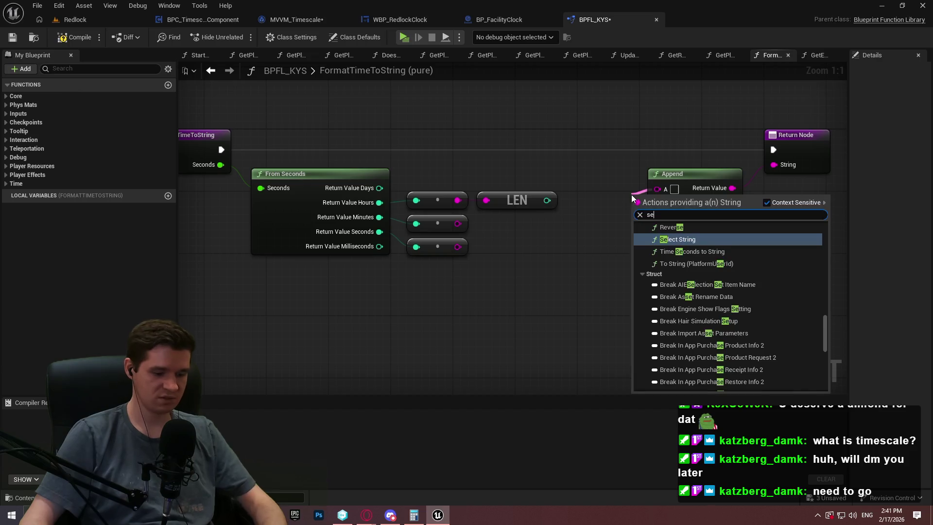
Try a Select node indexed by LEN, move Append and Return further right, then delete the Select.
{"action": "type", "text": "selec"}
{"action": "left_click", "coordinate": [664, 314]}
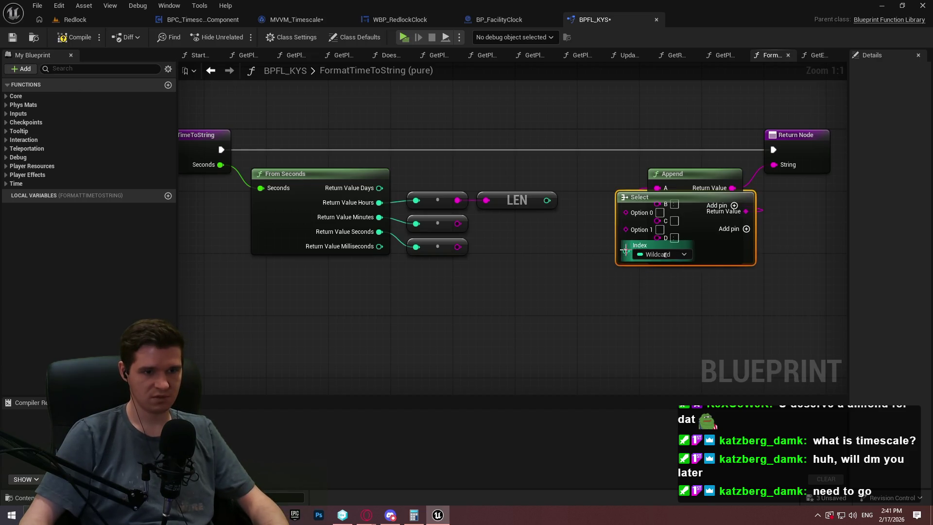
{"action": "left_click_drag", "start_coordinate": [625, 245], "coordinate": [546, 199]}
{"action": "mouse_move", "coordinate": [816, 243]}
{"action": "left_mouse_down"}
{"action": "mouse_move", "coordinate": [728, 143]}
{"action": "mouse_move", "coordinate": [736, 146]}
{"action": "left_mouse_up"}
{"action": "left_click_drag", "start_coordinate": [736, 180], "coordinate": [831, 181]}
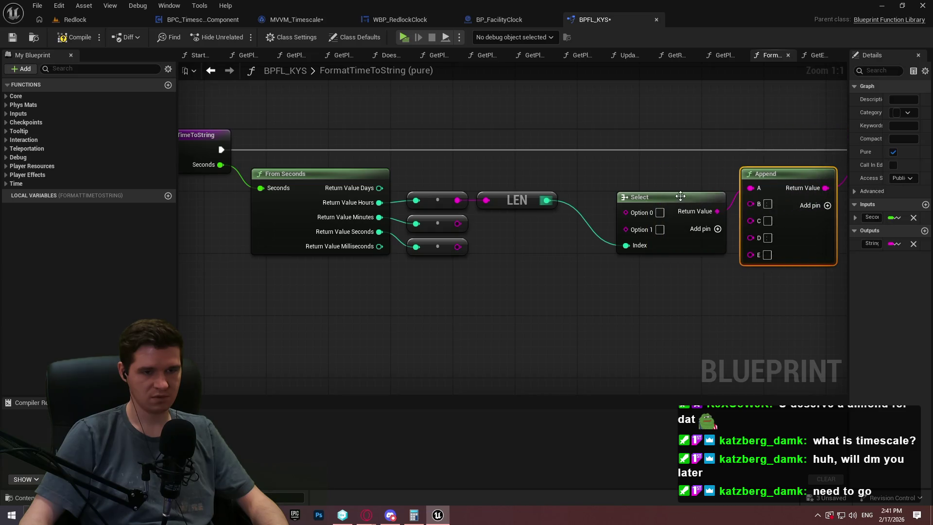
{"action": "mouse_move", "coordinate": [681, 197]}
{"action": "left_mouse_down"}
{"action": "mouse_move", "coordinate": [637, 199]}
{"action": "mouse_move", "coordinate": [641, 170]}
{"action": "left_mouse_up"}
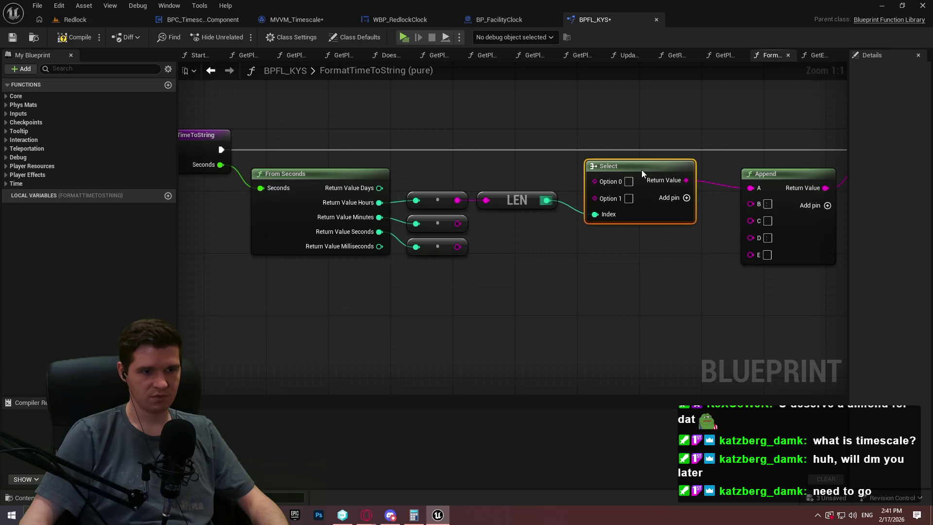
{"action": "key", "text": "Delete"}
{"action": "left_click_drag", "start_coordinate": [546, 200], "coordinate": [579, 194]}
Add an equals comparison checking LEN's output against 1.
{"action": "type", "text": "<"}
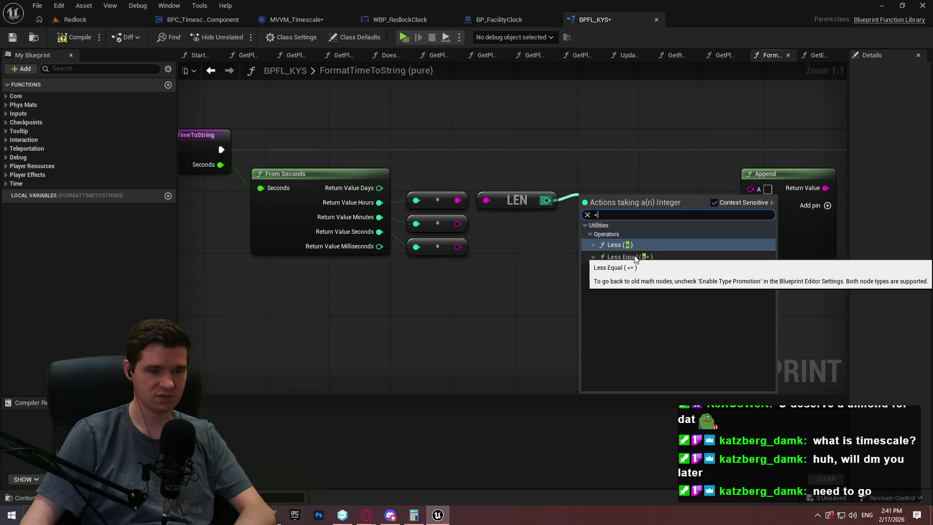
{"action": "left_click", "coordinate": [634, 256]}
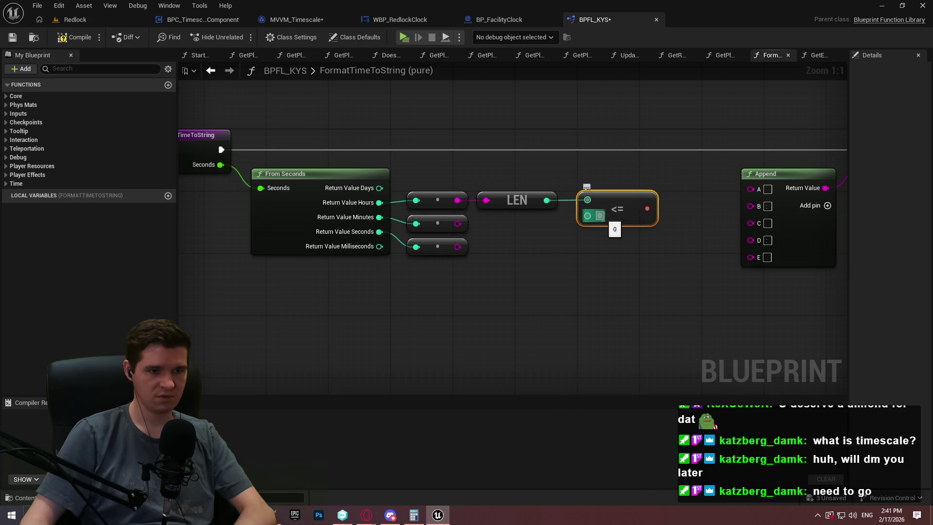
{"action": "key", "text": "Delete"}
{"action": "left_click_drag", "start_coordinate": [547, 201], "coordinate": [581, 204]}
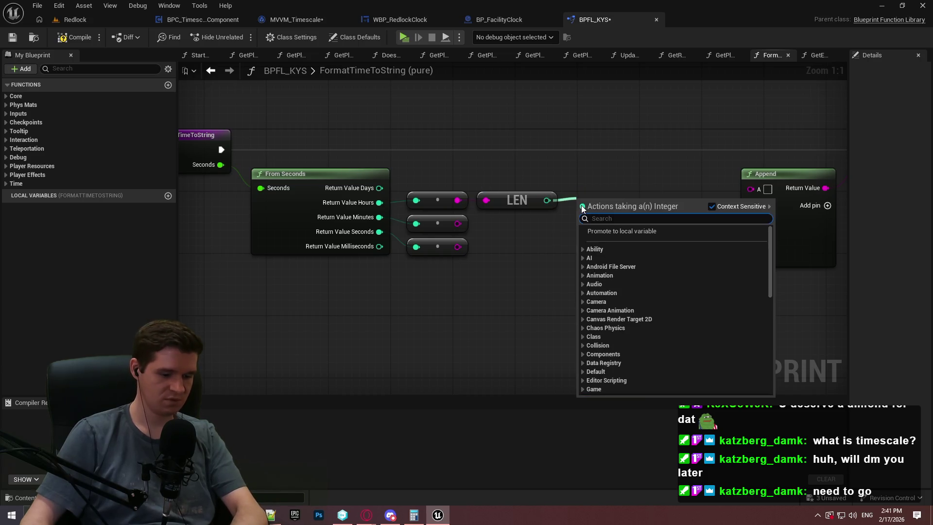
{"action": "type", "text": "="}
{"action": "left_click", "coordinate": [630, 248]}
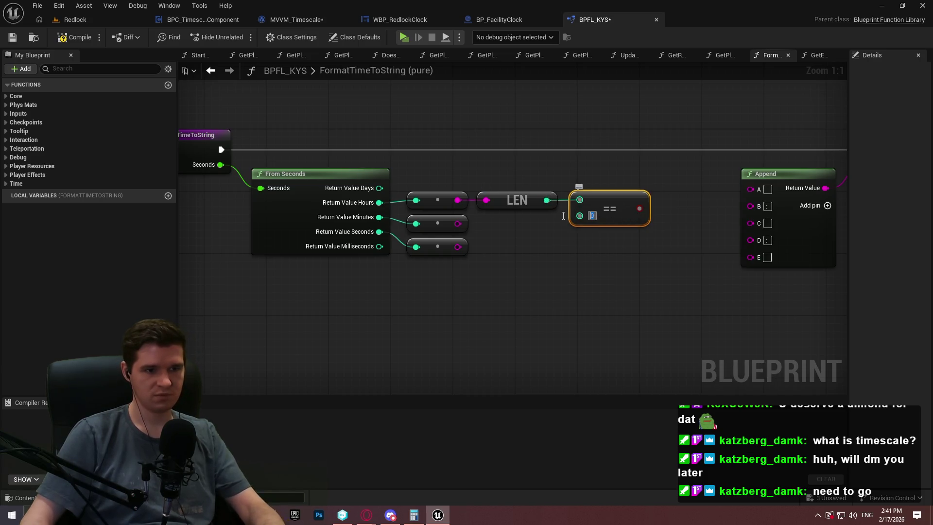
{"action": "type", "text": "1"}
{"action": "left_click", "coordinate": [596, 235]}
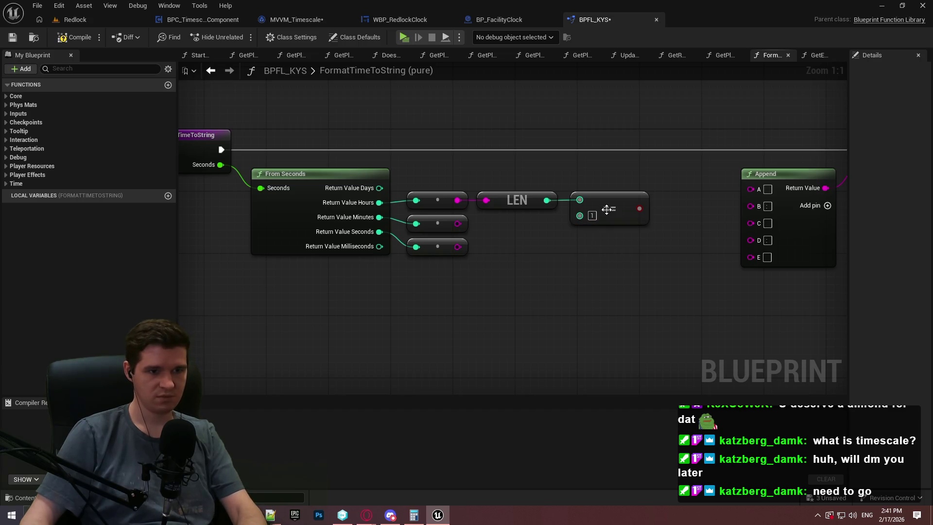
{"action": "left_click_drag", "start_coordinate": [602, 210], "coordinate": [612, 210]}
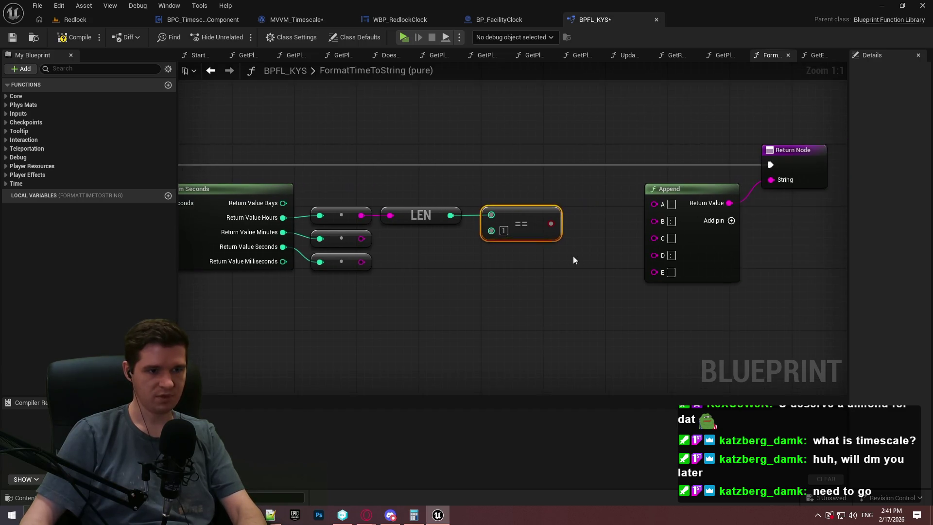
{"action": "left_click_drag", "start_coordinate": [532, 215], "coordinate": [524, 215]}
Add a Select node feeding Append's A input, with its Index driven by the == result.
{"action": "left_click_drag", "start_coordinate": [654, 204], "coordinate": [597, 252]}
{"action": "type", "text": "selec"}
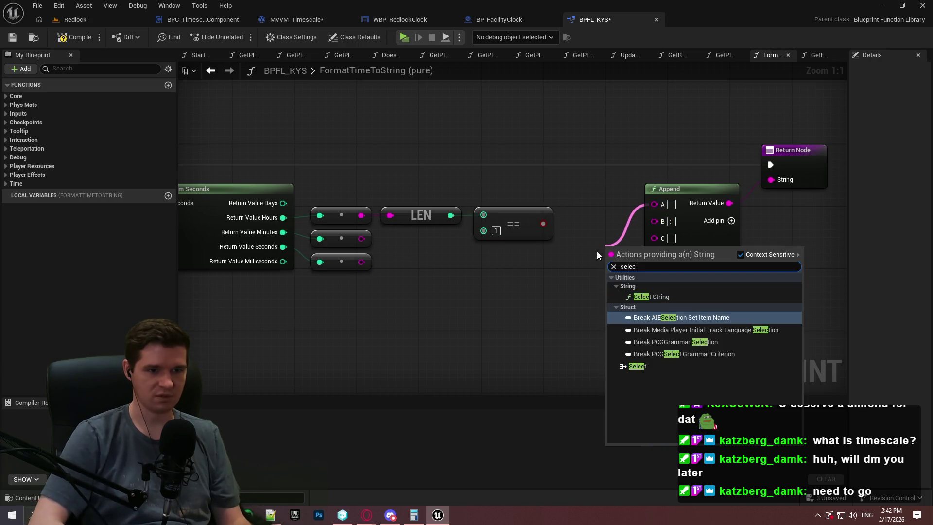
{"action": "key", "text": "Down"}
{"action": "key", "text": "Down"}
{"action": "key", "text": "Down"}
{"action": "key", "text": "Return"}
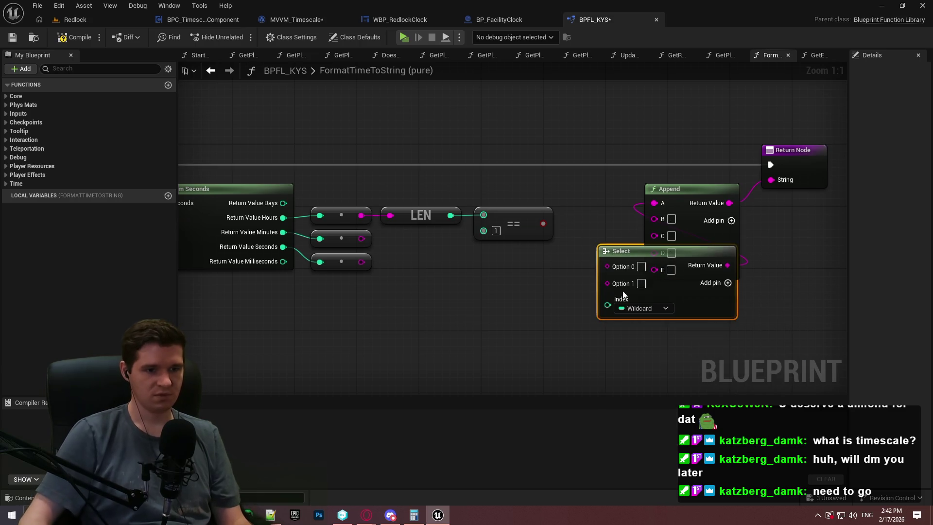
{"action": "left_click_drag", "start_coordinate": [607, 305], "coordinate": [543, 224]}
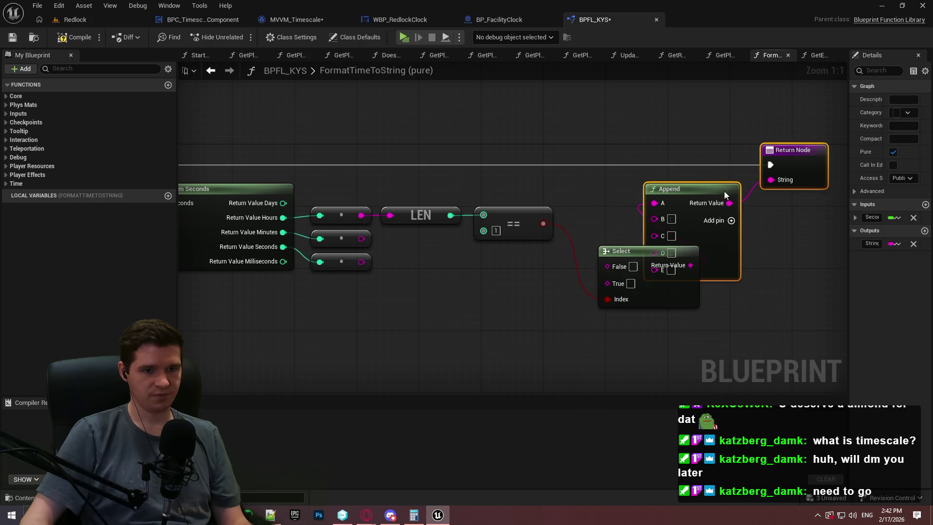
{"action": "left_click_drag", "start_coordinate": [702, 194], "coordinate": [780, 193]}
{"action": "left_click_drag", "start_coordinate": [648, 258], "coordinate": [634, 203]}
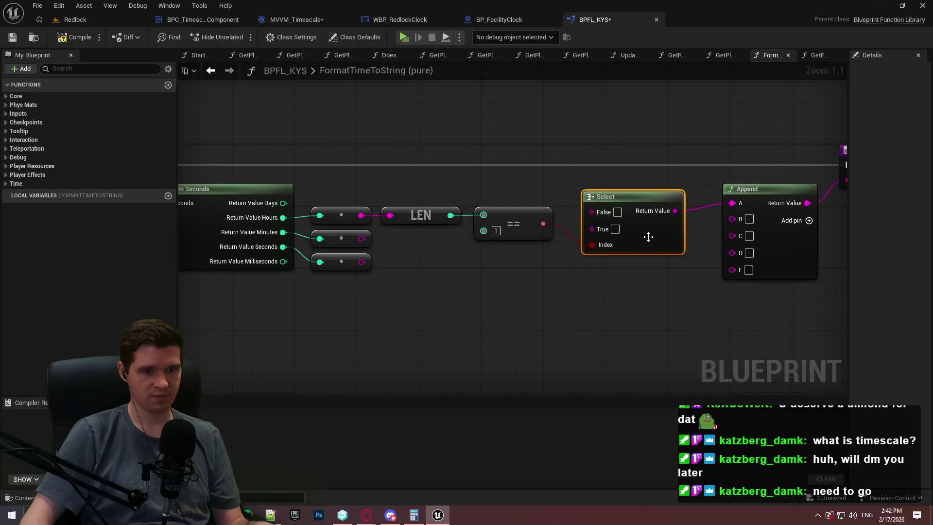
{"action": "mouse_move", "coordinate": [648, 236]}
{"action": "left_mouse_down"}
{"action": "mouse_move", "coordinate": [651, 223]}
{"action": "mouse_move", "coordinate": [677, 227]}
{"action": "left_mouse_up"}
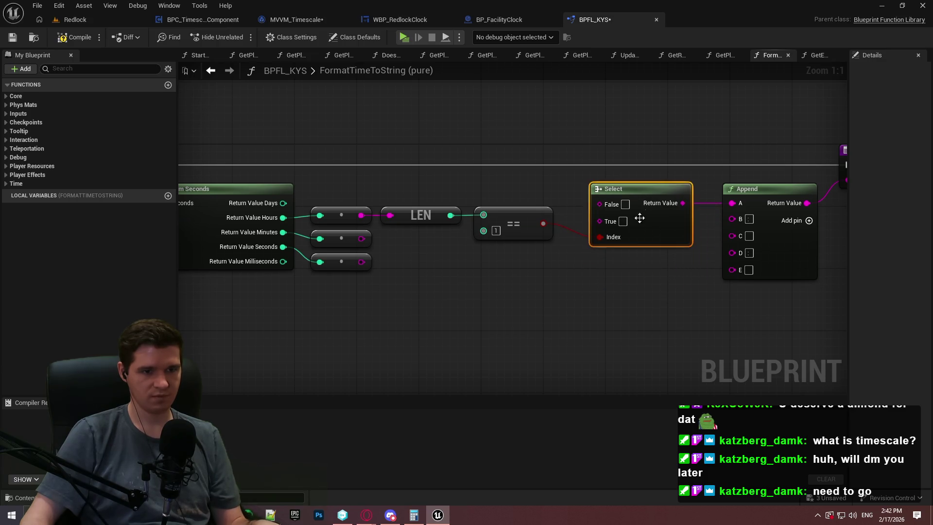
Duplicate the Select twice, stack the copies and wire the == result into their Index pins.
{"action": "key", "text": "ctrl+c"}
{"action": "key", "text": "ctrl+v"}
{"action": "mouse_move", "coordinate": [641, 268]}
{"action": "left_mouse_down"}
{"action": "mouse_move", "coordinate": [627, 243]}
{"action": "mouse_move", "coordinate": [624, 255]}
{"action": "left_mouse_up"}
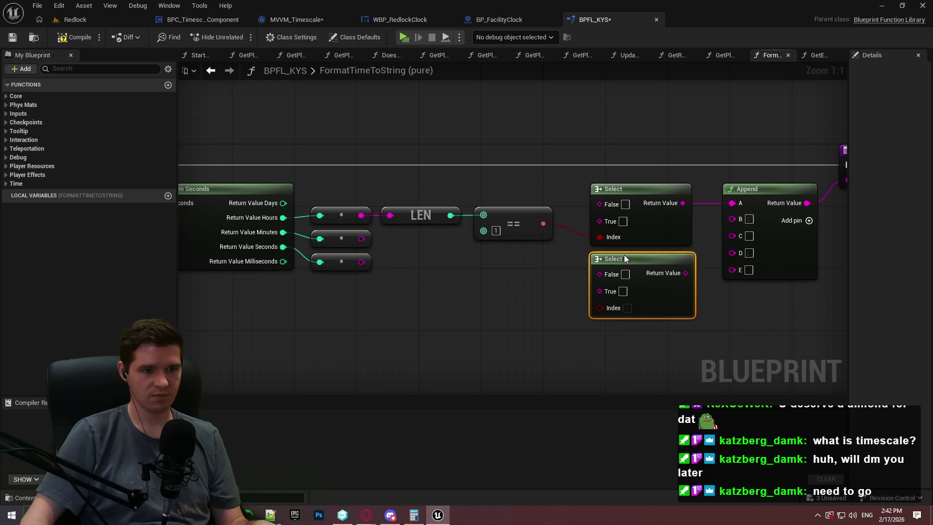
{"action": "key", "text": "ctrl+v"}
{"action": "mouse_move", "coordinate": [647, 353]}
{"action": "left_mouse_down"}
{"action": "mouse_move", "coordinate": [621, 335]}
{"action": "mouse_move", "coordinate": [544, 223]}
{"action": "left_mouse_up"}
{"action": "left_click", "coordinate": [705, 334]}
{"action": "mouse_move", "coordinate": [600, 377]}
{"action": "left_mouse_down"}
{"action": "mouse_move", "coordinate": [542, 227]}
{"action": "mouse_move", "coordinate": [554, 197]}
{"action": "left_mouse_up"}
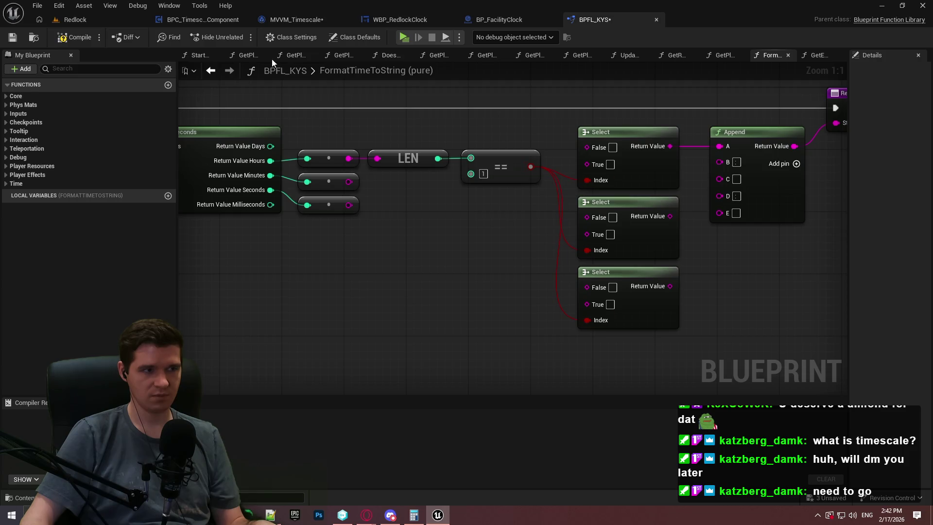
{"action": "left_click", "coordinate": [70, 38]}
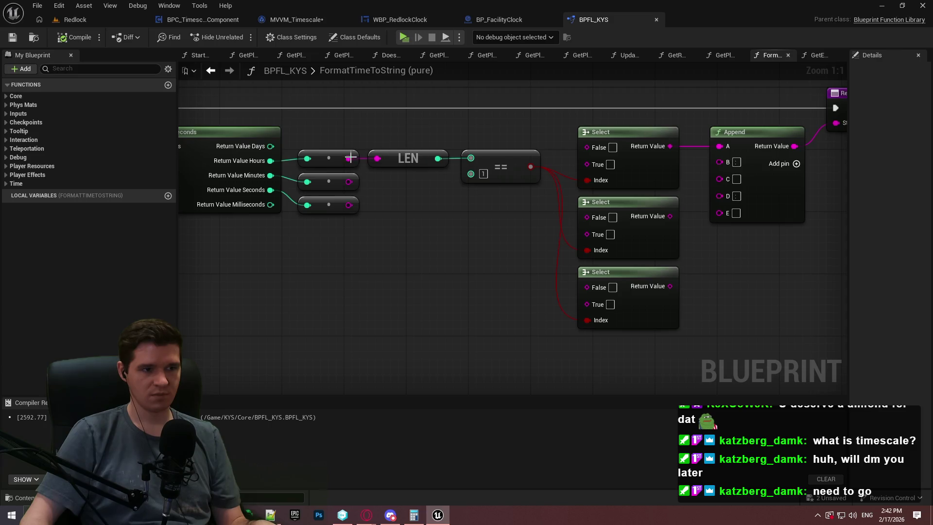
Paste two copies of the LEN and == pair, feeding the minutes and seconds text into them.
{"action": "left_click", "coordinate": [397, 151], "text": "ctrl"}
{"action": "key", "text": "ctrl+c"}
{"action": "key", "text": "ctrl+v"}
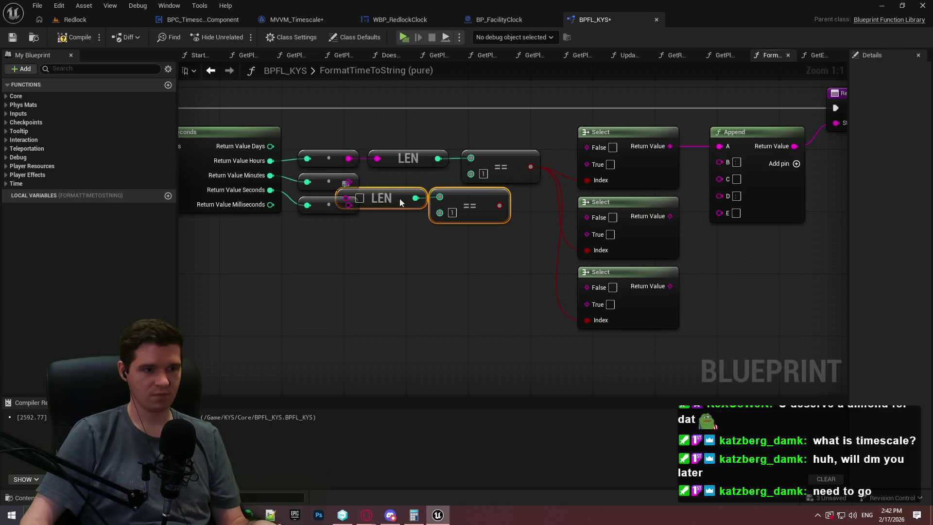
{"action": "mouse_move", "coordinate": [399, 198]}
{"action": "left_mouse_down"}
{"action": "mouse_move", "coordinate": [425, 200]}
{"action": "mouse_move", "coordinate": [423, 238]}
{"action": "left_mouse_up"}
{"action": "key", "text": "ctrl+v"}
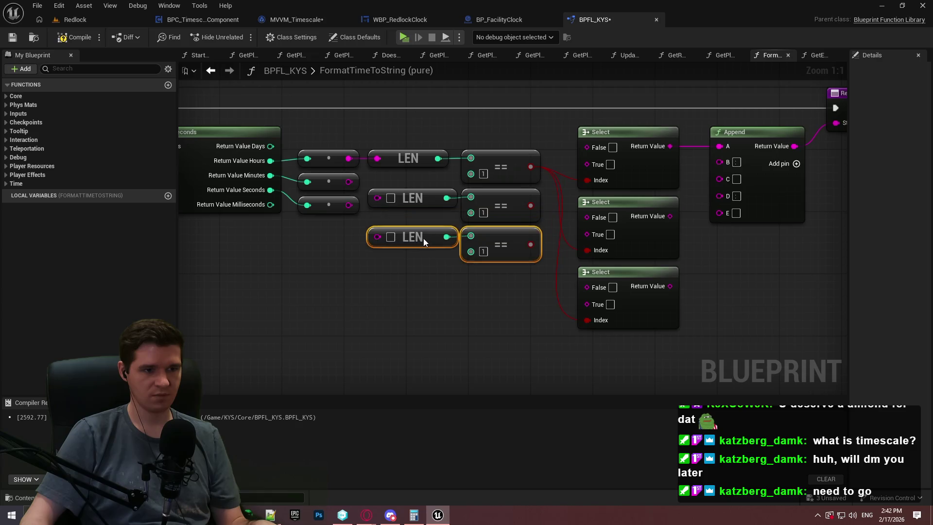
{"action": "left_click", "coordinate": [374, 270]}
{"action": "mouse_move", "coordinate": [377, 198]}
{"action": "left_mouse_down"}
{"action": "mouse_move", "coordinate": [349, 181]}
{"action": "mouse_move", "coordinate": [377, 237]}
{"action": "left_mouse_up"}
{"action": "left_click_drag", "start_coordinate": [328, 179], "coordinate": [329, 194]}
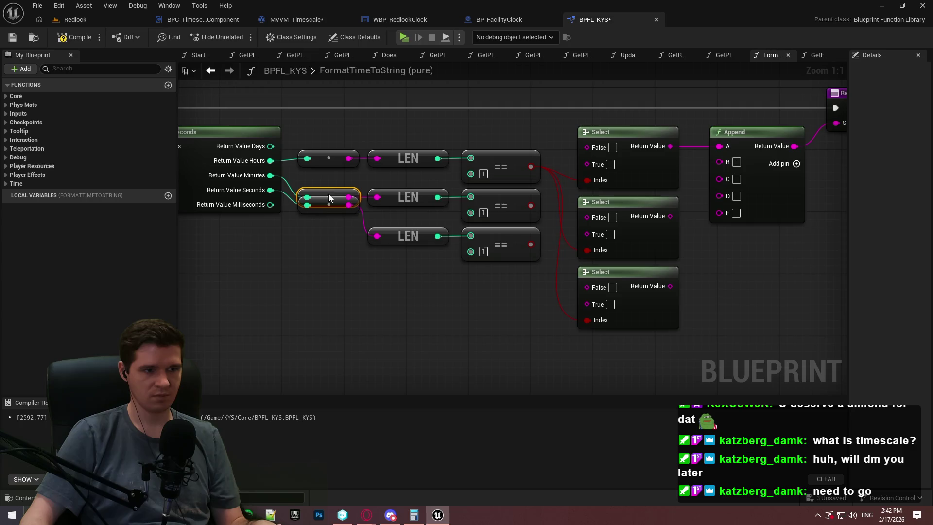
{"action": "left_click", "coordinate": [339, 255]}
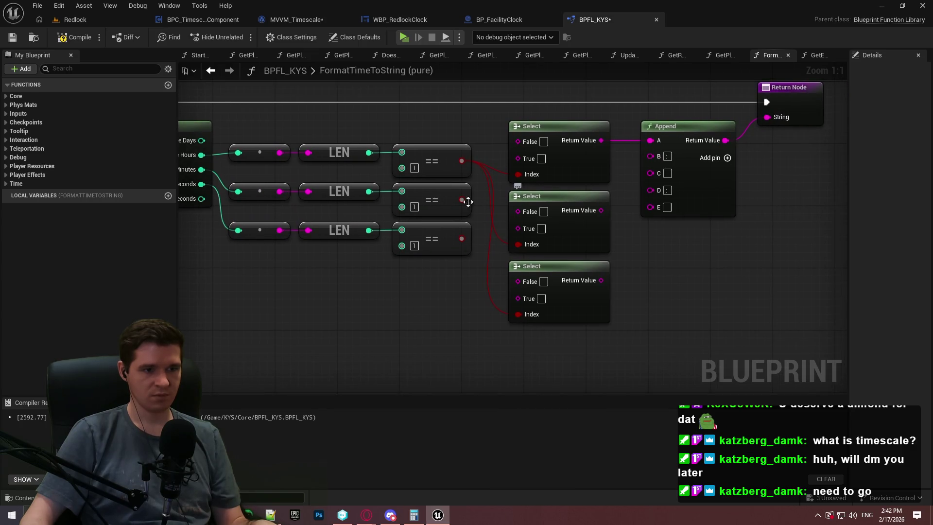
Shift the Select, Append and Return nodes right to make room.
{"action": "mouse_move", "coordinate": [545, 171]}
{"action": "left_mouse_down"}
{"action": "mouse_move", "coordinate": [610, 203]}
{"action": "mouse_move", "coordinate": [393, 195]}
{"action": "left_mouse_up"}
{"action": "mouse_move", "coordinate": [708, 343]}
{"action": "left_mouse_down"}
{"action": "mouse_move", "coordinate": [334, 86]}
{"action": "mouse_move", "coordinate": [384, 90]}
{"action": "left_mouse_up"}
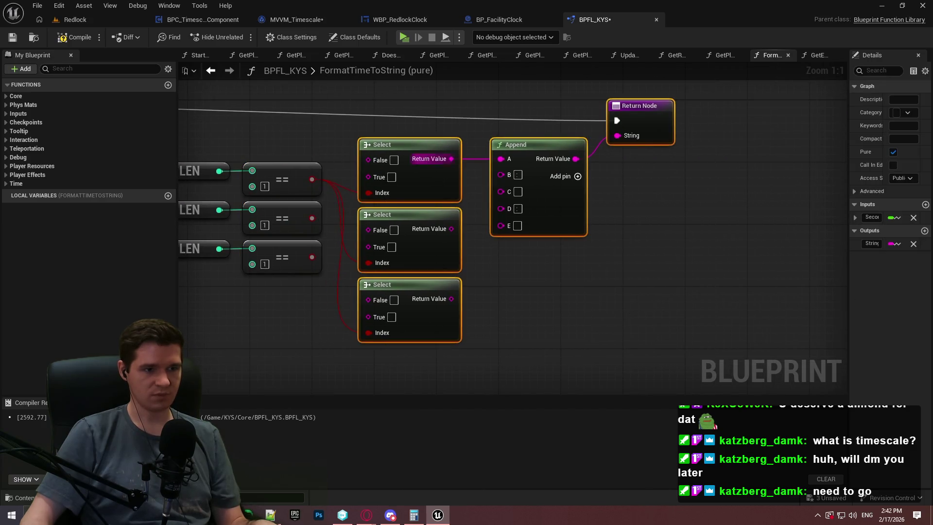
{"action": "mouse_move", "coordinate": [433, 157]}
{"action": "left_mouse_down"}
{"action": "mouse_move", "coordinate": [702, 212]}
{"action": "mouse_move", "coordinate": [637, 180]}
{"action": "mouse_move", "coordinate": [753, 174]}
{"action": "left_mouse_up"}
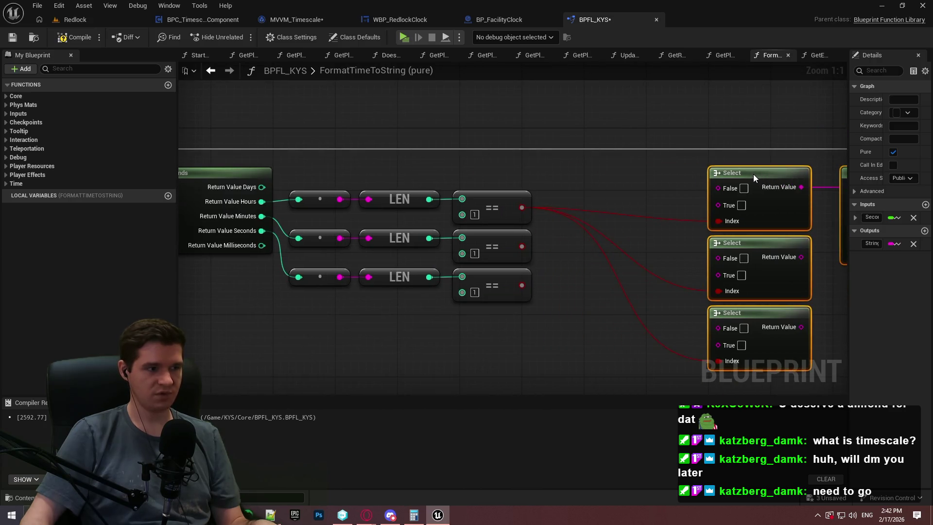
{"action": "left_click", "coordinate": [626, 198]}
{"action": "left_click_drag", "start_coordinate": [627, 200], "coordinate": [591, 196]}
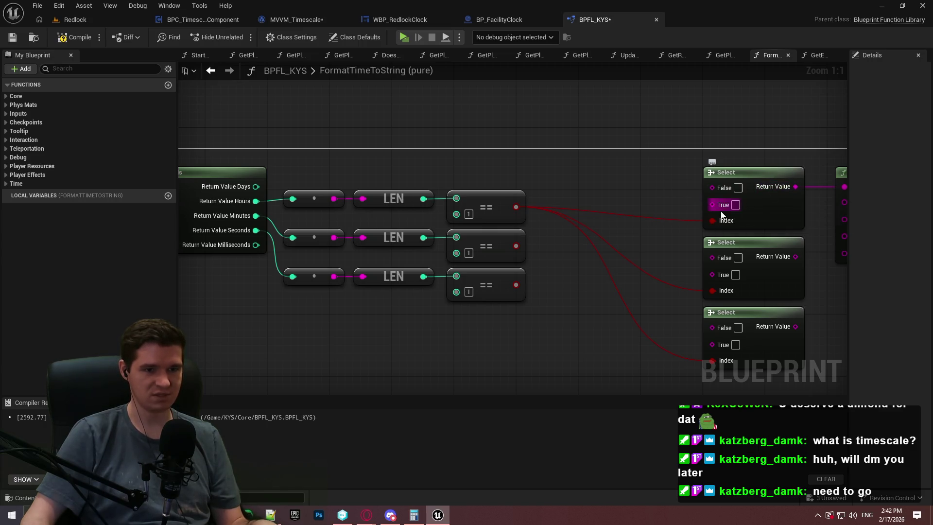
Add an Append off the first Select's True pin, with A set to 0 and the hours text in B.
{"action": "left_click_drag", "start_coordinate": [712, 205], "coordinate": [628, 216]}
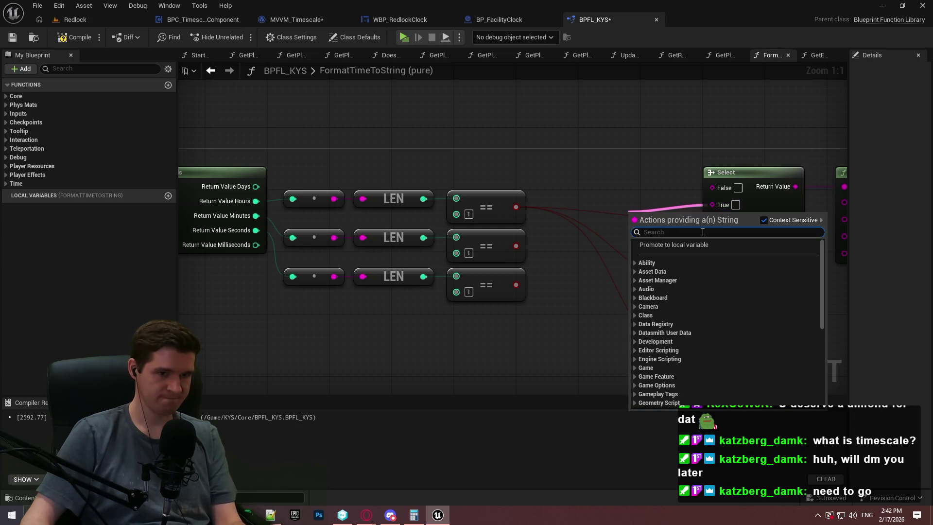
{"action": "type", "text": "append"}
{"action": "left_click", "coordinate": [693, 275]}
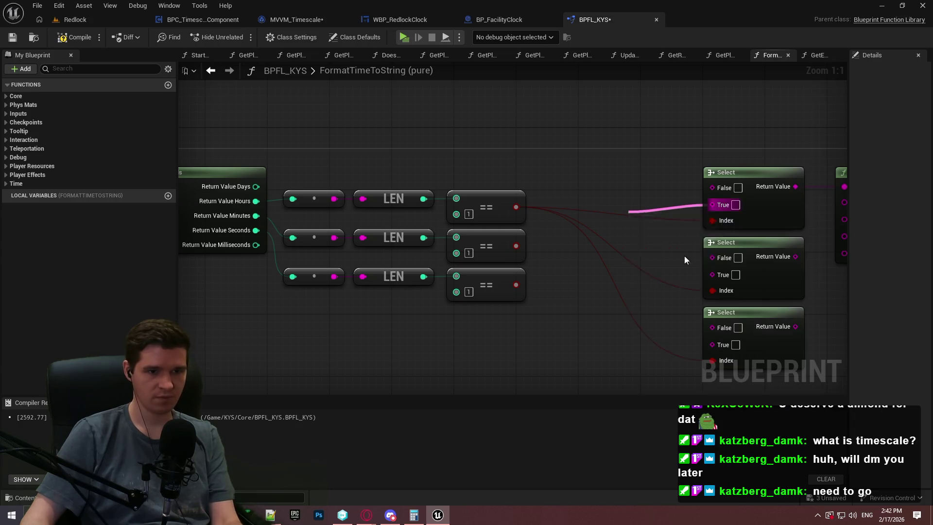
{"action": "left_click_drag", "start_coordinate": [681, 212], "coordinate": [640, 196]}
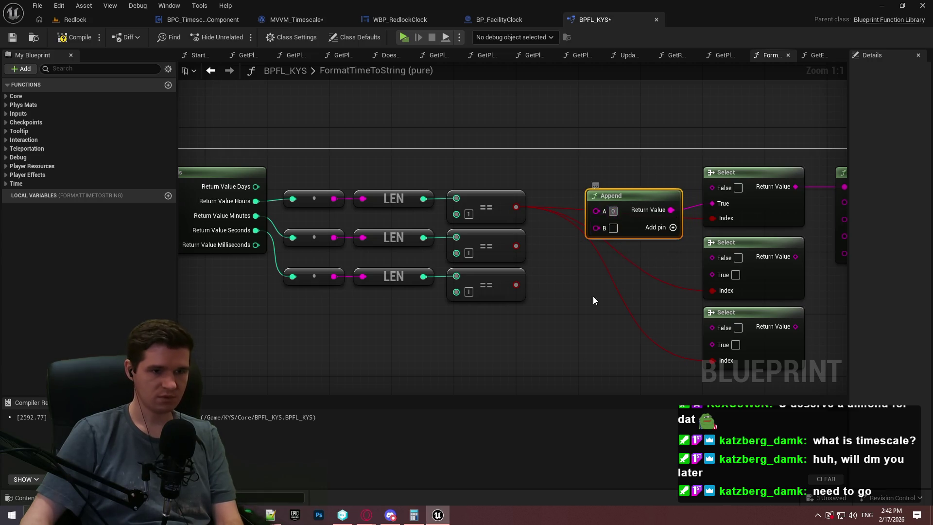
{"action": "left_click_drag", "start_coordinate": [596, 228], "coordinate": [334, 199]}
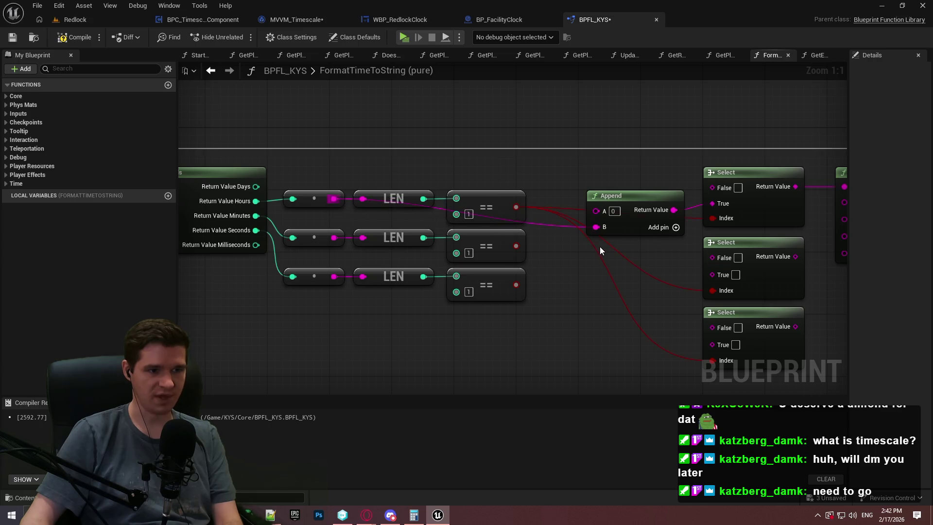
Route the hours wire through a straightened reroute point and move the minutes and seconds rows lower.
{"action": "mouse_move", "coordinate": [542, 334]}
{"action": "left_mouse_down"}
{"action": "mouse_move", "coordinate": [287, 229]}
{"action": "mouse_move", "coordinate": [323, 244]}
{"action": "left_mouse_up"}
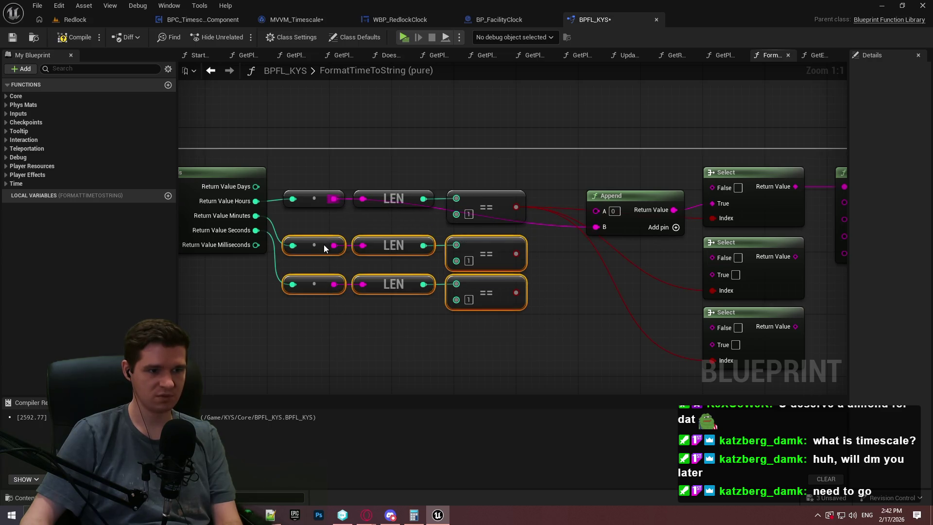
{"action": "mouse_move", "coordinate": [526, 383]}
{"action": "left_mouse_down"}
{"action": "mouse_move", "coordinate": [311, 270]}
{"action": "mouse_move", "coordinate": [309, 284]}
{"action": "left_mouse_up"}
{"action": "double_click", "coordinate": [553, 212]}
{"action": "mouse_move", "coordinate": [561, 209]}
{"action": "left_mouse_down"}
{"action": "mouse_move", "coordinate": [402, 219]}
{"action": "mouse_move", "coordinate": [369, 210]}
{"action": "left_mouse_up"}
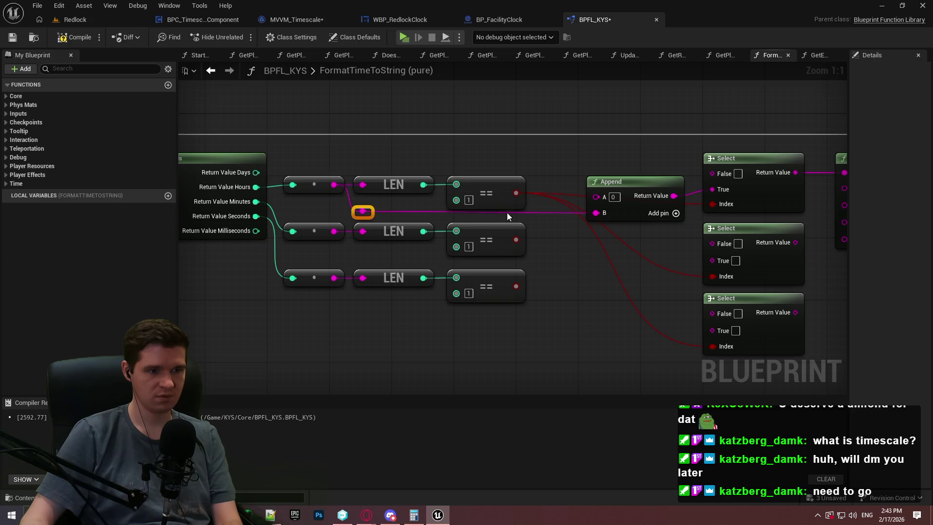
{"action": "left_click", "coordinate": [524, 217]}
{"action": "left_click_drag", "start_coordinate": [572, 217], "coordinate": [632, 220]}
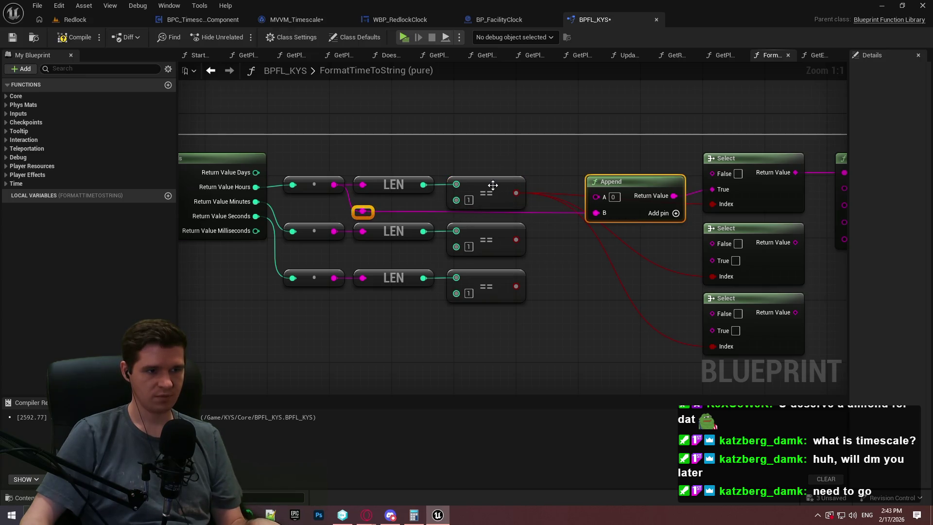
{"action": "key", "text": "q"}
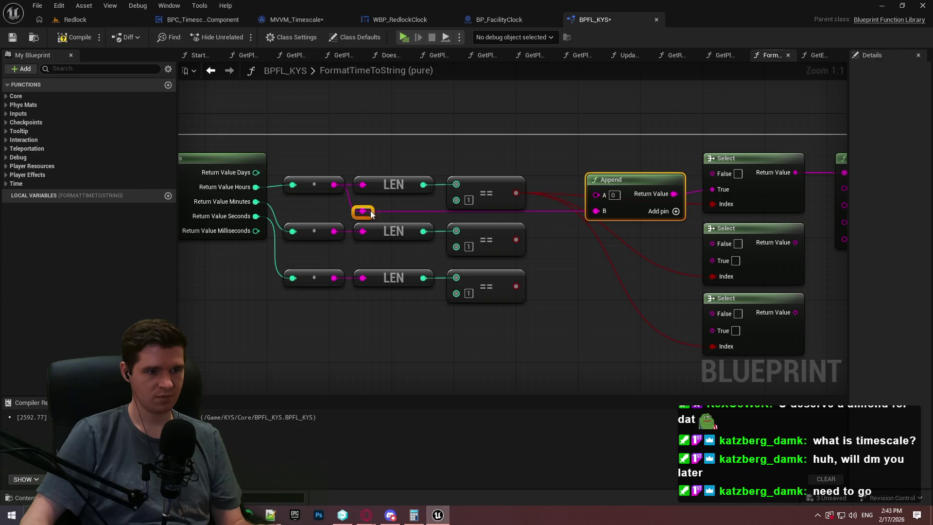
{"action": "left_click_drag", "start_coordinate": [370, 214], "coordinate": [370, 221]}
{"action": "left_click_drag", "start_coordinate": [570, 310], "coordinate": [322, 241]}
{"action": "left_click", "coordinate": [620, 300]}
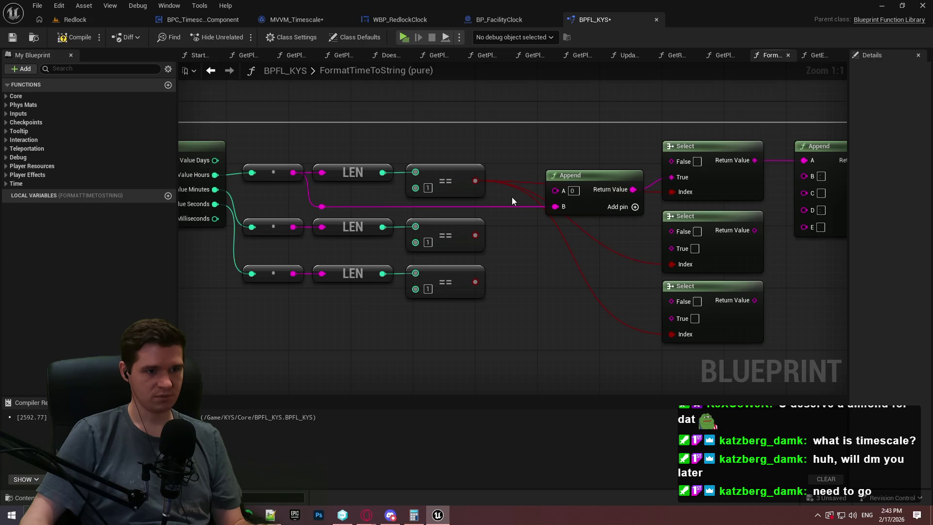
Drive the minutes and seconds Select Index pins from their == checks, and move the Append above the rows.
{"action": "mouse_move", "coordinate": [672, 264]}
{"action": "left_mouse_down"}
{"action": "mouse_move", "coordinate": [454, 233]}
{"action": "mouse_move", "coordinate": [476, 235]}
{"action": "left_mouse_up"}
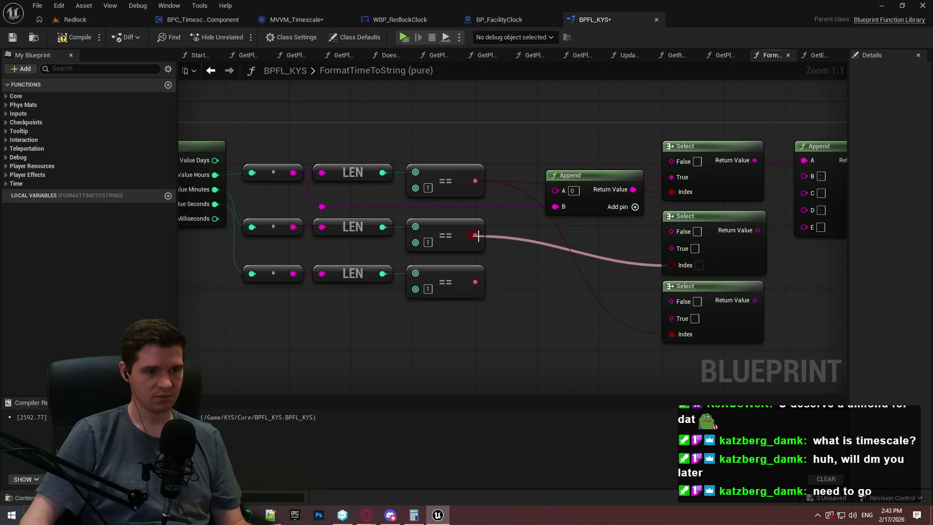
{"action": "mouse_move", "coordinate": [475, 283]}
{"action": "left_mouse_down"}
{"action": "mouse_move", "coordinate": [696, 340]}
{"action": "mouse_move", "coordinate": [680, 334]}
{"action": "left_mouse_up"}
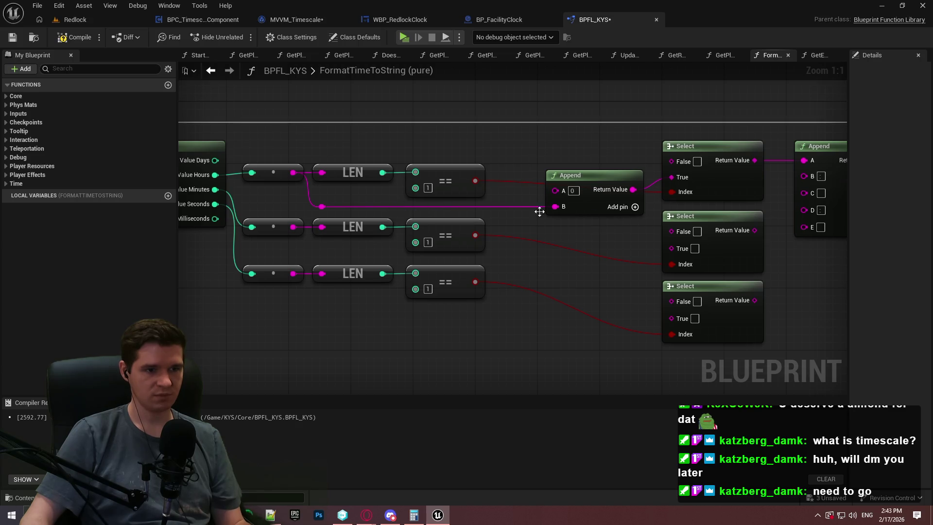
{"action": "left_click", "coordinate": [322, 207]}
{"action": "left_click", "coordinate": [597, 203], "text": "ctrl"}
{"action": "left_click_drag", "start_coordinate": [597, 203], "coordinate": [592, 158]}
{"action": "left_click", "coordinate": [612, 172]}
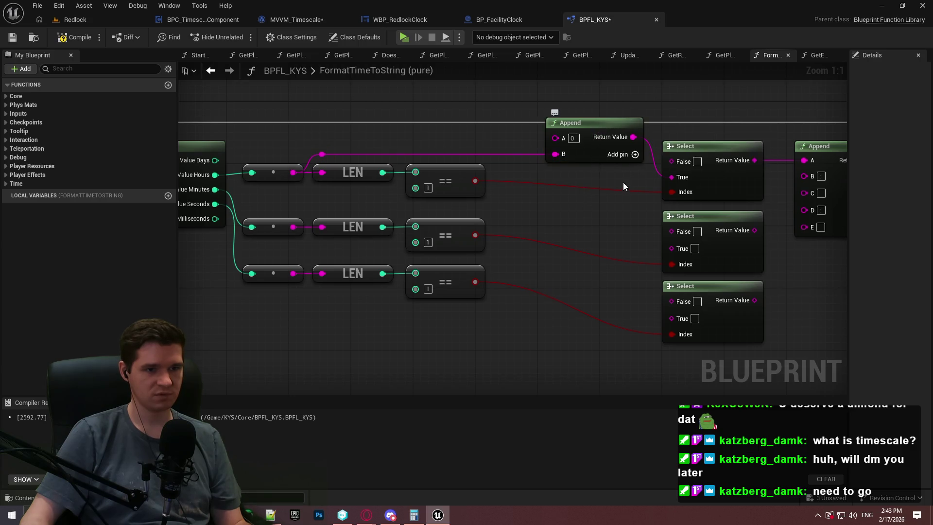
Raise the function entry and Return nodes slightly above the graph rows.
{"action": "left_click", "coordinate": [709, 155]}
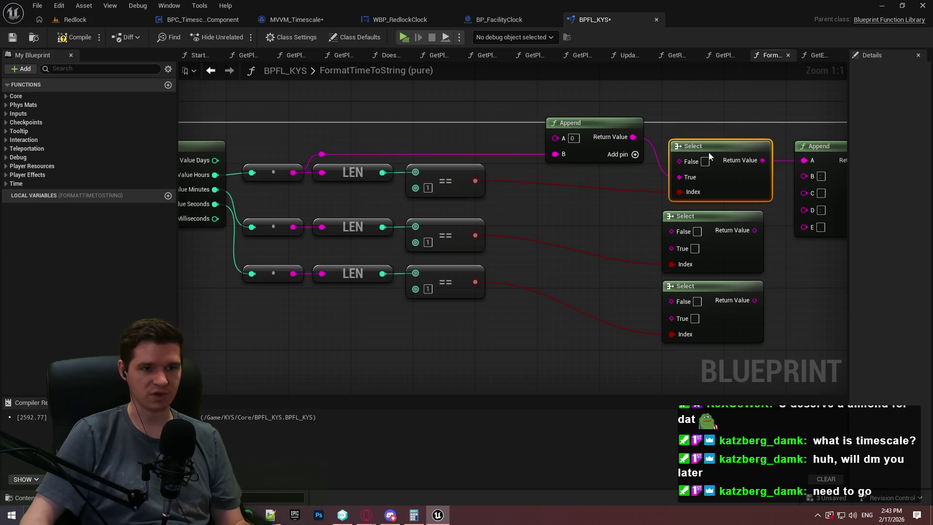
{"action": "scroll", "coordinate": [357, 173], "scroll_direction": "down", "scroll_amount": 3}
{"action": "left_click_drag", "start_coordinate": [205, 159], "coordinate": [816, 191]}
{"action": "left_click_drag", "start_coordinate": [816, 191], "coordinate": [818, 179]}
{"action": "left_click", "coordinate": [765, 279]}
{"action": "scroll", "coordinate": [763, 287], "scroll_direction": "up", "scroll_amount": 3}
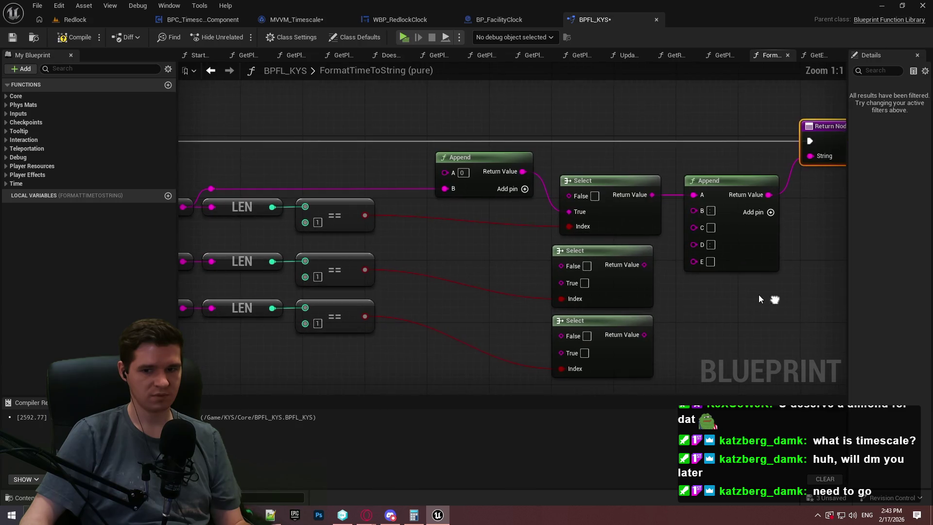
Join the minutes and seconds Select outputs into the final Append's C and E, then reposition both Selects.
{"action": "mouse_move", "coordinate": [643, 263]}
{"action": "left_mouse_down"}
{"action": "mouse_move", "coordinate": [702, 241]}
{"action": "mouse_move", "coordinate": [693, 225]}
{"action": "left_mouse_up"}
{"action": "left_click_drag", "start_coordinate": [644, 334], "coordinate": [706, 261]}
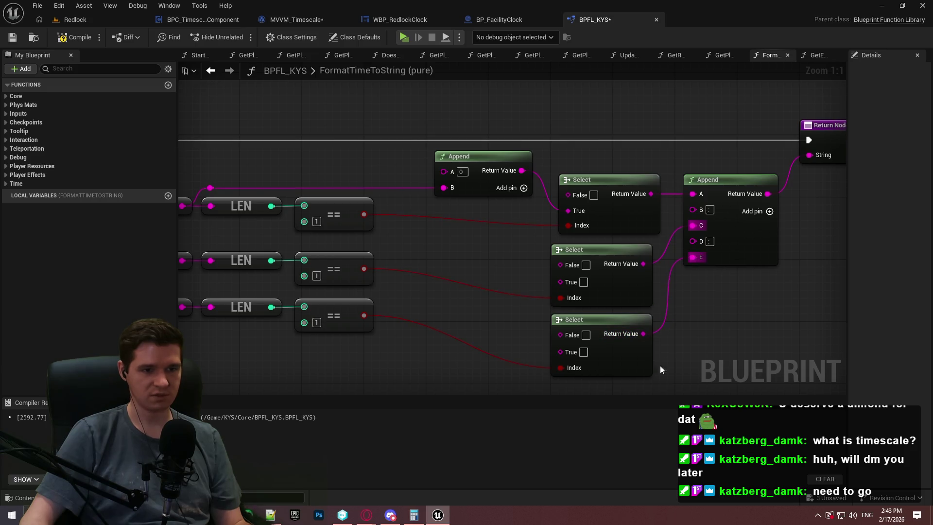
{"action": "mouse_move", "coordinate": [660, 365]}
{"action": "left_mouse_down"}
{"action": "mouse_move", "coordinate": [616, 279]}
{"action": "mouse_move", "coordinate": [626, 282]}
{"action": "left_mouse_up"}
{"action": "left_click", "coordinate": [667, 339]}
{"action": "left_click_drag", "start_coordinate": [632, 369], "coordinate": [633, 377]}
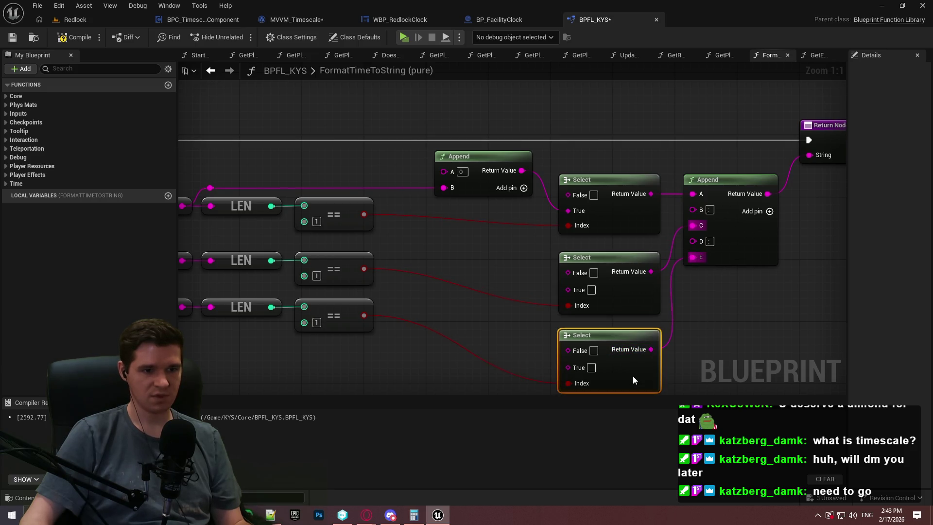
Paste a zero-padding Append into the middle Select's True, and route the plain hours string to the top Select's False.
{"action": "mouse_move", "coordinate": [733, 253]}
{"action": "left_mouse_down"}
{"action": "mouse_move", "coordinate": [764, 292]}
{"action": "mouse_move", "coordinate": [787, 300]}
{"action": "left_mouse_up"}
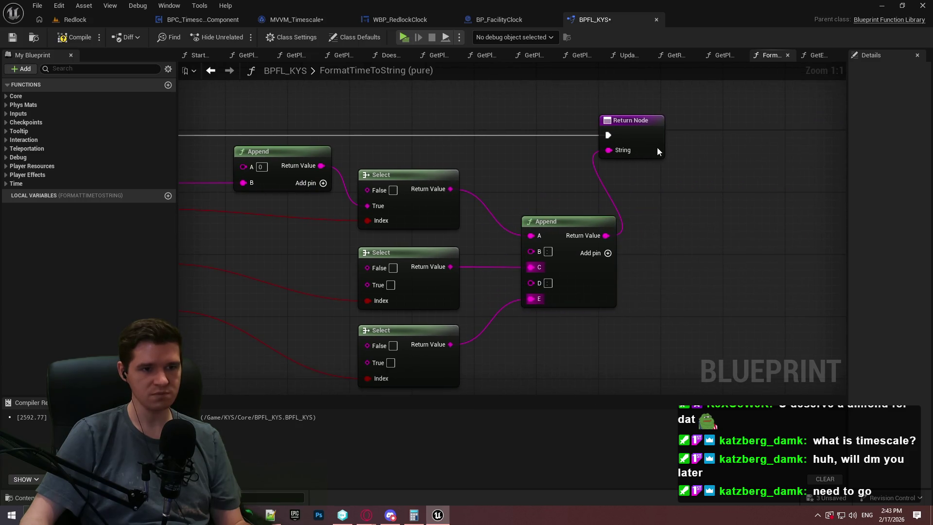
{"action": "mouse_move", "coordinate": [657, 147]}
{"action": "left_mouse_down"}
{"action": "mouse_move", "coordinate": [702, 150]}
{"action": "mouse_move", "coordinate": [608, 179]}
{"action": "mouse_move", "coordinate": [477, 154]}
{"action": "mouse_move", "coordinate": [314, 105]}
{"action": "left_mouse_up"}
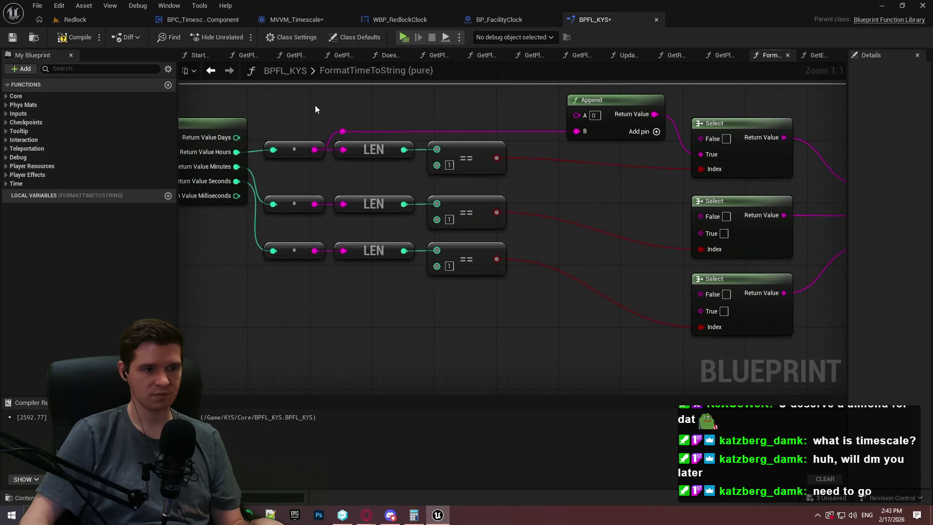
{"action": "key", "text": "ctrl+v"}
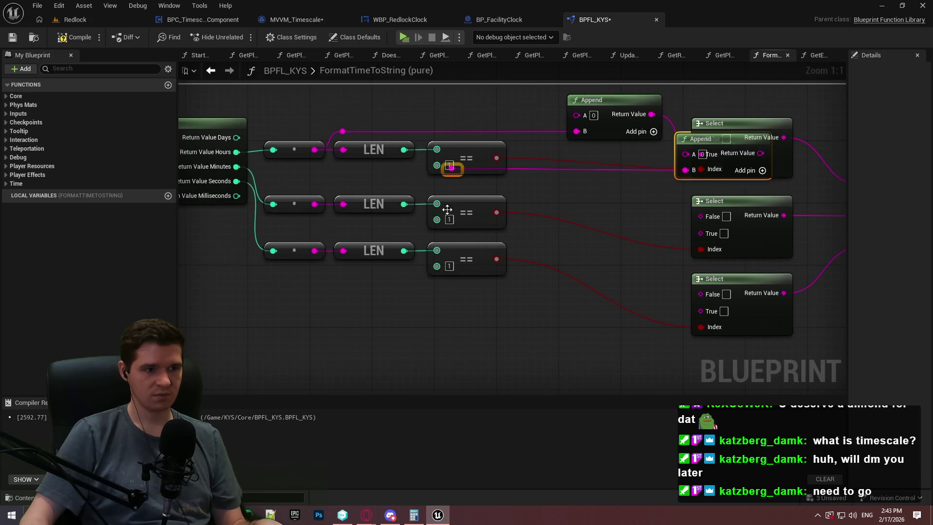
{"action": "left_click_drag", "start_coordinate": [459, 174], "coordinate": [350, 194]}
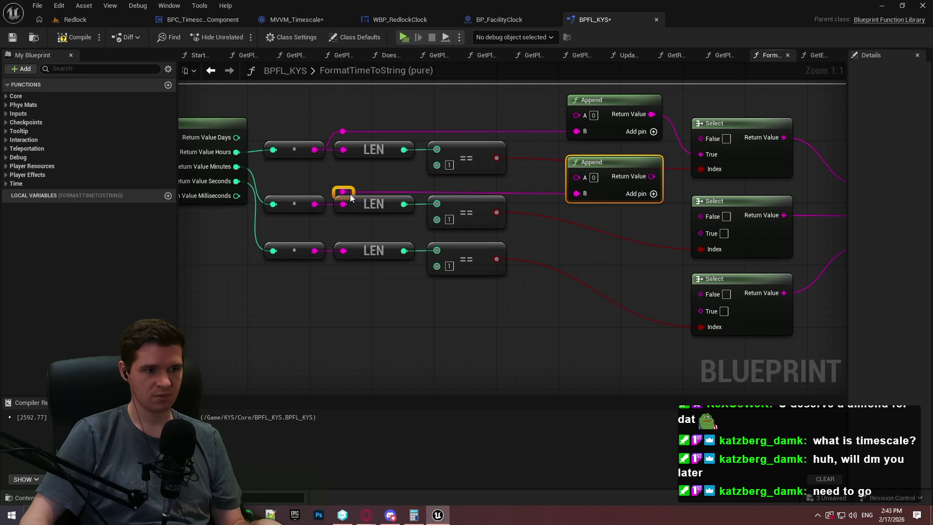
{"action": "mouse_move", "coordinate": [651, 177]}
{"action": "left_mouse_down"}
{"action": "mouse_move", "coordinate": [708, 217]}
{"action": "mouse_move", "coordinate": [711, 233]}
{"action": "left_mouse_up"}
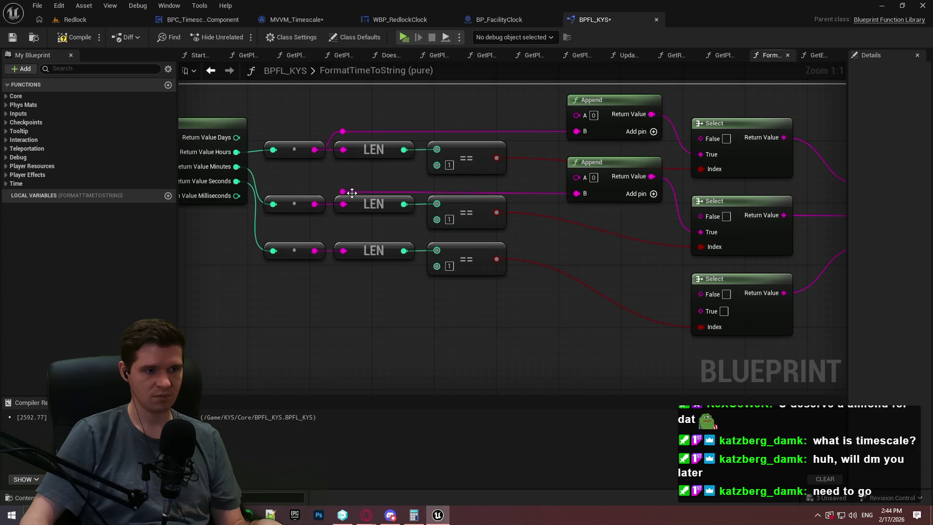
{"action": "left_click_drag", "start_coordinate": [340, 193], "coordinate": [315, 204]}
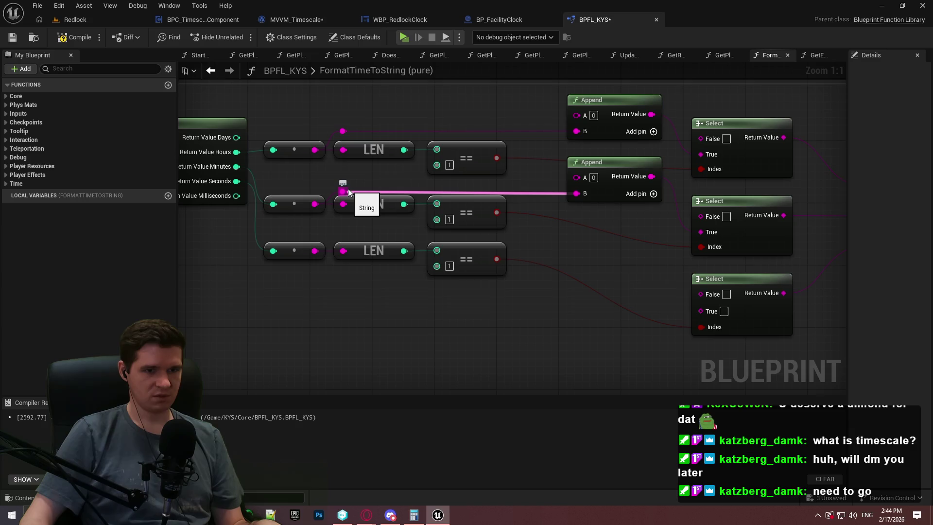
{"action": "double_click", "coordinate": [543, 133]}
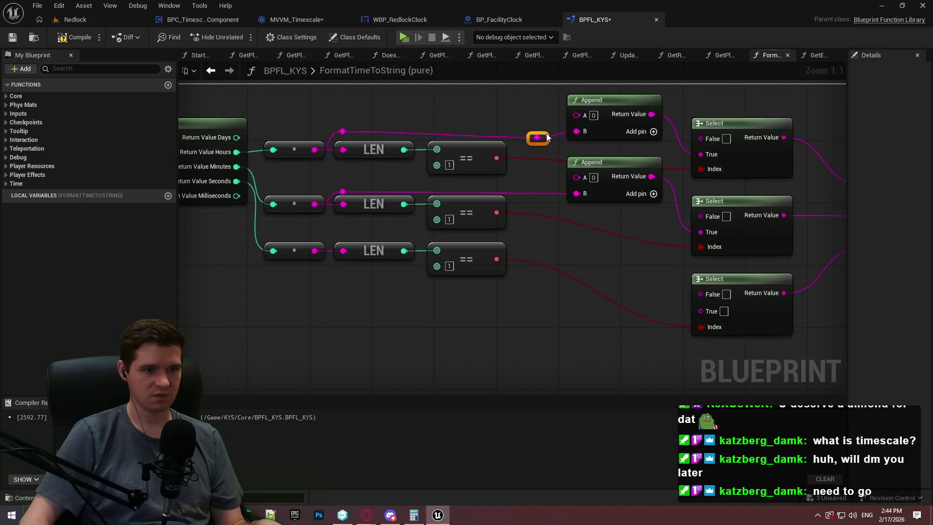
{"action": "mouse_move", "coordinate": [547, 137]}
{"action": "left_mouse_down"}
{"action": "mouse_move", "coordinate": [552, 129]}
{"action": "mouse_move", "coordinate": [720, 141]}
{"action": "mouse_move", "coordinate": [694, 123]}
{"action": "left_mouse_up"}
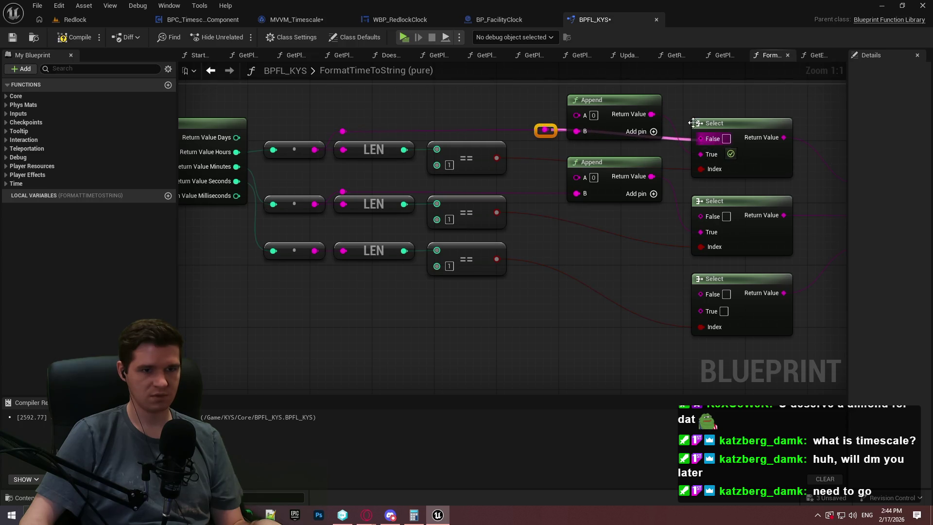
Move the LEN, ==, Append and Select padding nodes down beside the hours row.
{"action": "mouse_move", "coordinate": [631, 282]}
{"action": "left_mouse_down"}
{"action": "mouse_move", "coordinate": [641, 259]}
{"action": "mouse_move", "coordinate": [613, 220]}
{"action": "left_mouse_up"}
{"action": "mouse_move", "coordinate": [713, 338]}
{"action": "left_mouse_down"}
{"action": "mouse_move", "coordinate": [267, 127]}
{"action": "mouse_move", "coordinate": [287, 127]}
{"action": "left_mouse_up"}
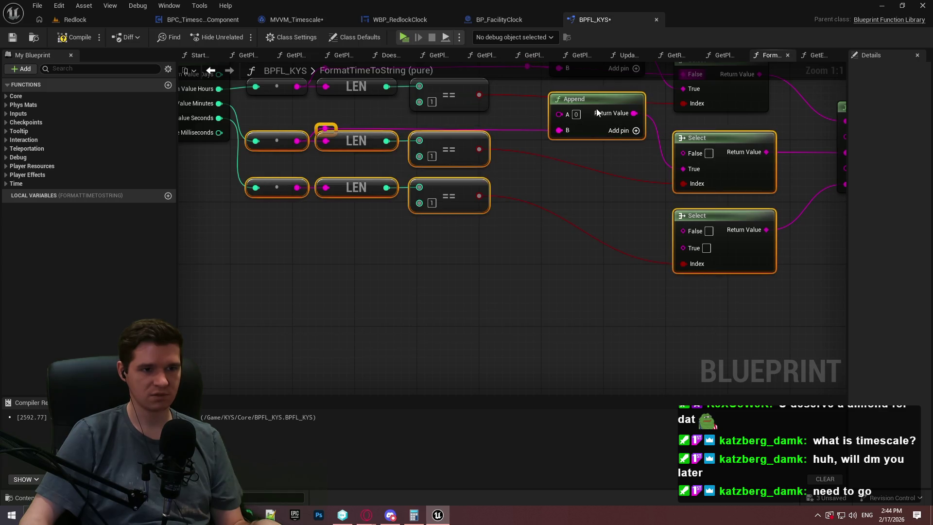
{"action": "left_click_drag", "start_coordinate": [596, 109], "coordinate": [589, 217]}
{"action": "left_click_drag", "start_coordinate": [609, 158], "coordinate": [618, 308]}
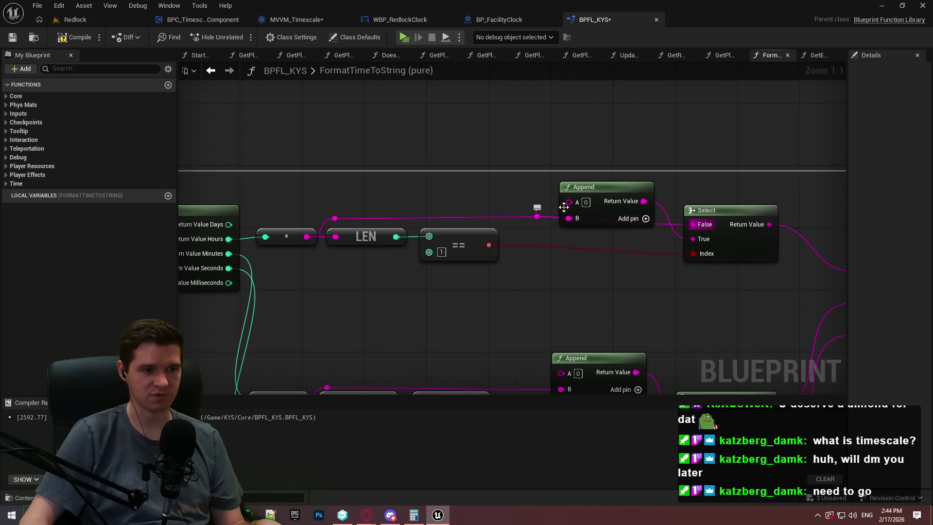
{"action": "left_click_drag", "start_coordinate": [602, 190], "coordinate": [610, 236]}
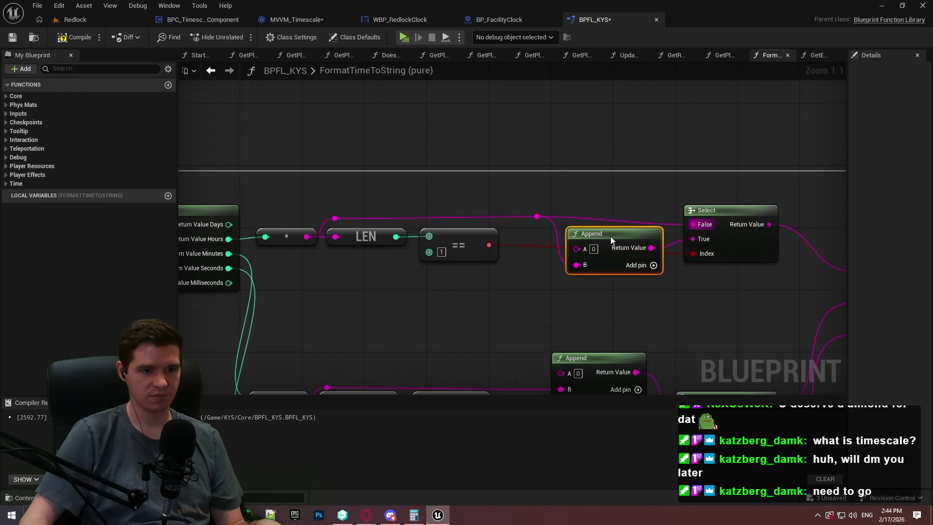
Wire the reroute knot into the upper Append's B input and line up the LEN and == nodes.
{"action": "left_click", "coordinate": [525, 250]}
{"action": "left_click_drag", "start_coordinate": [398, 260], "coordinate": [428, 243]}
{"action": "mouse_move", "coordinate": [366, 239]}
{"action": "left_mouse_down"}
{"action": "mouse_move", "coordinate": [500, 308]}
{"action": "mouse_move", "coordinate": [512, 277]}
{"action": "mouse_move", "coordinate": [528, 292]}
{"action": "left_mouse_up"}
{"action": "mouse_move", "coordinate": [576, 265]}
{"action": "left_mouse_down"}
{"action": "mouse_move", "coordinate": [537, 216]}
{"action": "mouse_move", "coordinate": [545, 225]}
{"action": "left_mouse_up"}
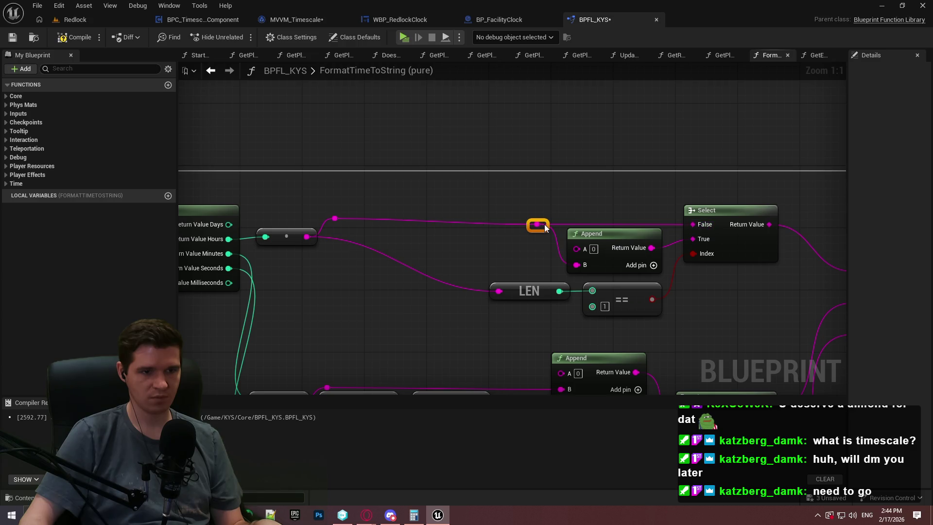
{"action": "left_click_drag", "start_coordinate": [631, 233], "coordinate": [645, 234]}
{"action": "left_click", "coordinate": [612, 216]}
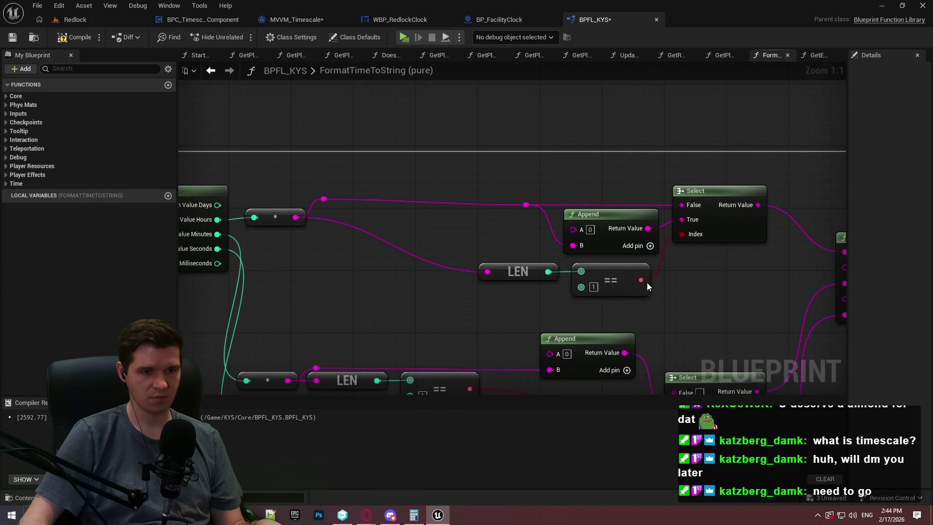
Shift the whole hours padding group left and align the hours conversion node.
{"action": "left_click_drag", "start_coordinate": [646, 281], "coordinate": [545, 291]}
{"action": "left_click_drag", "start_coordinate": [612, 267], "coordinate": [619, 275]}
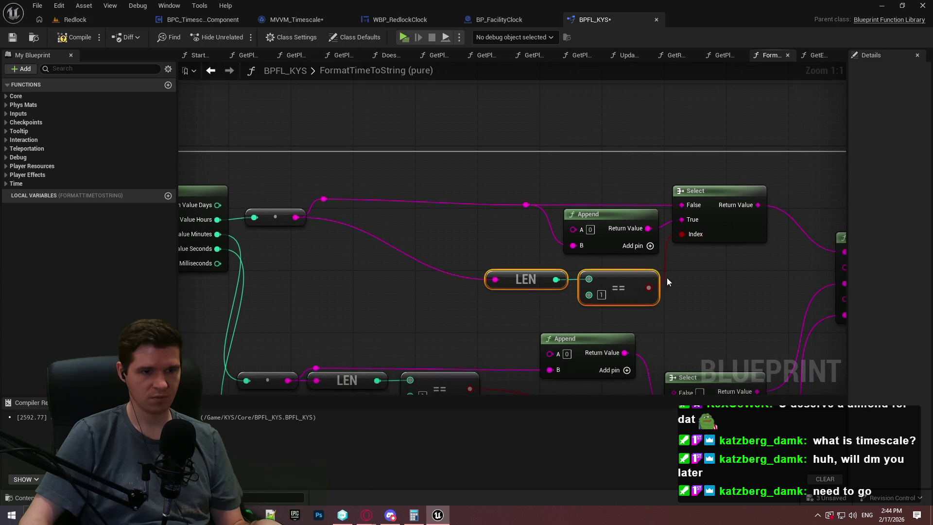
{"action": "mouse_move", "coordinate": [754, 306]}
{"action": "left_mouse_down"}
{"action": "mouse_move", "coordinate": [514, 216]}
{"action": "mouse_move", "coordinate": [510, 197]}
{"action": "left_mouse_up"}
{"action": "left_click_drag", "start_coordinate": [601, 214], "coordinate": [445, 206]}
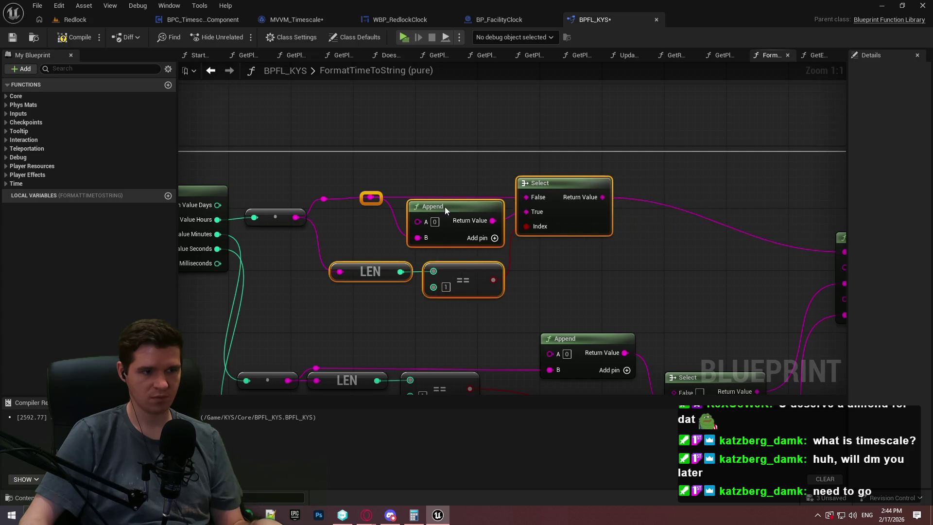
{"action": "left_click", "coordinate": [346, 185]}
{"action": "left_click_drag", "start_coordinate": [371, 198], "coordinate": [284, 226]}
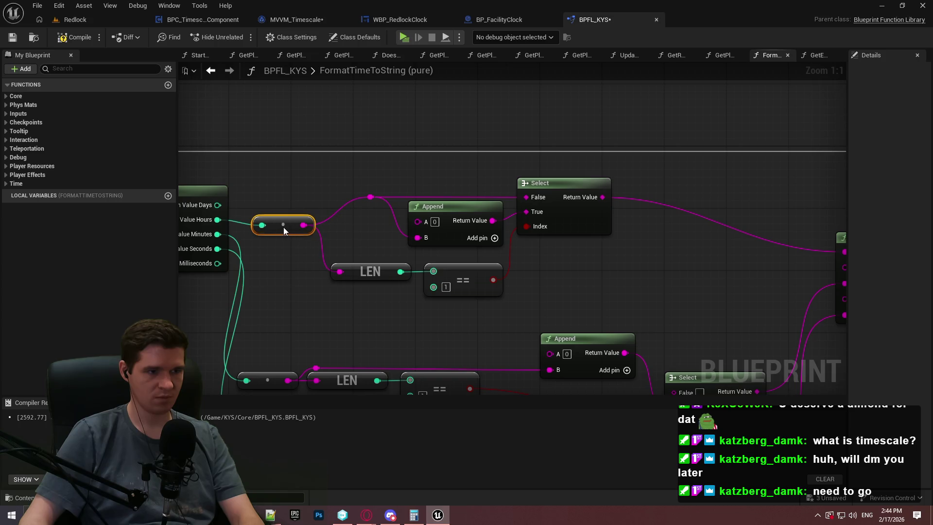
{"action": "left_click", "coordinate": [686, 264]}
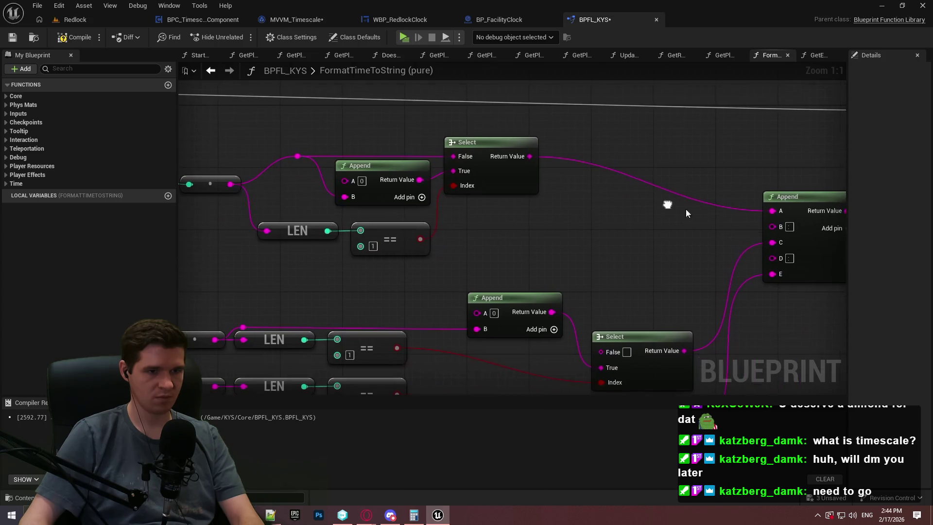
Delete the old minutes and seconds padding nodes.
{"action": "mouse_move", "coordinate": [685, 231]}
{"action": "left_mouse_down"}
{"action": "mouse_move", "coordinate": [686, 209]}
{"action": "mouse_move", "coordinate": [721, 192]}
{"action": "mouse_move", "coordinate": [671, 150]}
{"action": "mouse_move", "coordinate": [646, 148]}
{"action": "mouse_move", "coordinate": [635, 211]}
{"action": "mouse_move", "coordinate": [627, 146]}
{"action": "left_mouse_up"}
{"action": "scroll", "coordinate": [722, 192], "scroll_direction": "down", "scroll_amount": 1}
{"action": "mouse_move", "coordinate": [713, 360]}
{"action": "left_mouse_down"}
{"action": "mouse_move", "coordinate": [299, 174]}
{"action": "mouse_move", "coordinate": [318, 183]}
{"action": "left_mouse_up"}
{"action": "key", "text": "Delete"}
Copy the hours padding group and paste two copies for the minutes and seconds rows.
{"action": "left_click_drag", "start_coordinate": [325, 93], "coordinate": [319, 97]}
{"action": "key", "text": "ctrl+c"}
{"action": "key", "text": "ctrl+v"}
{"action": "mouse_move", "coordinate": [499, 232]}
{"action": "left_mouse_down"}
{"action": "mouse_move", "coordinate": [558, 211]}
{"action": "mouse_move", "coordinate": [560, 220]}
{"action": "mouse_move", "coordinate": [546, 221]}
{"action": "mouse_move", "coordinate": [684, 197]}
{"action": "mouse_move", "coordinate": [538, 343]}
{"action": "left_mouse_up"}
{"action": "key", "text": "ctrl+c"}
{"action": "key", "text": "ctrl+v"}
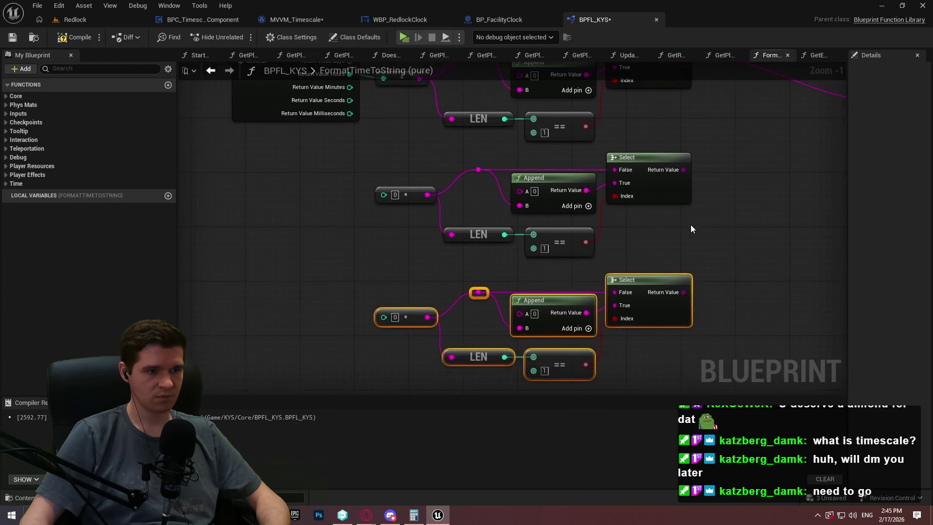
Feed Minutes into the second padding row and connect its Select to the final Append's C.
{"action": "left_click", "coordinate": [690, 224]}
{"action": "mouse_move", "coordinate": [382, 194]}
{"action": "left_mouse_down"}
{"action": "mouse_move", "coordinate": [361, 106]}
{"action": "mouse_move", "coordinate": [351, 283]}
{"action": "mouse_move", "coordinate": [385, 285]}
{"action": "mouse_move", "coordinate": [387, 331]}
{"action": "left_mouse_up"}
{"action": "scroll", "coordinate": [444, 263], "scroll_direction": "down", "scroll_amount": 2}
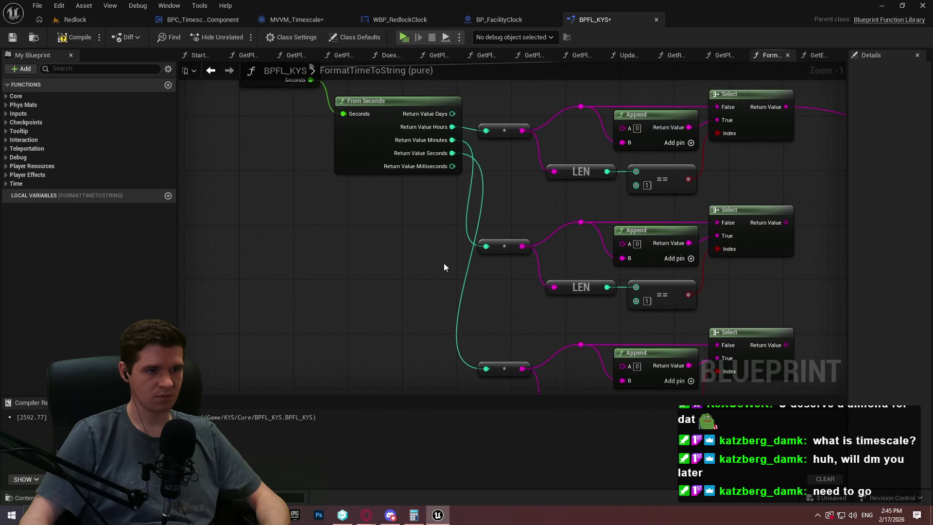
{"action": "mouse_move", "coordinate": [547, 188]}
{"action": "left_mouse_down"}
{"action": "mouse_move", "coordinate": [727, 141]}
{"action": "mouse_move", "coordinate": [525, 305]}
{"action": "mouse_move", "coordinate": [546, 282]}
{"action": "left_mouse_up"}
Move the final Append and padding rows right, away from From Seconds, and save BPFL_KYS.
{"action": "mouse_move", "coordinate": [733, 176]}
{"action": "left_mouse_down"}
{"action": "mouse_move", "coordinate": [627, 188]}
{"action": "mouse_move", "coordinate": [641, 194]}
{"action": "left_mouse_up"}
{"action": "left_click_drag", "start_coordinate": [717, 351], "coordinate": [301, 82]}
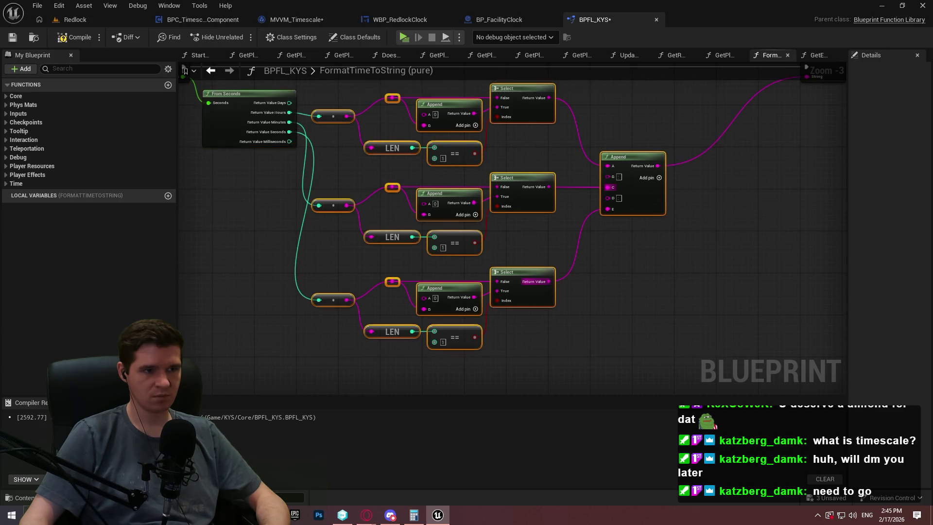
{"action": "left_click_drag", "start_coordinate": [564, 175], "coordinate": [624, 171]}
{"action": "left_click", "coordinate": [714, 188]}
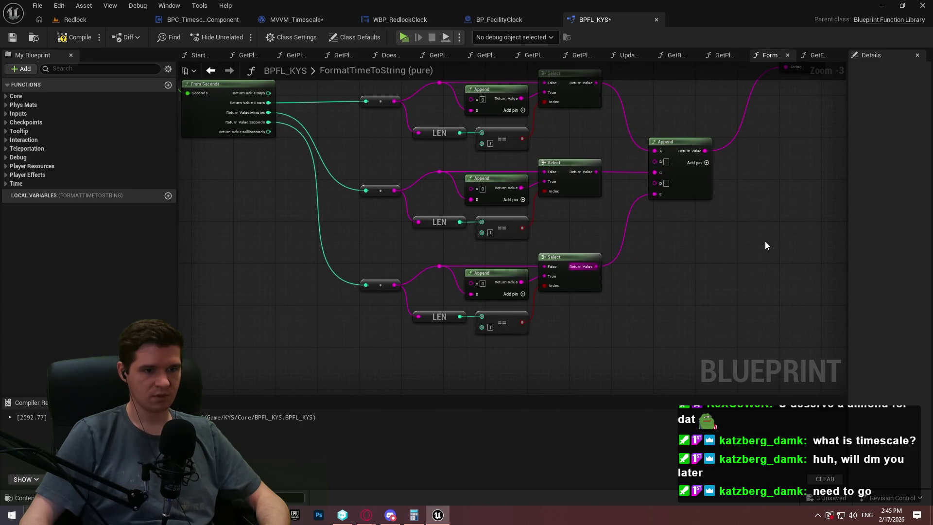
{"action": "left_click_drag", "start_coordinate": [765, 245], "coordinate": [742, 267]}
{"action": "left_click", "coordinate": [19, 39]}
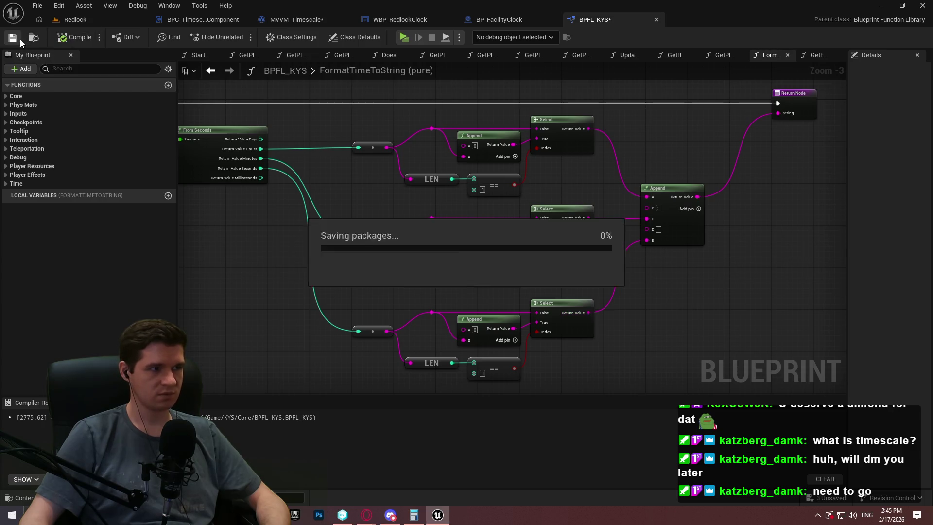
Back in the Redlock level, frame the camera near the clock and start Play In Editor with Alt+P.
{"action": "left_click", "coordinate": [72, 18]}
{"action": "left_click_drag", "start_coordinate": [372, 165], "coordinate": [345, 305]}
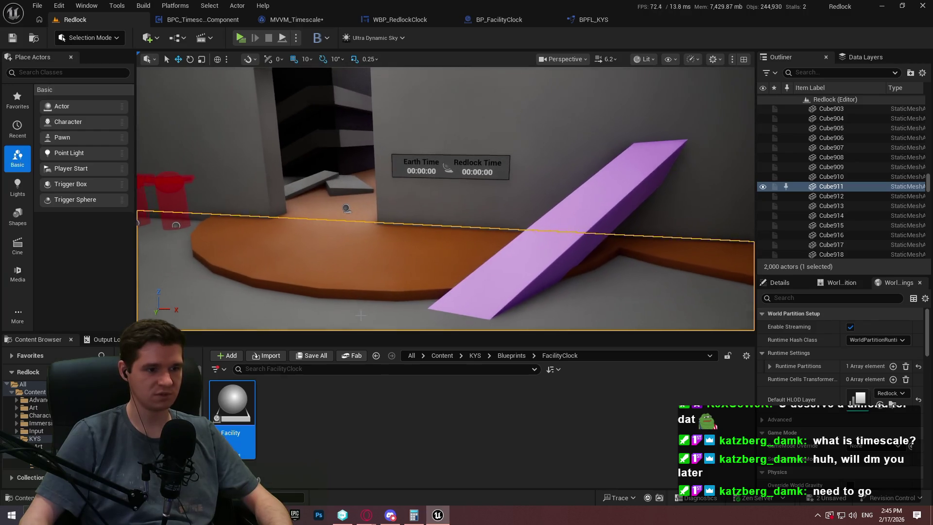
{"action": "right_click", "coordinate": [362, 109]}
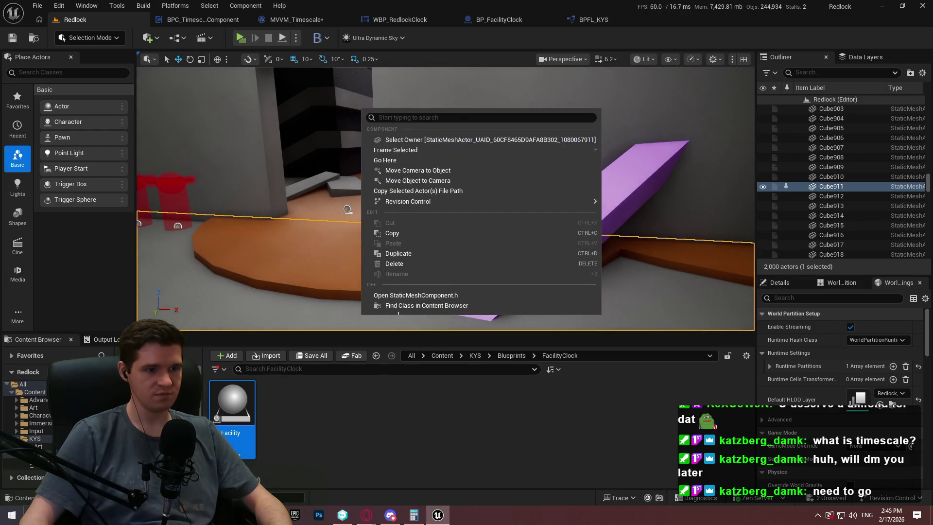
{"action": "left_click", "coordinate": [407, 150]}
{"action": "right_click", "coordinate": [326, 261]}
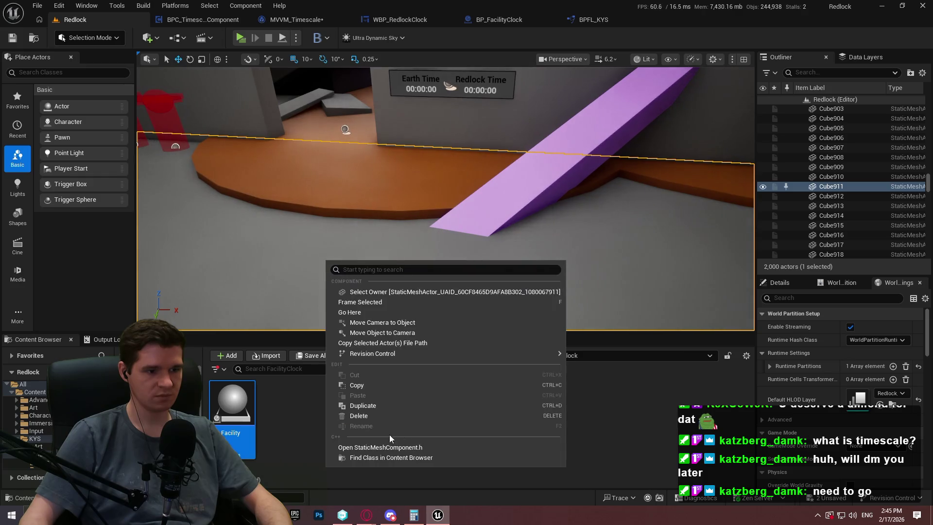
{"action": "mouse_move", "coordinate": [241, 125]}
{"action": "left_mouse_down"}
{"action": "mouse_move", "coordinate": [240, 156]}
{"action": "mouse_move", "coordinate": [240, 125]}
{"action": "left_mouse_up"}
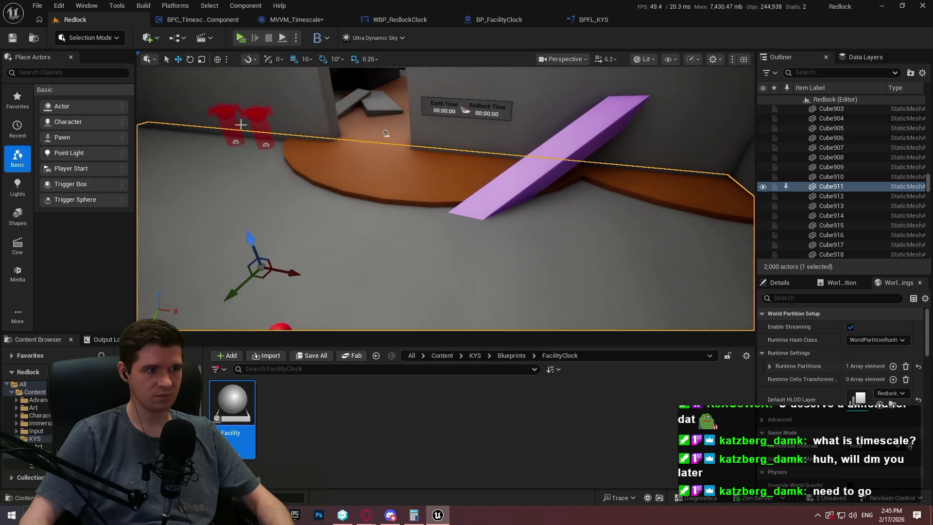
{"action": "right_click", "coordinate": [417, 161]}
{"action": "left_click", "coordinate": [490, 431]}
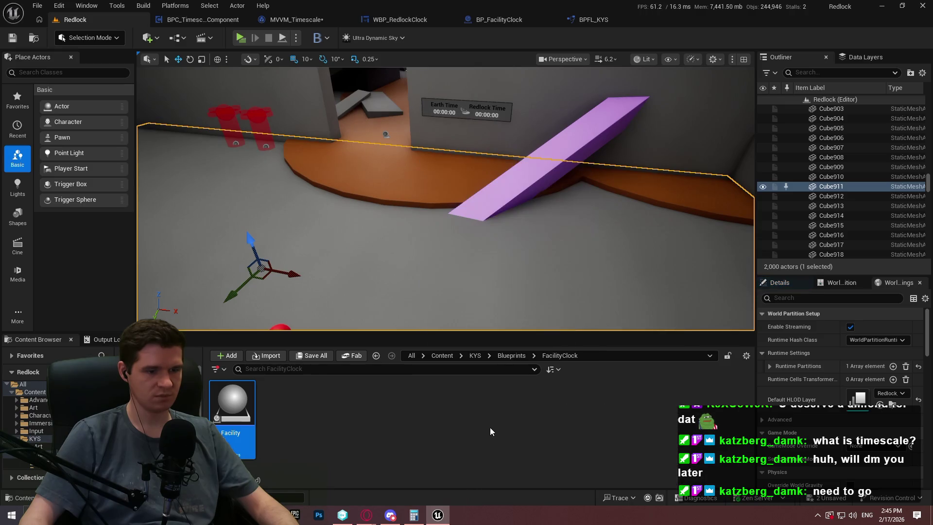
{"action": "key", "text": "alt+p"}
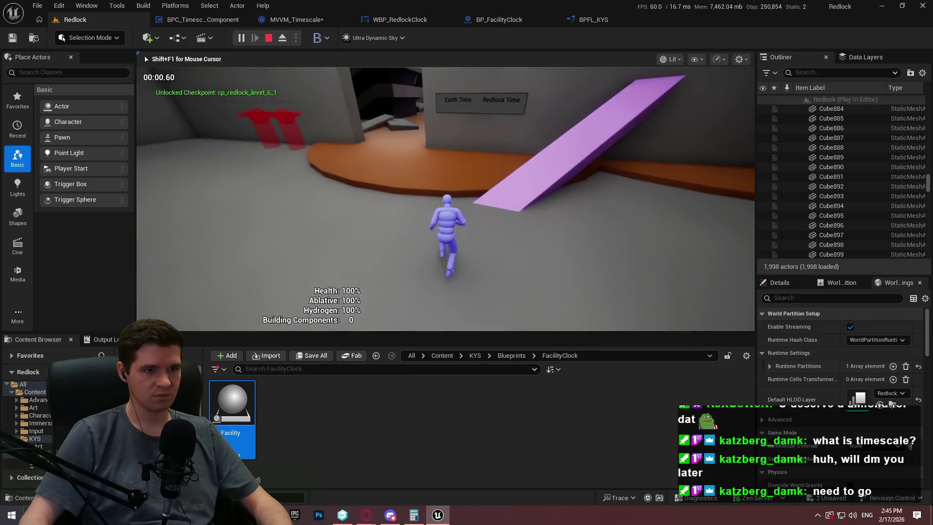
Run up to the clock wall in fullscreen to check the padded time, e.g. 00:01:18.
{"action": "key", "text": "w"}
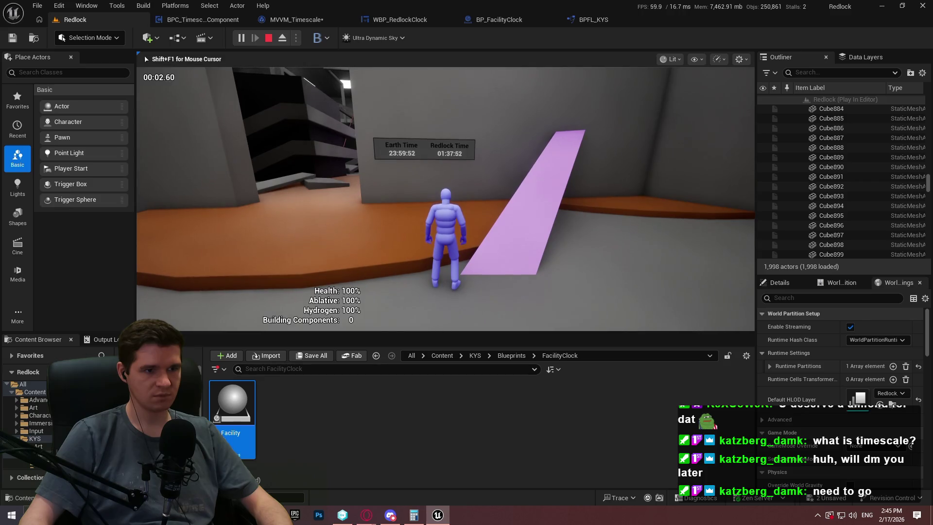
{"action": "key", "text": "F11"}
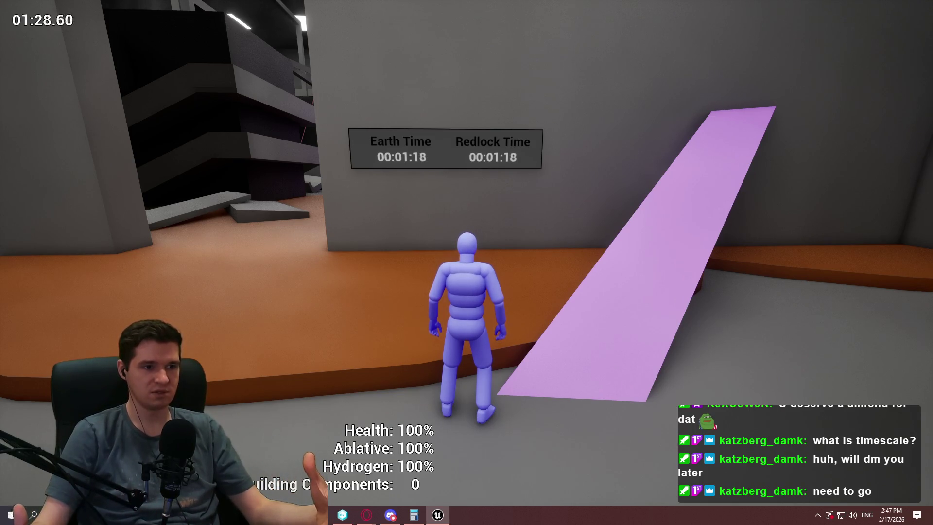
Run the character over the purple ramp and along the clock wall, watching the padded timer.
{"action": "key", "text": "w"}
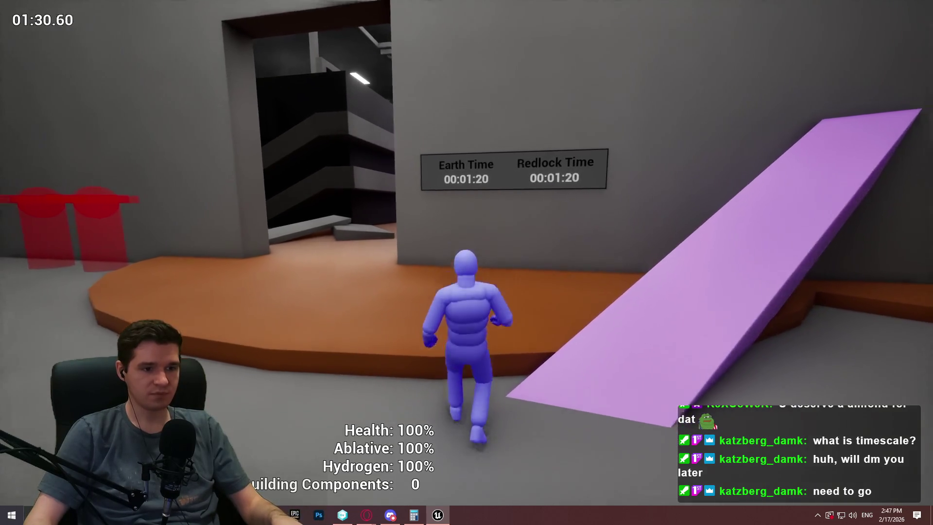
{"action": "key", "text": "w"}
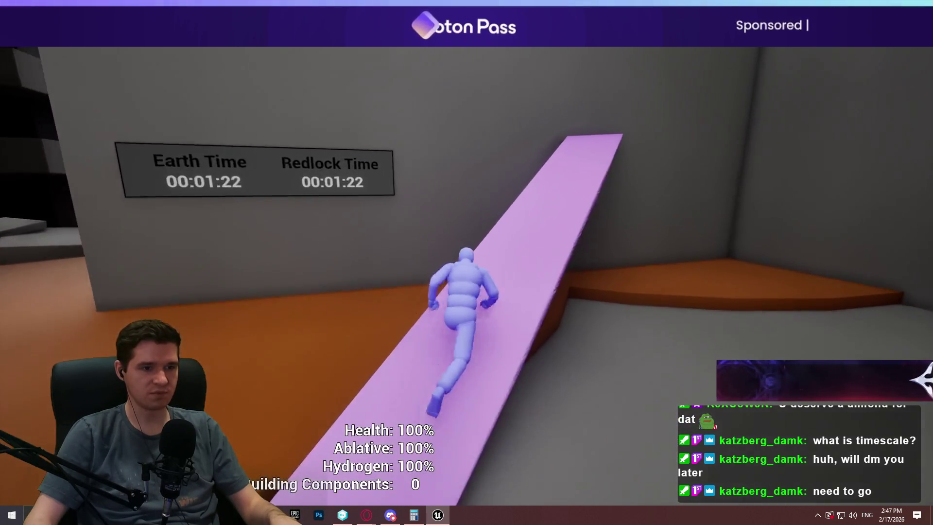
{"action": "key", "text": "w"}
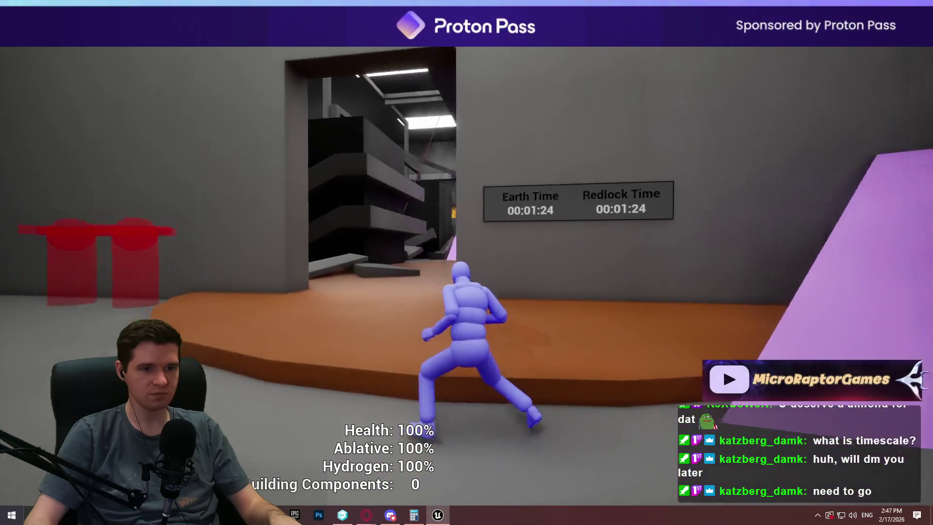
{"action": "key", "text": "w"}
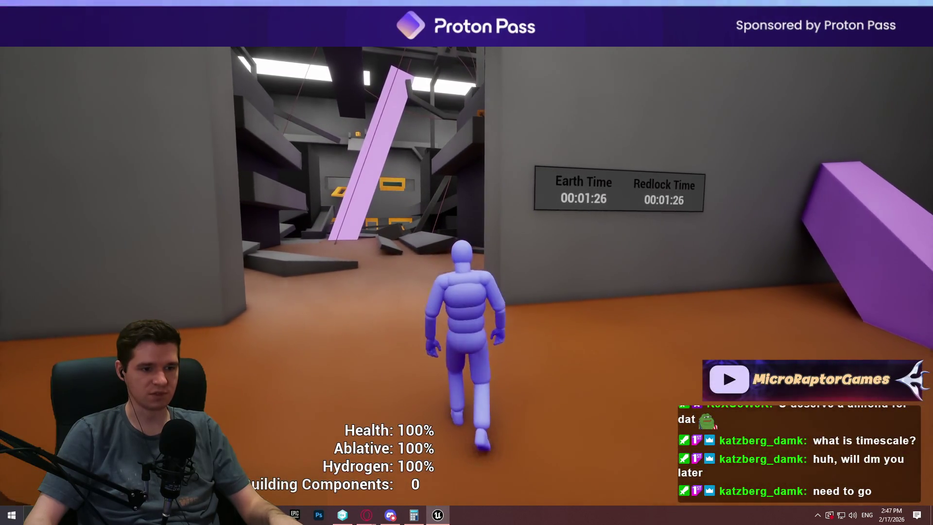
{"action": "key", "text": "w"}
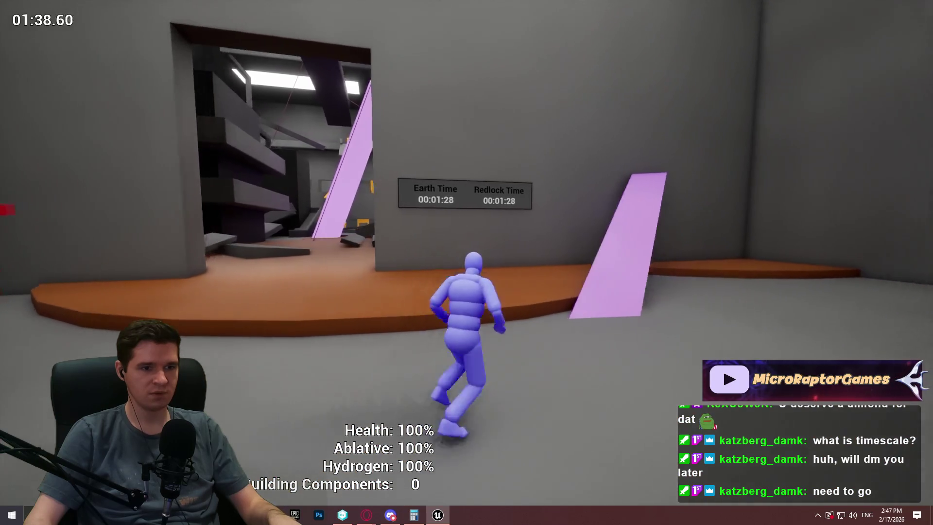
{"action": "key", "text": "w"}
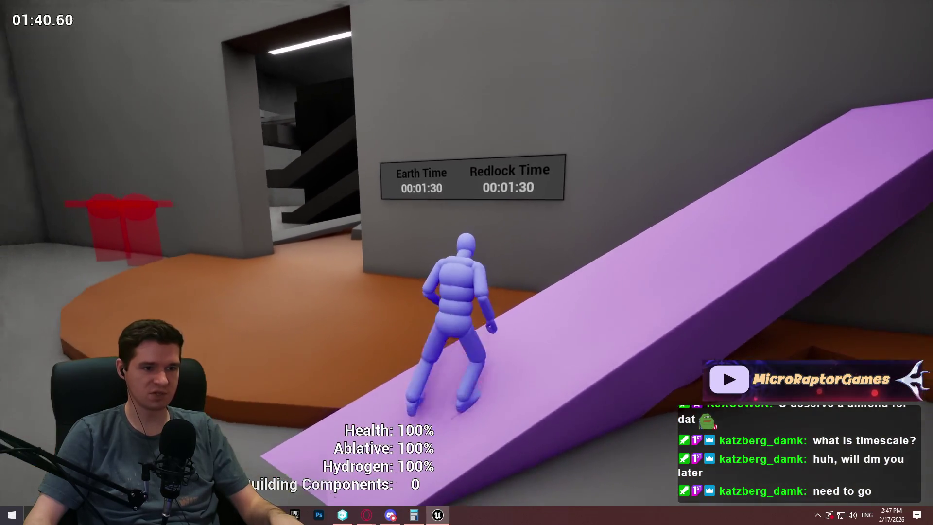
{"action": "key", "text": "w"}
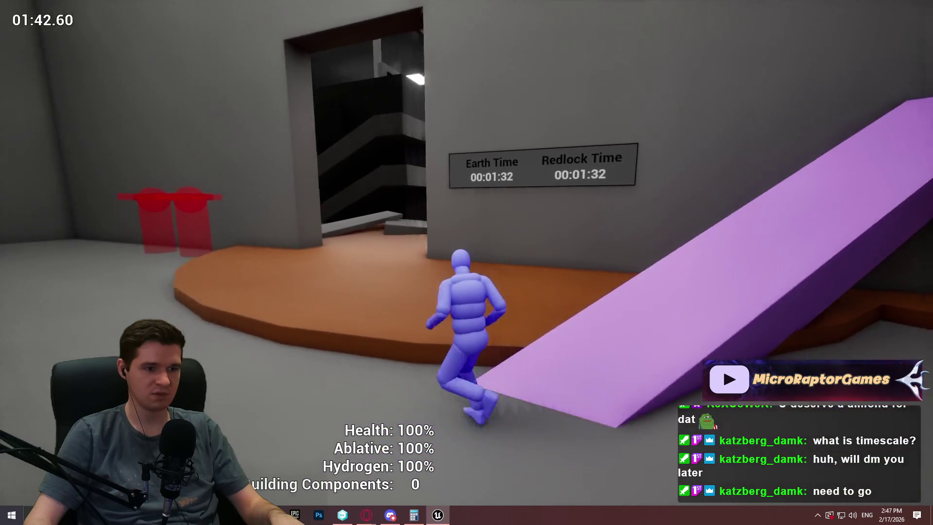
{"action": "key", "text": "w"}
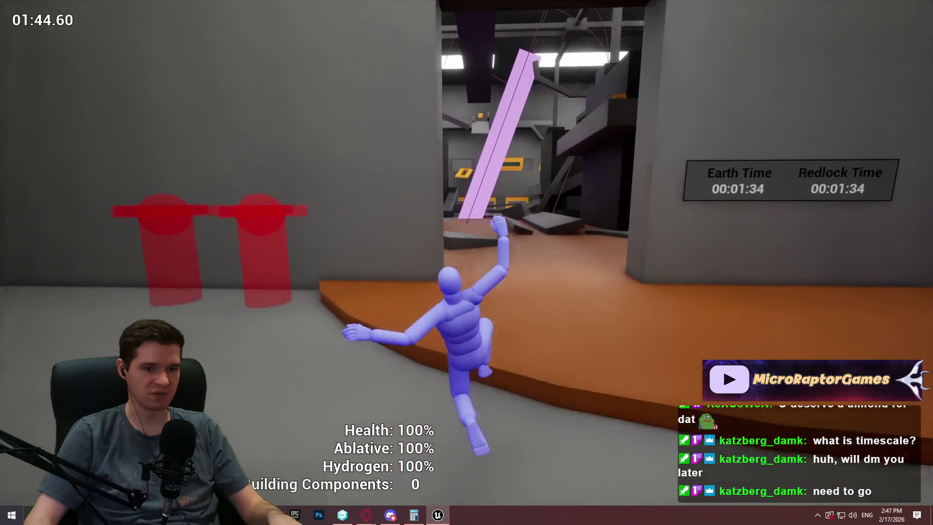
{"action": "key", "text": "w"}
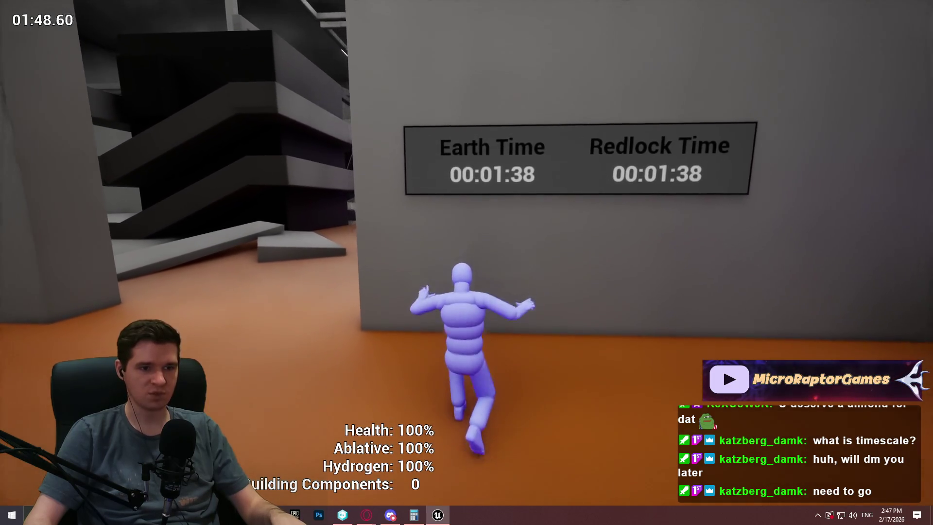
{"action": "key", "text": "w"}
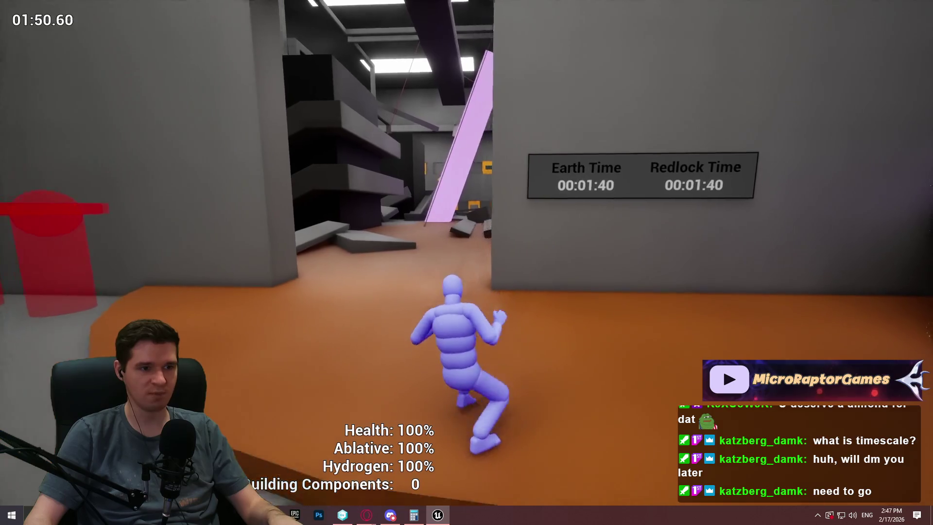
{"action": "key", "text": "w"}
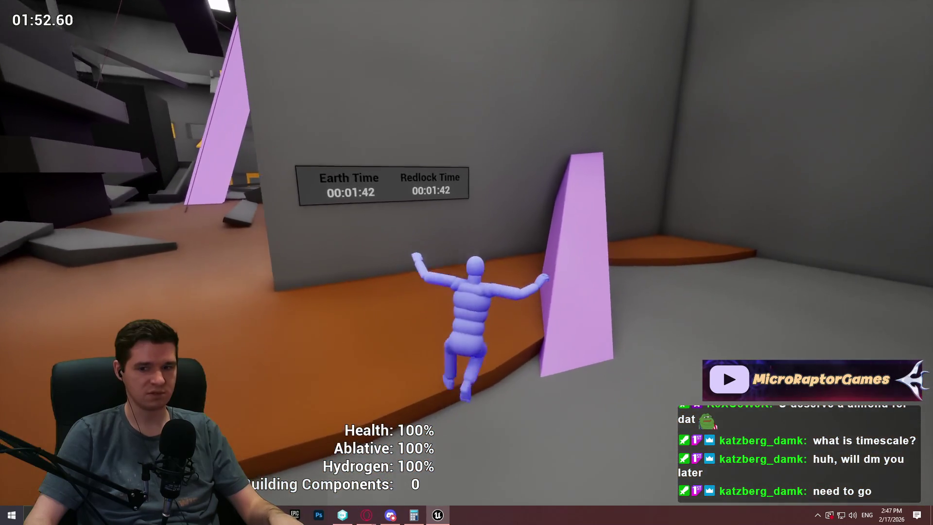
{"action": "key", "text": "w"}
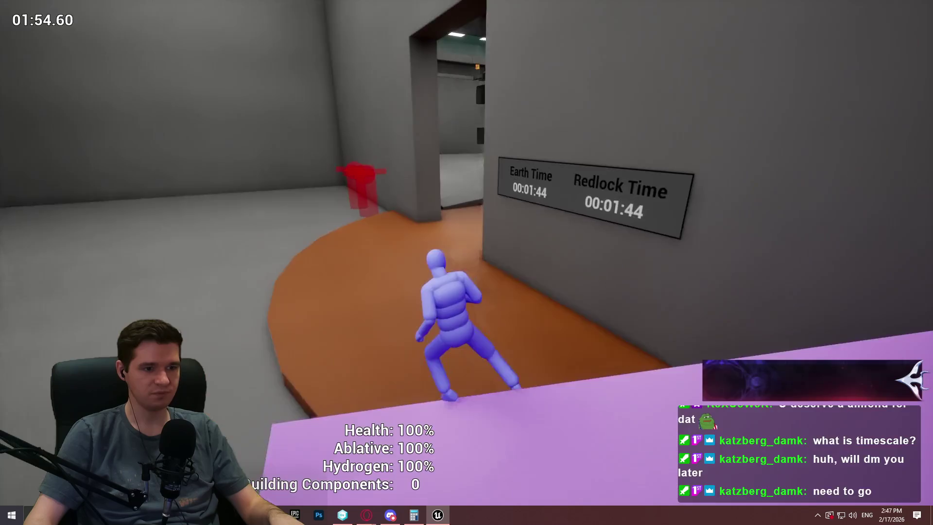
{"action": "key", "text": "w"}
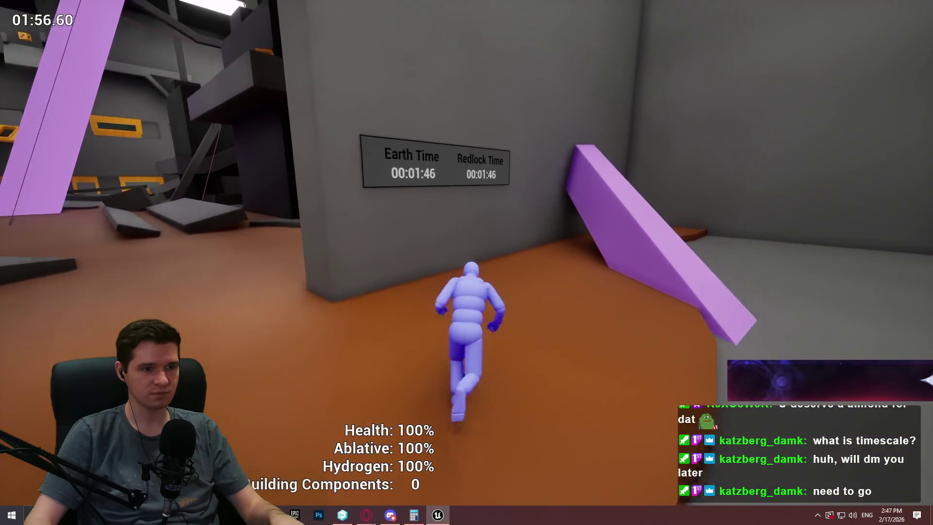
{"action": "key", "text": "w"}
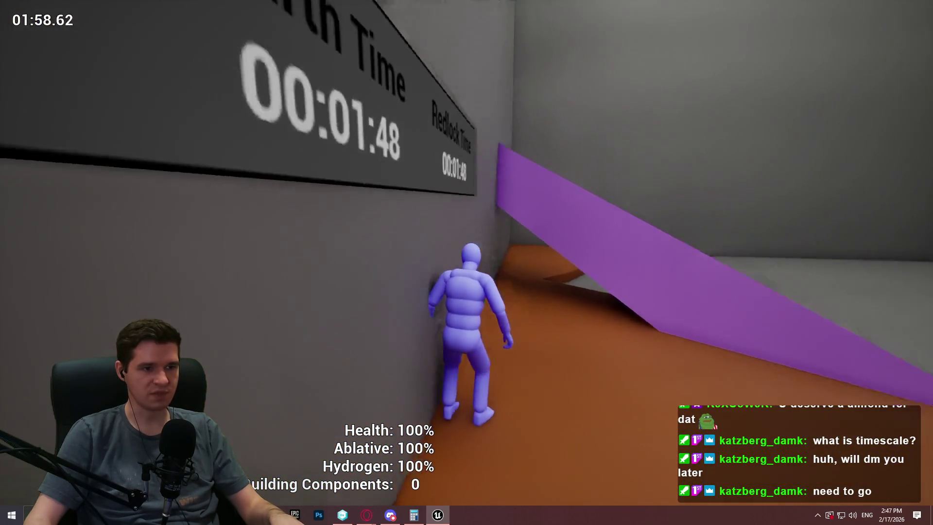
{"action": "key", "text": "w"}
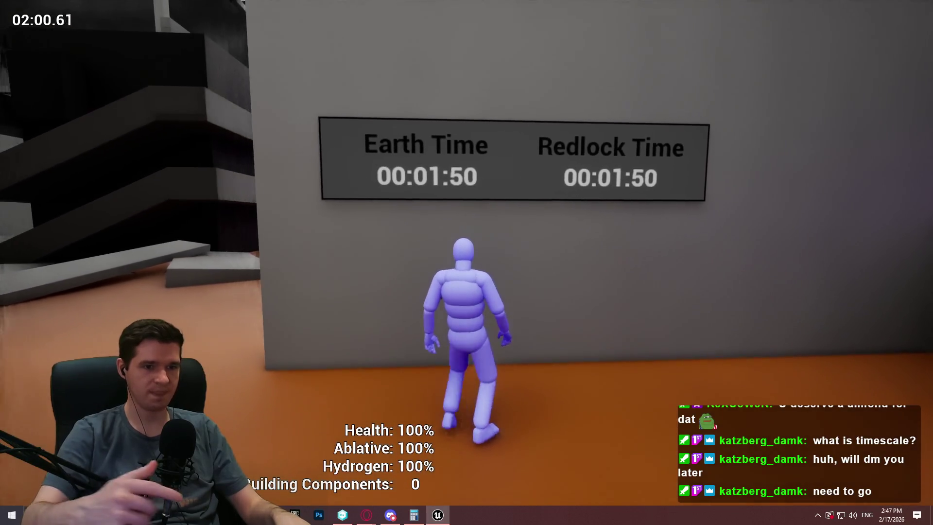
{"action": "key", "text": "w"}
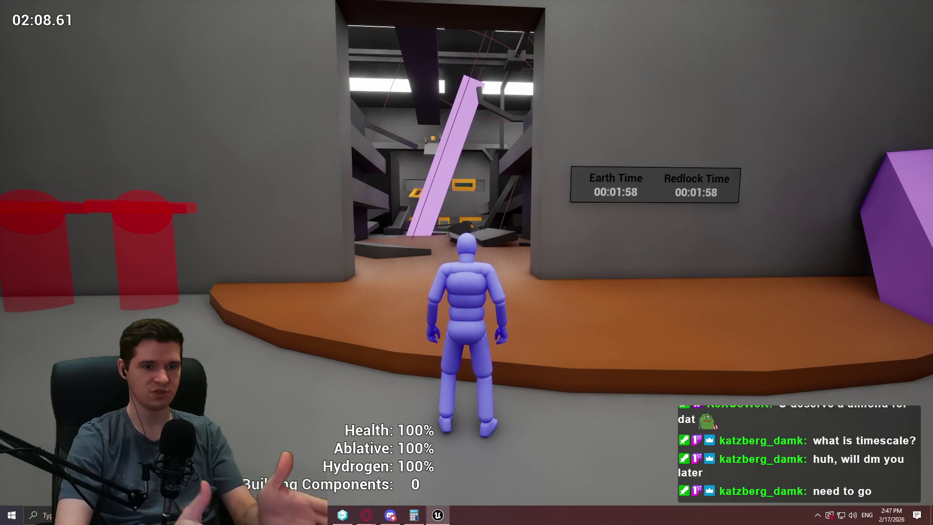
Run over the pink ramp and past the Earth Time clock, then stop the play session with Esc.
{"action": "key", "text": "d"}
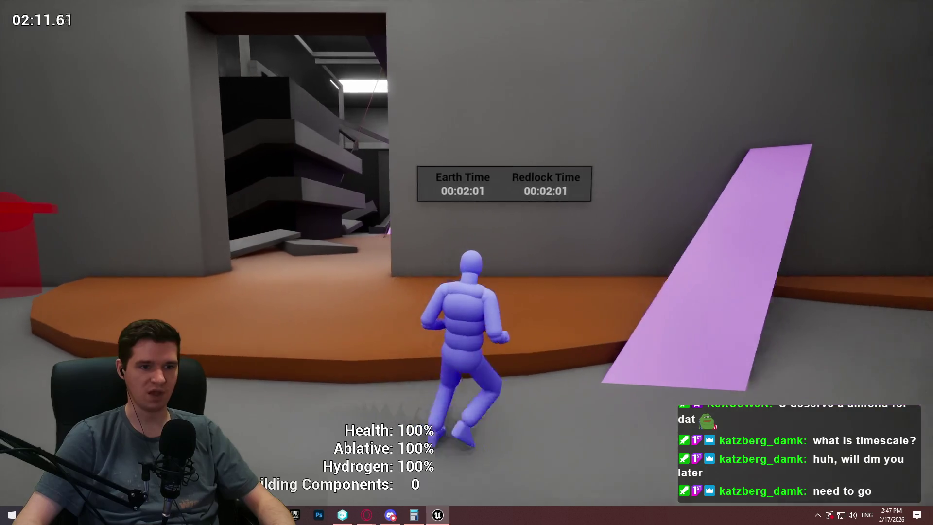
{"action": "key", "text": "w"}
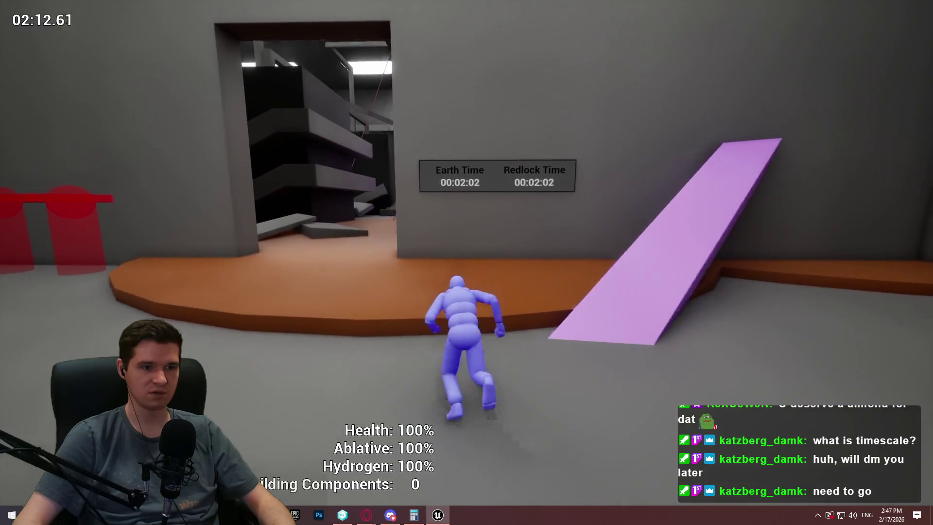
{"action": "key", "text": "w"}
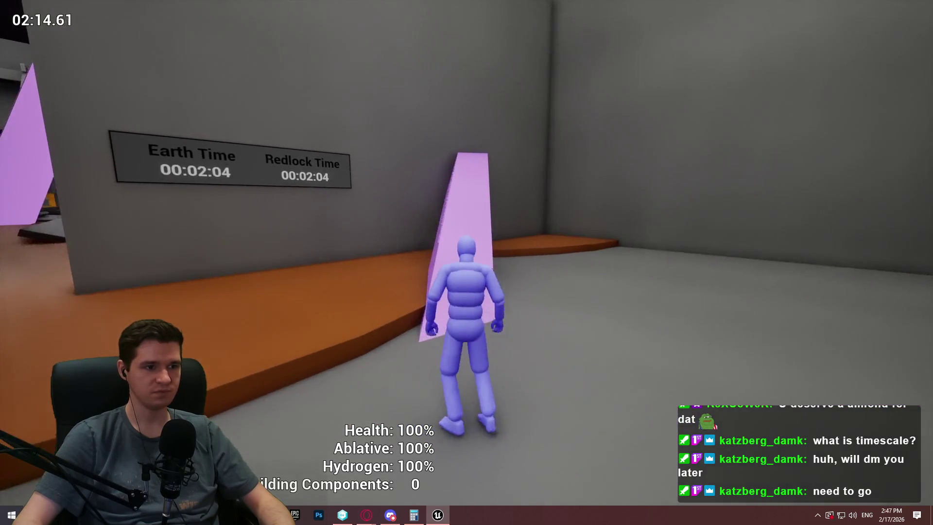
{"action": "key", "text": "w"}
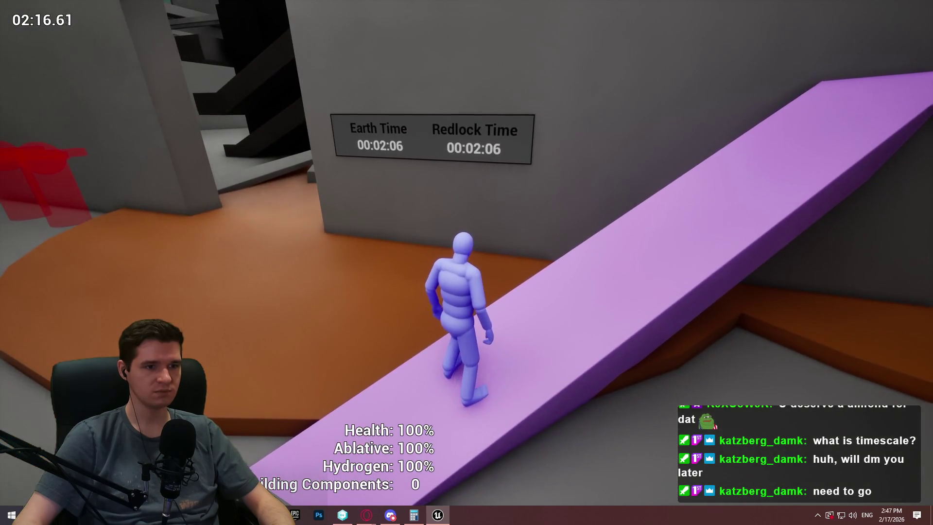
{"action": "key", "text": "w"}
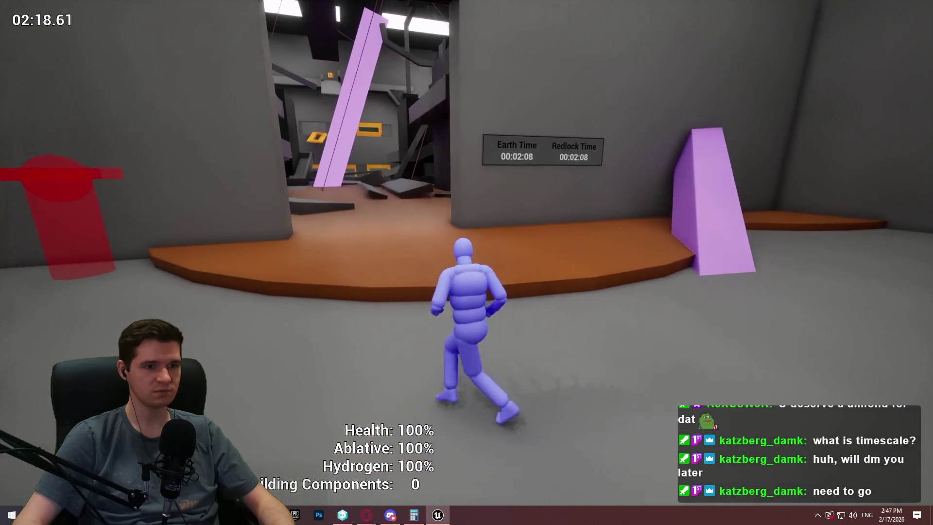
{"action": "key", "text": "w"}
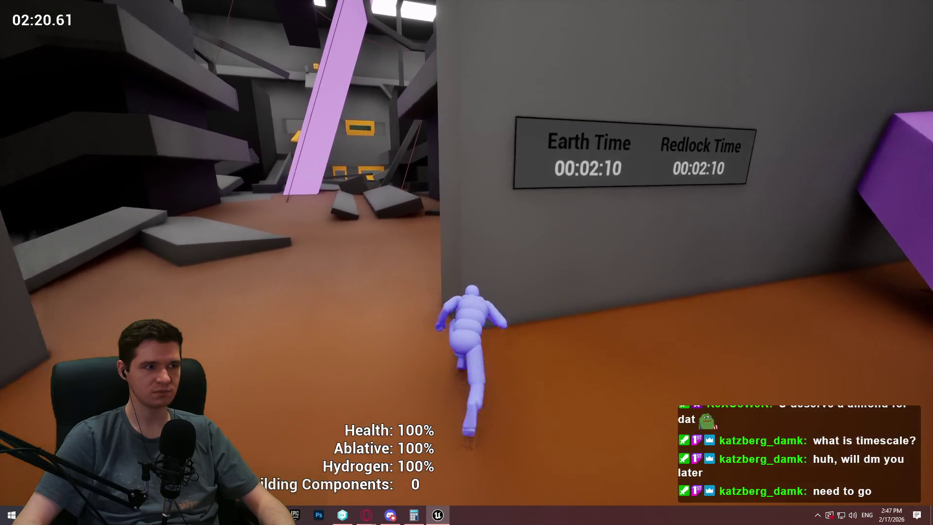
{"action": "key", "text": "w"}
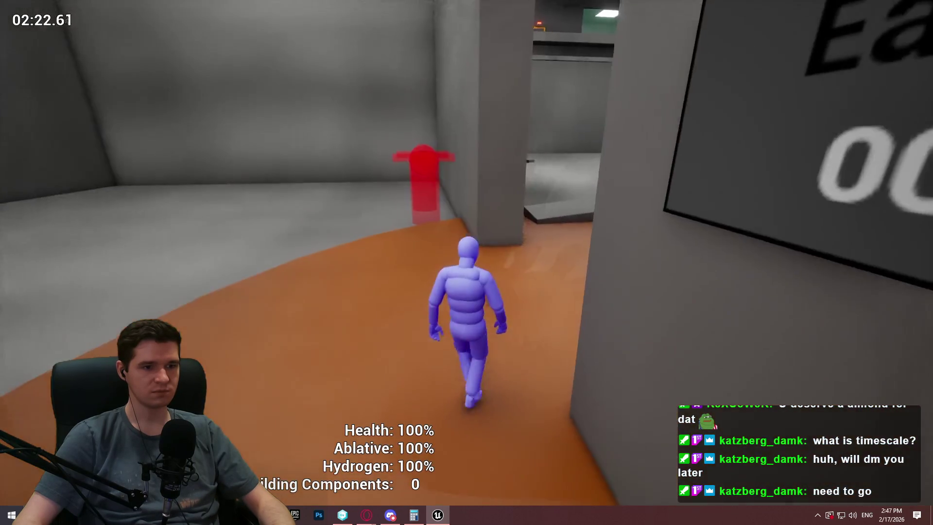
{"action": "key", "text": "w"}
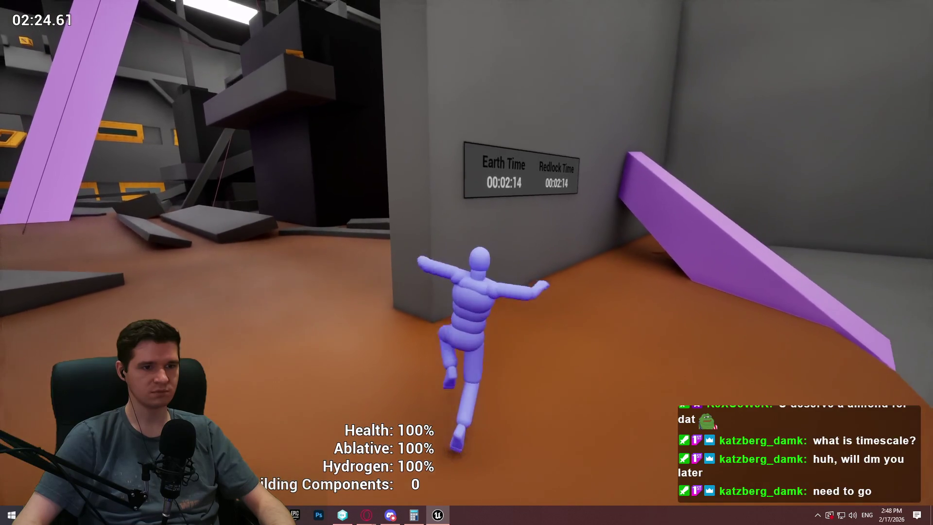
{"action": "key", "text": "w"}
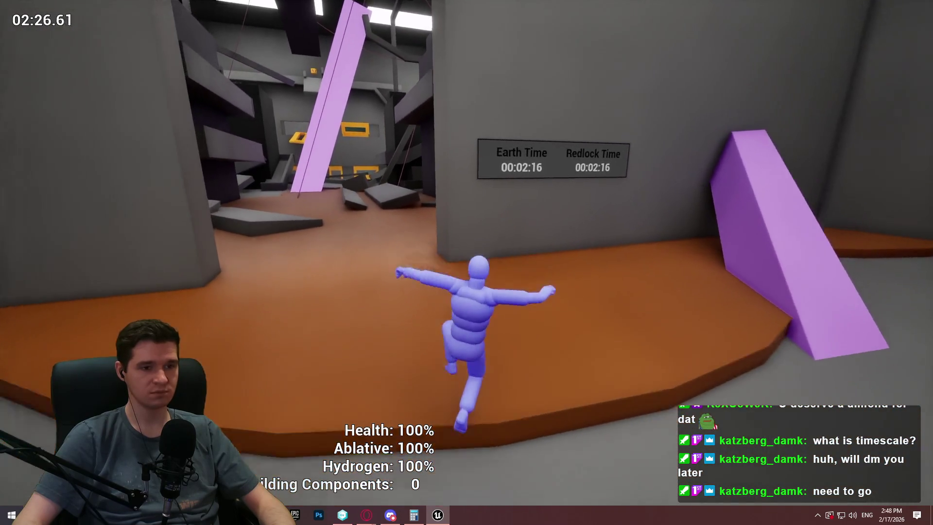
{"action": "key", "text": "w"}
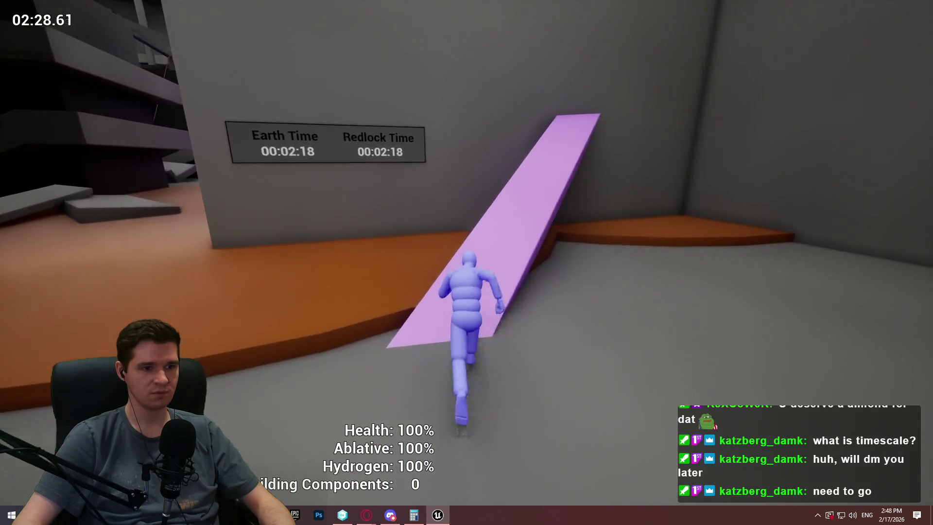
{"action": "key", "text": "w"}
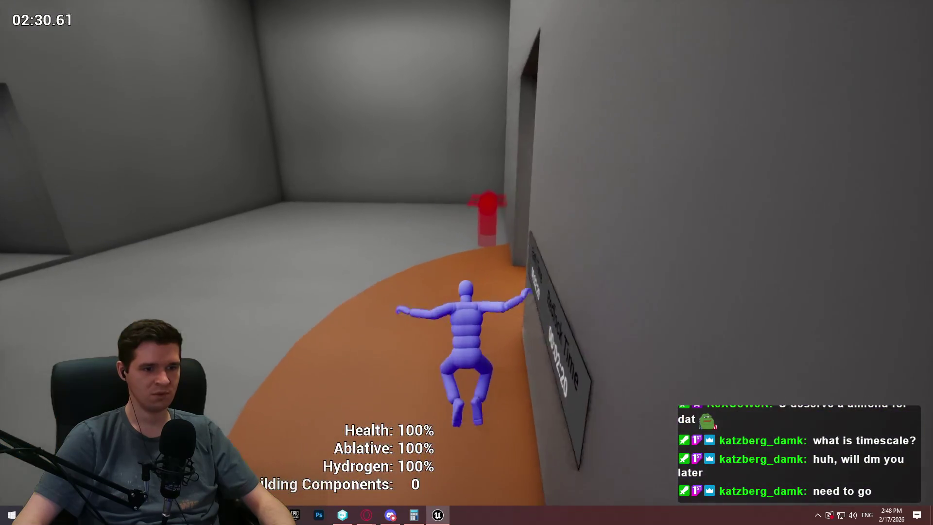
{"action": "key", "text": "w"}
{"action": "key", "text": "Escape"}
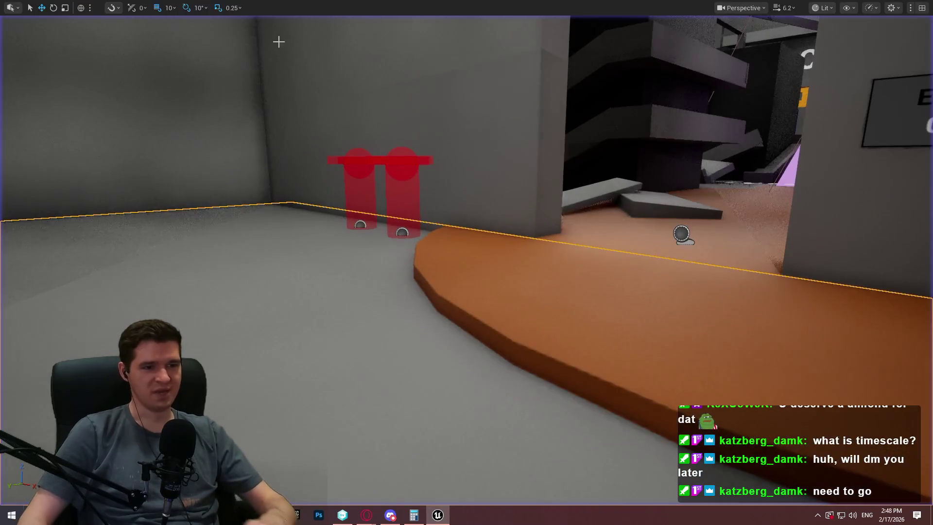
Exit fullscreen, run Save All from the MVVM_Timescale tab, and fly the view toward the Earth/Redlock clock.
{"action": "key", "text": "F11"}
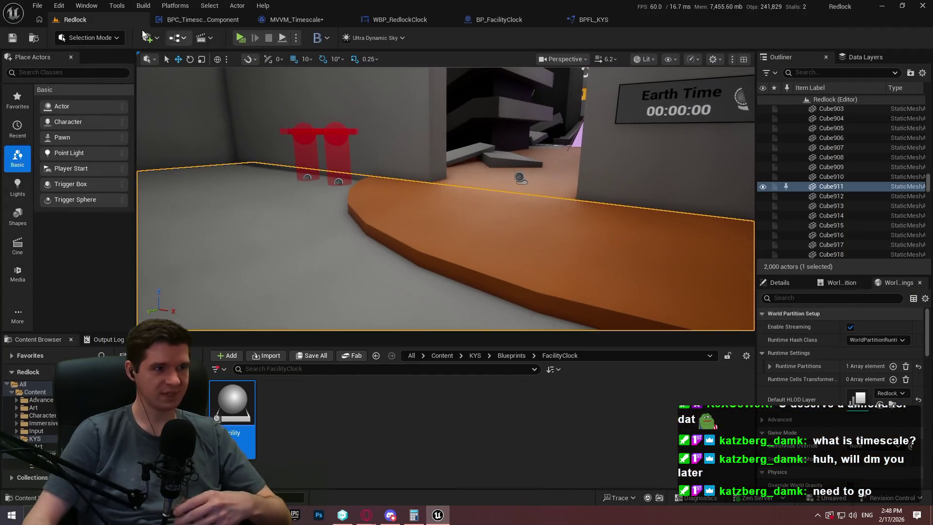
{"action": "left_click", "coordinate": [295, 19]}
{"action": "left_click", "coordinate": [33, 7]}
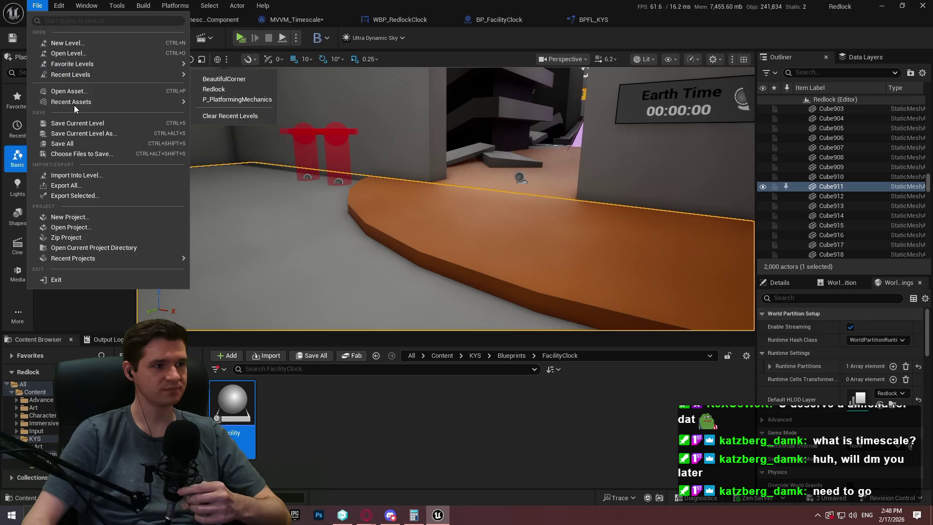
{"action": "left_click", "coordinate": [69, 144]}
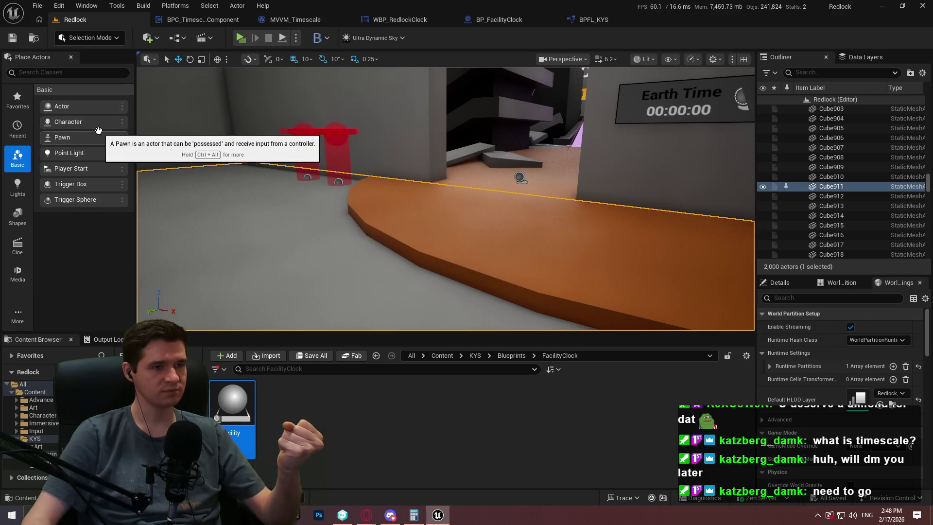
{"action": "left_click_drag", "start_coordinate": [592, 146], "coordinate": [592, 125]}
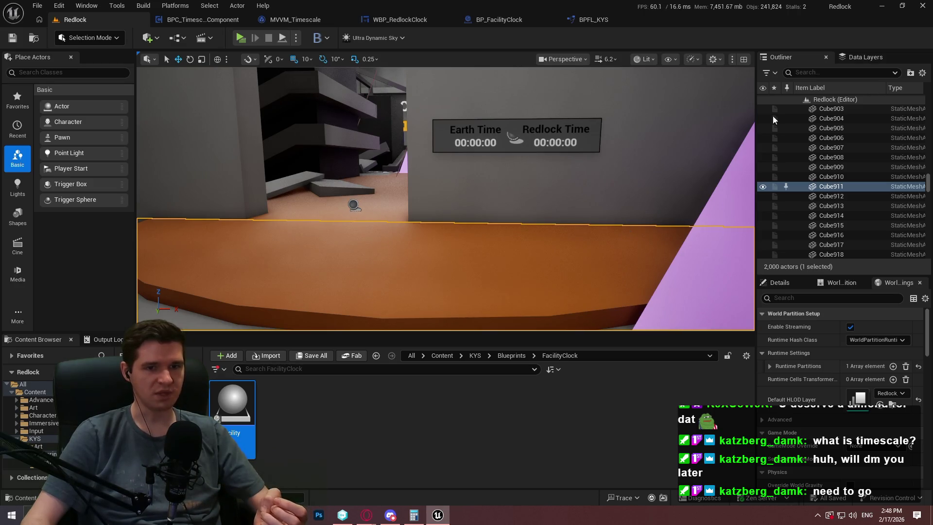
{"action": "left_click", "coordinate": [855, 59]}
Add the Earth/Redlock clock sign to the DL_Level_6_Blockout_Section_3 data layer, toggling its visibility to verify.
{"action": "left_click", "coordinate": [562, 150]}
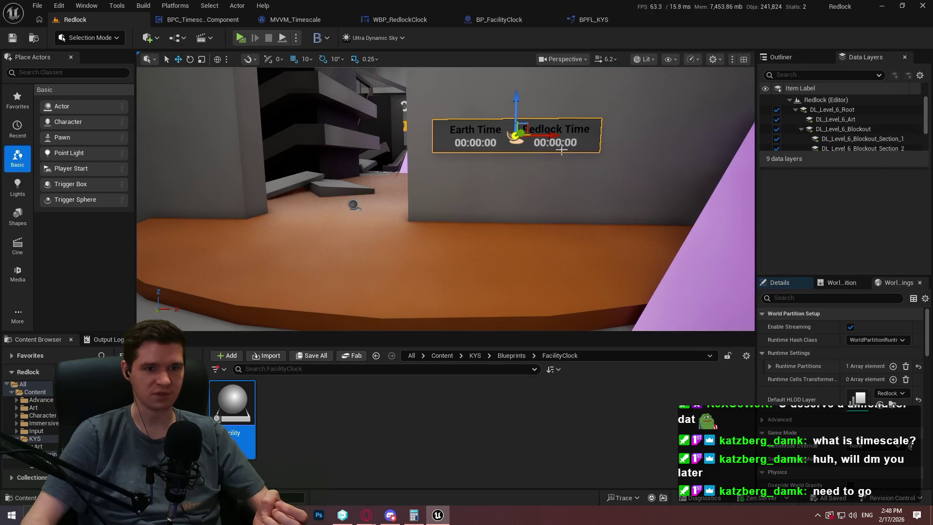
{"action": "scroll", "coordinate": [884, 145], "scroll_direction": "down", "scroll_amount": 2}
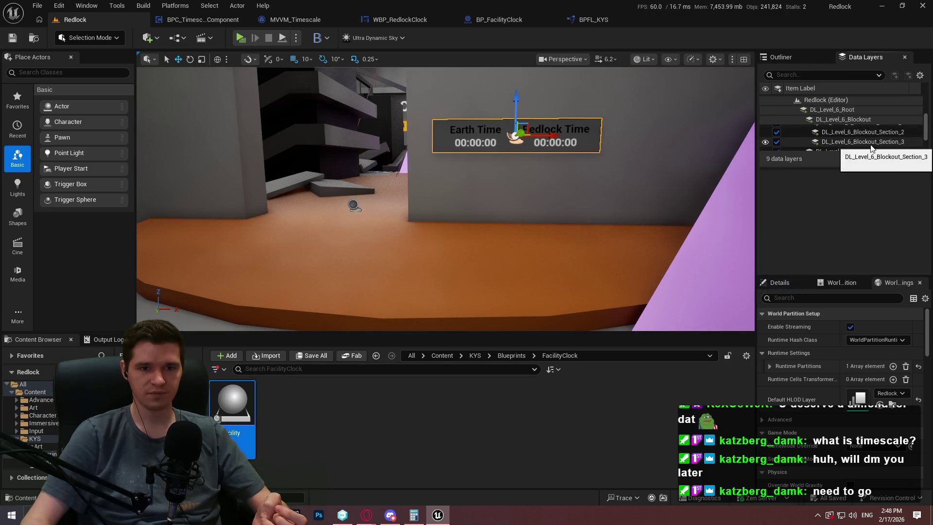
{"action": "right_click", "coordinate": [870, 141]}
{"action": "left_click", "coordinate": [836, 235]}
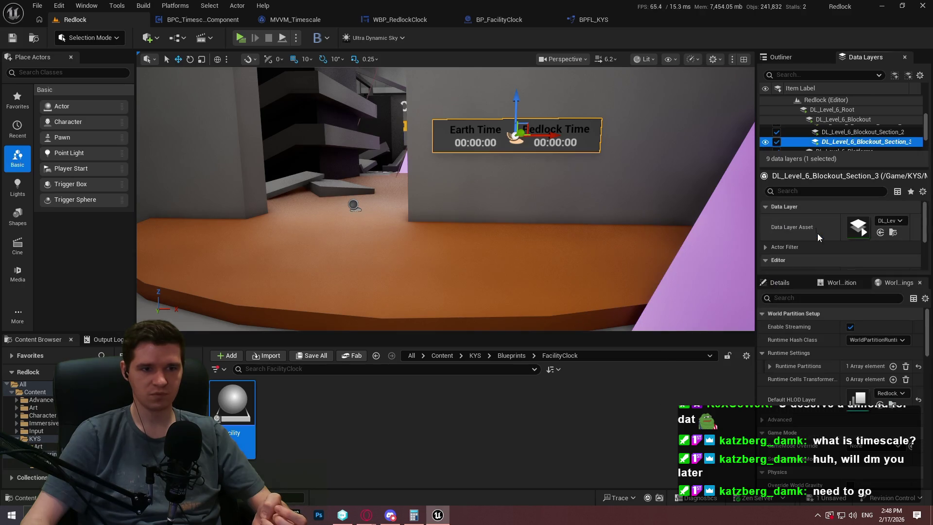
{"action": "left_click", "coordinate": [765, 142]}
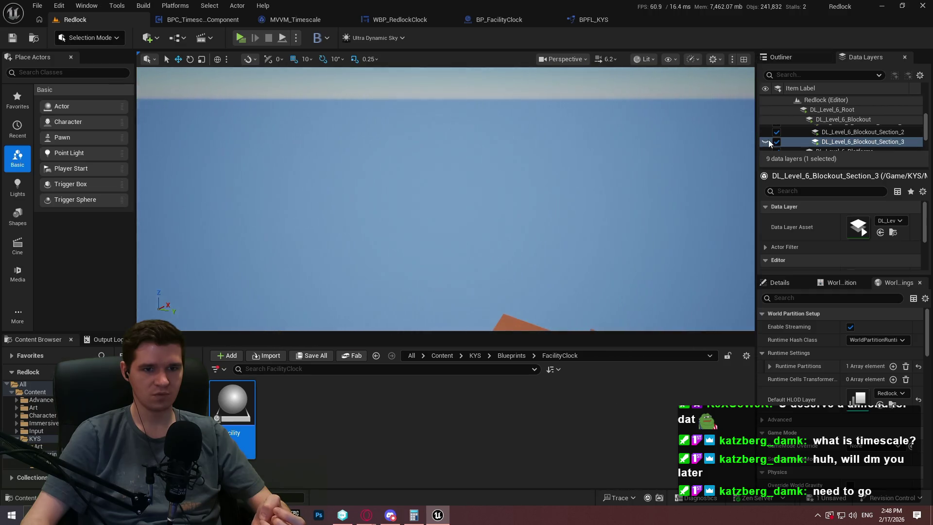
{"action": "left_click", "coordinate": [766, 142]}
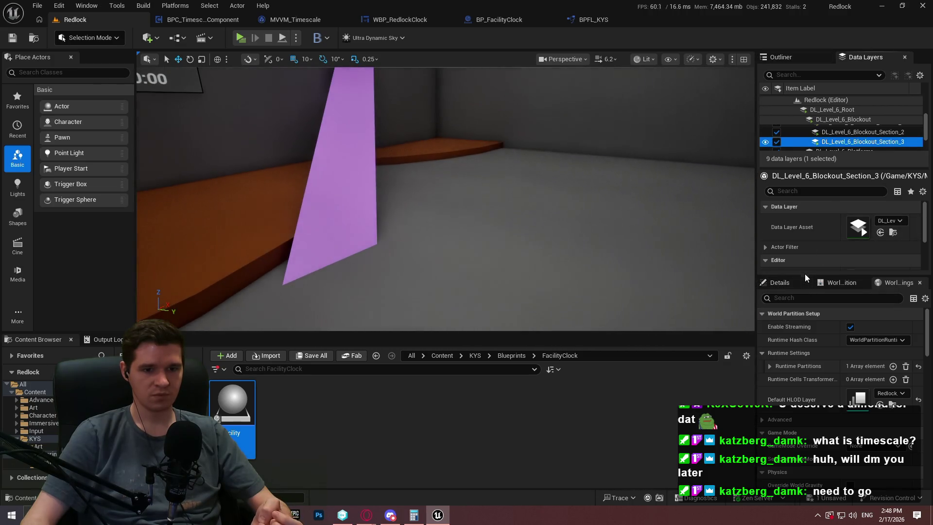
{"action": "left_click_drag", "start_coordinate": [618, 331], "coordinate": [613, 368]}
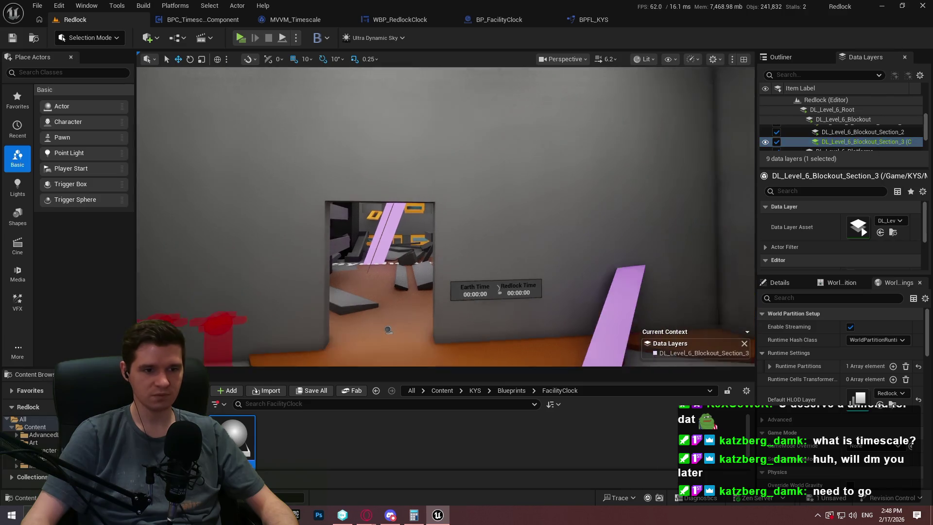
{"action": "key", "text": "F11"}
Focus the clock sign and drag it up the Z axis above the two red spawn markers.
{"action": "left_click", "coordinate": [597, 326]}
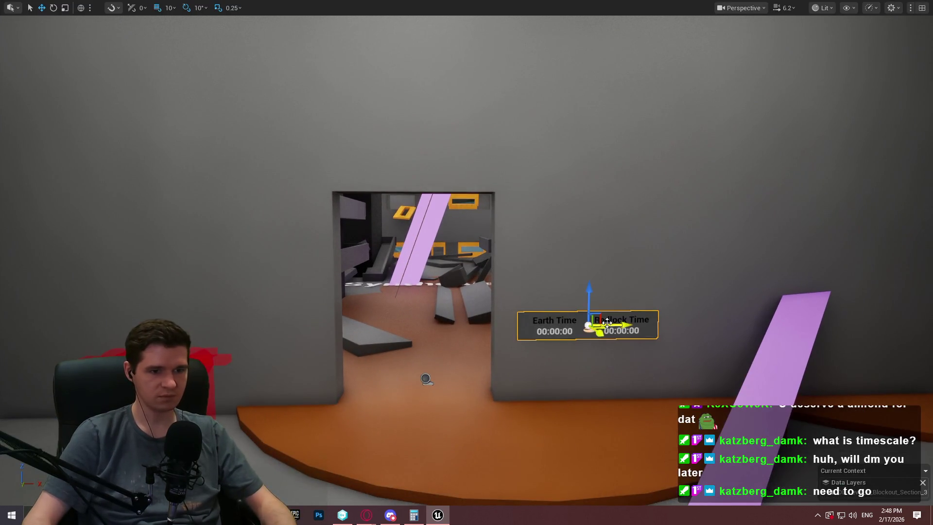
{"action": "key", "text": "f"}
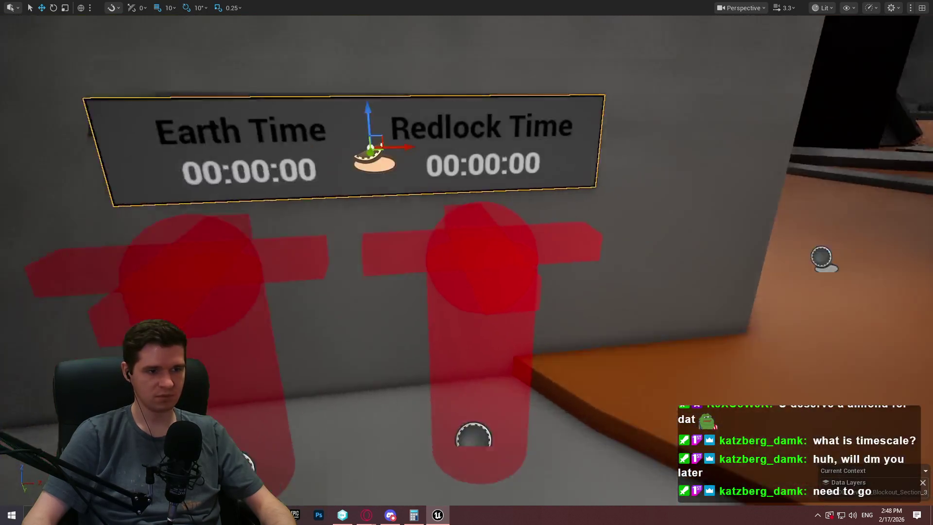
{"action": "mouse_move", "coordinate": [278, 245]}
{"action": "left_mouse_down"}
{"action": "mouse_move", "coordinate": [260, 291]}
{"action": "mouse_move", "coordinate": [277, 244]}
{"action": "left_mouse_up"}
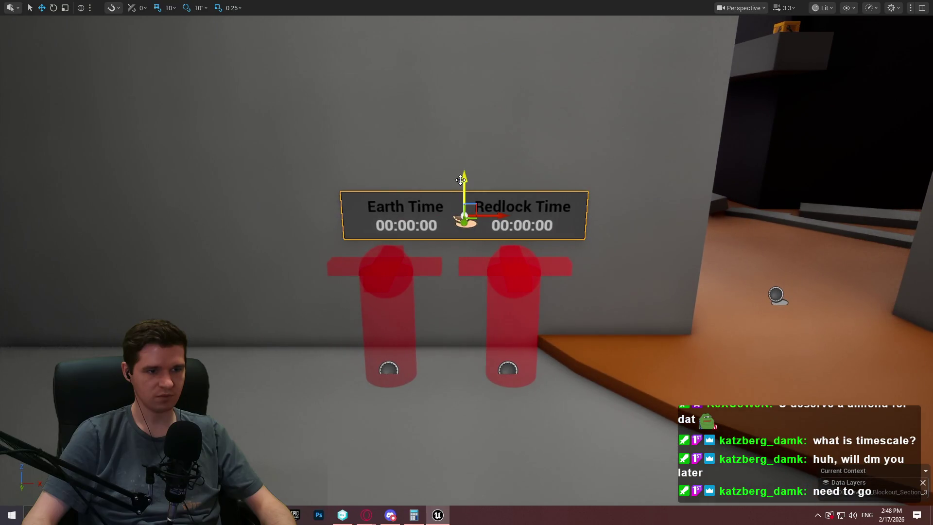
{"action": "left_click_drag", "start_coordinate": [461, 180], "coordinate": [463, 124]}
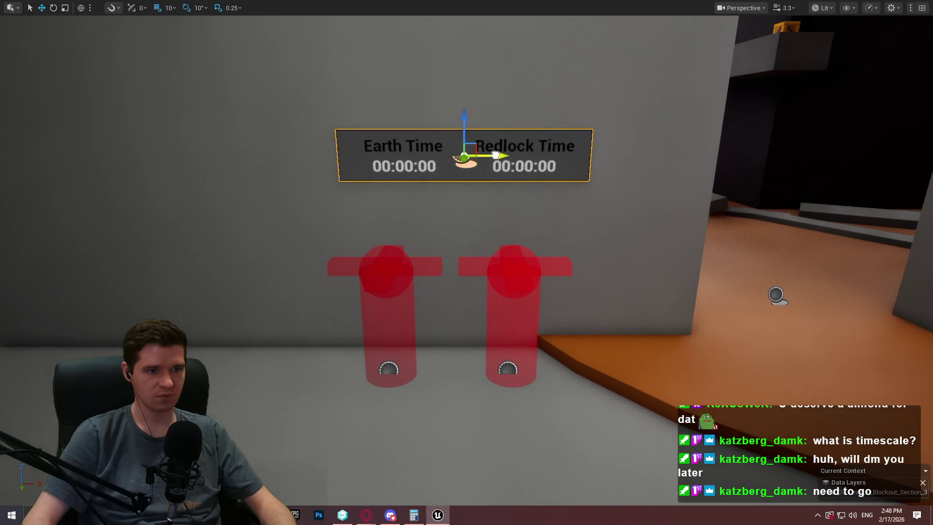
{"action": "mouse_move", "coordinate": [477, 156]}
{"action": "left_mouse_down"}
{"action": "mouse_move", "coordinate": [505, 161]}
{"action": "mouse_move", "coordinate": [437, 161]}
{"action": "mouse_move", "coordinate": [486, 162]}
{"action": "mouse_move", "coordinate": [486, 107]}
{"action": "mouse_move", "coordinate": [486, 145]}
{"action": "mouse_move", "coordinate": [459, 151]}
{"action": "mouse_move", "coordinate": [491, 156]}
{"action": "left_mouse_up"}
{"action": "key", "text": "F11"}
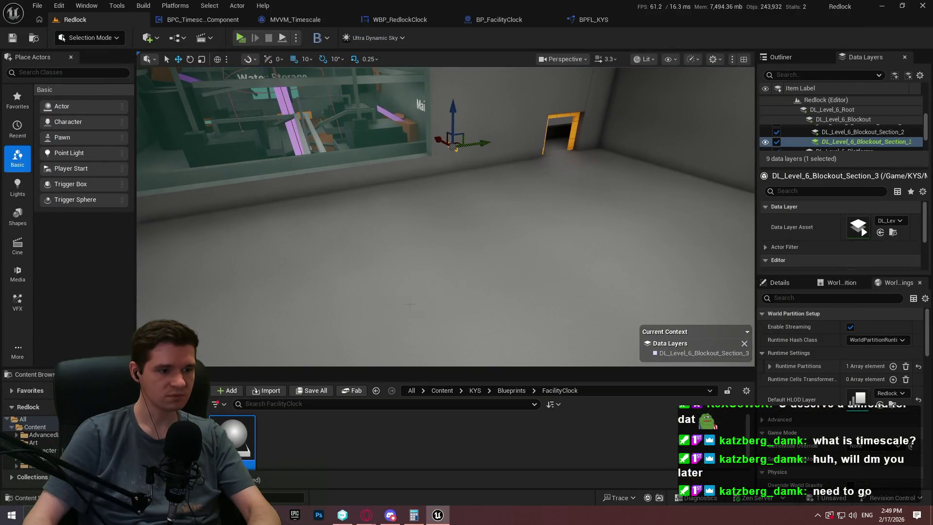
Rotate the next room's back-wall clock -100° around Z so it faces into the room.
{"action": "right_click", "coordinate": [358, 375]}
{"action": "left_click_drag", "start_coordinate": [570, 166], "coordinate": [551, 168]}
{"action": "scroll", "coordinate": [267, 433], "scroll_direction": "down", "scroll_amount": 1}
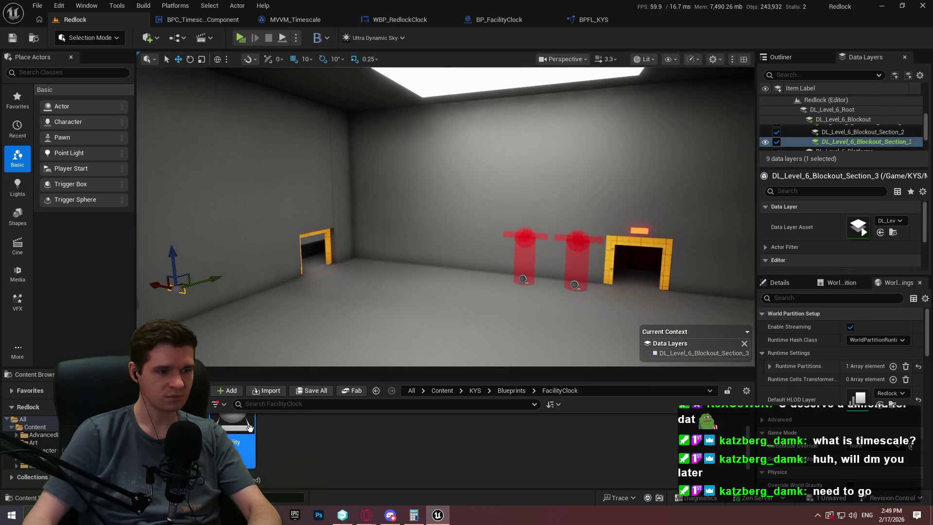
{"action": "left_click", "coordinate": [551, 202]}
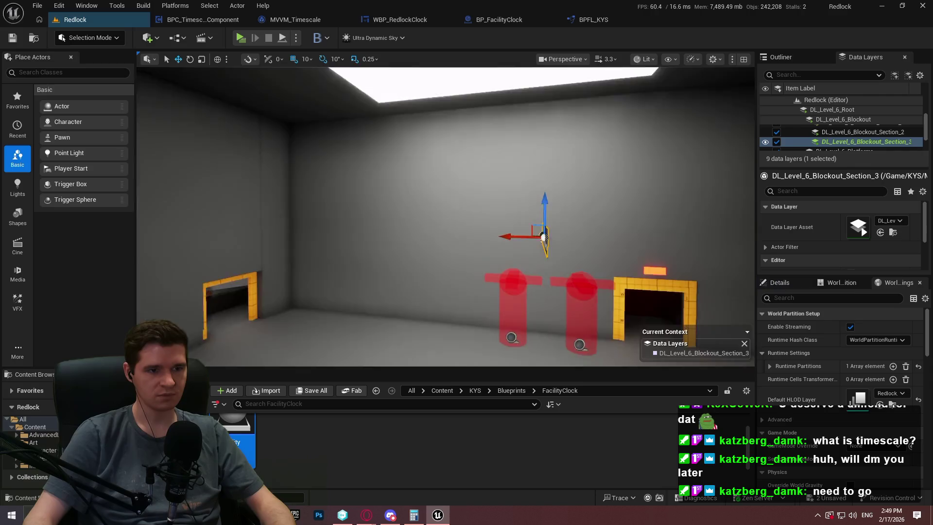
{"action": "key", "text": "f"}
{"action": "key", "text": "e"}
{"action": "left_click_drag", "start_coordinate": [481, 257], "coordinate": [521, 263]}
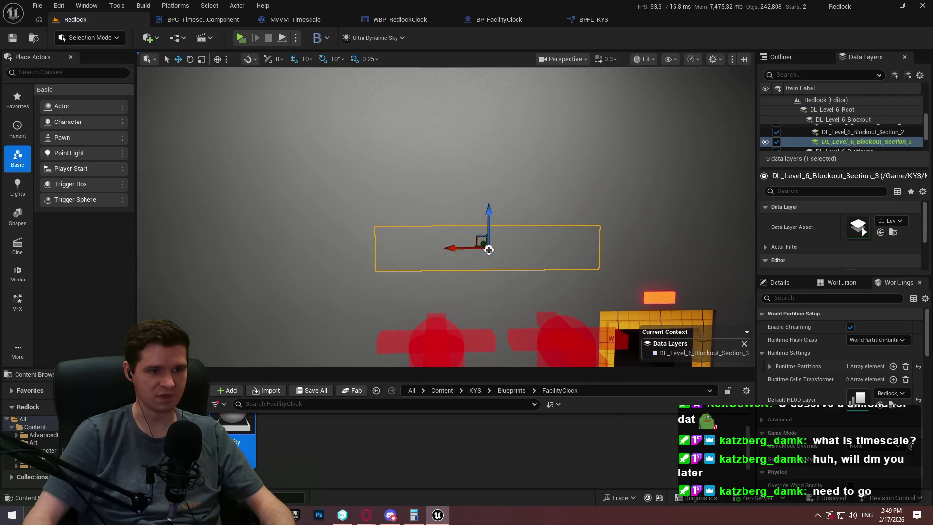
Nudge the clock into place above the two spawn markers beside the yellow doorway.
{"action": "left_click_drag", "start_coordinate": [481, 241], "coordinate": [436, 215]}
{"action": "scroll", "coordinate": [484, 239], "scroll_direction": "down", "scroll_amount": 3}
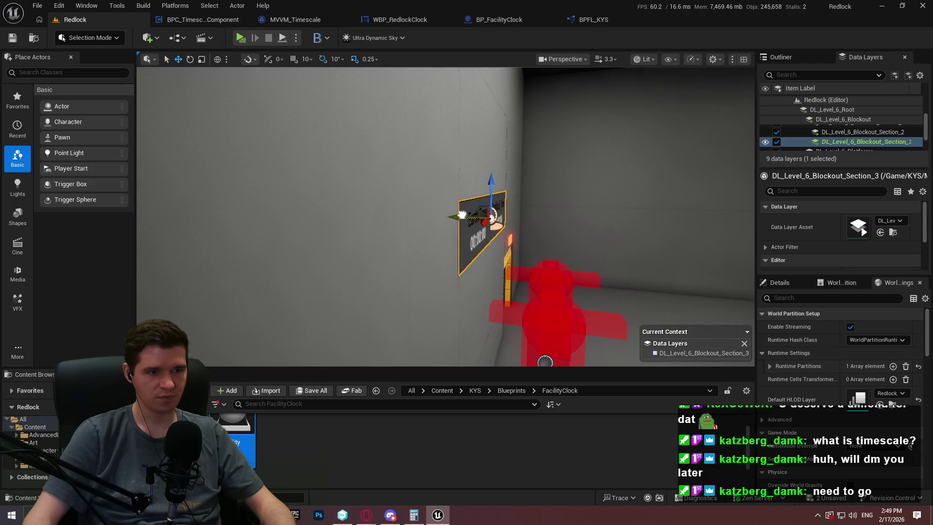
{"action": "key", "text": "f"}
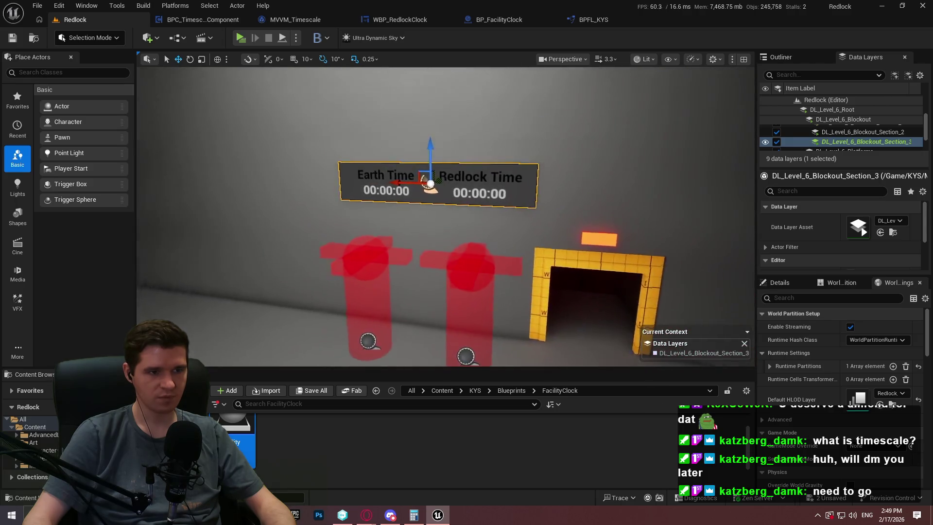
{"action": "left_click_drag", "start_coordinate": [524, 190], "coordinate": [471, 188]}
{"action": "left_click", "coordinate": [874, 144]}
Make DL_Level_6_Blockout_Section_2 the current data layer and select its red-wall clock for rotating.
{"action": "double_click", "coordinate": [865, 132]}
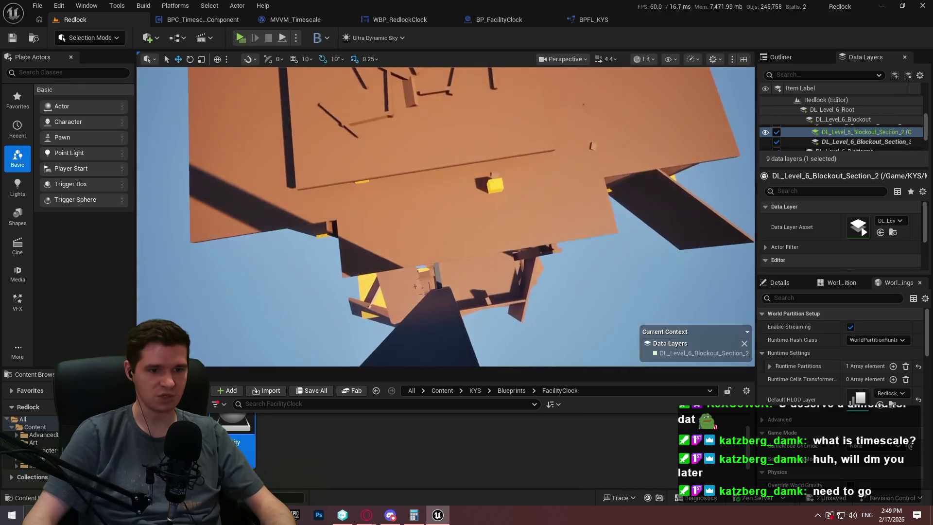
{"action": "left_click_drag", "start_coordinate": [445, 216], "coordinate": [433, 217]}
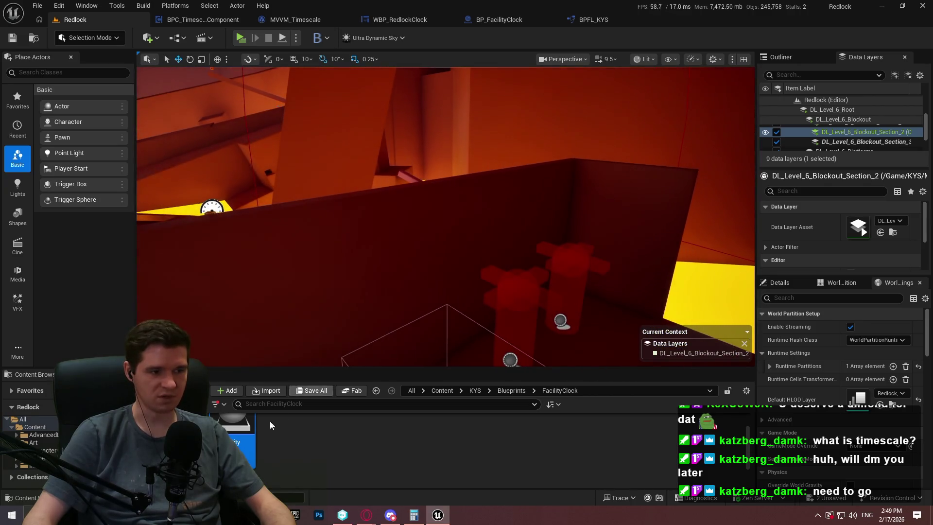
{"action": "left_click", "coordinate": [523, 215]}
{"action": "key", "text": "e"}
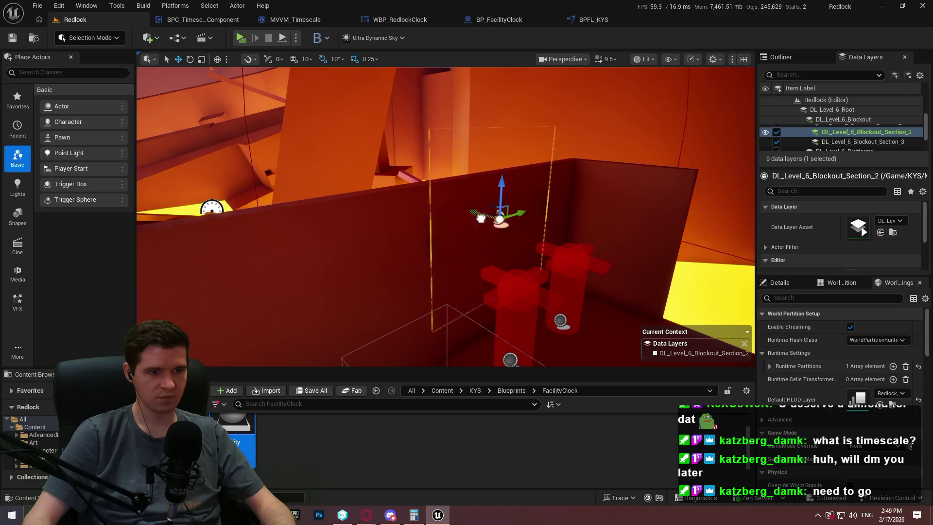
Orbit the view around the clock panel and into the yellow-lit hall.
{"action": "scroll", "coordinate": [445, 217], "scroll_direction": "down", "scroll_amount": 2}
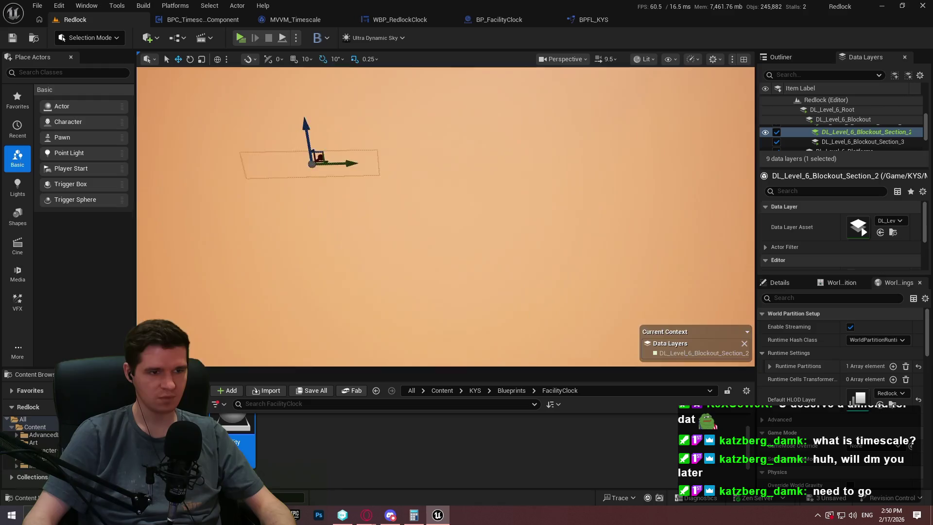
{"action": "scroll", "coordinate": [445, 216], "scroll_direction": "down", "scroll_amount": 3}
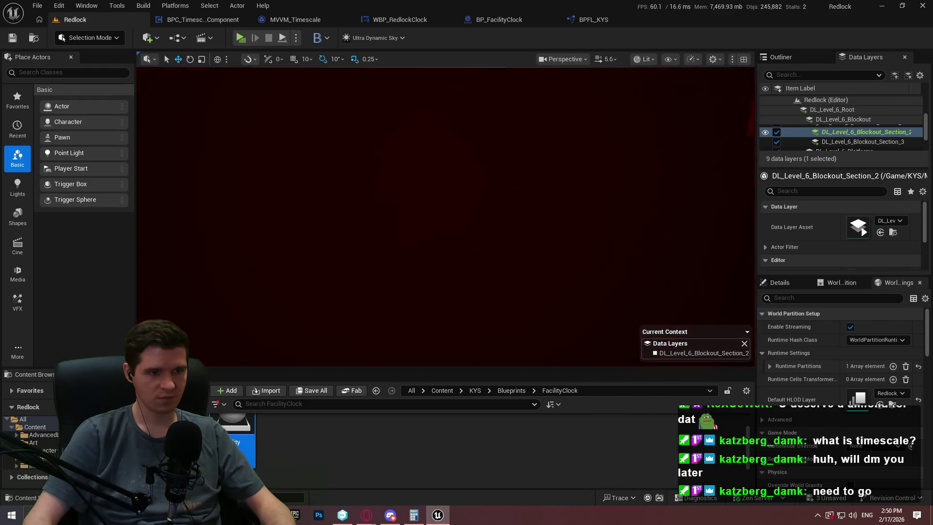
{"action": "mouse_move", "coordinate": [606, 218]}
{"action": "left_mouse_down"}
{"action": "mouse_move", "coordinate": [606, 238]}
{"action": "mouse_move", "coordinate": [690, 234]}
{"action": "left_mouse_up"}
{"action": "scroll", "coordinate": [445, 216], "scroll_direction": "down", "scroll_amount": 3}
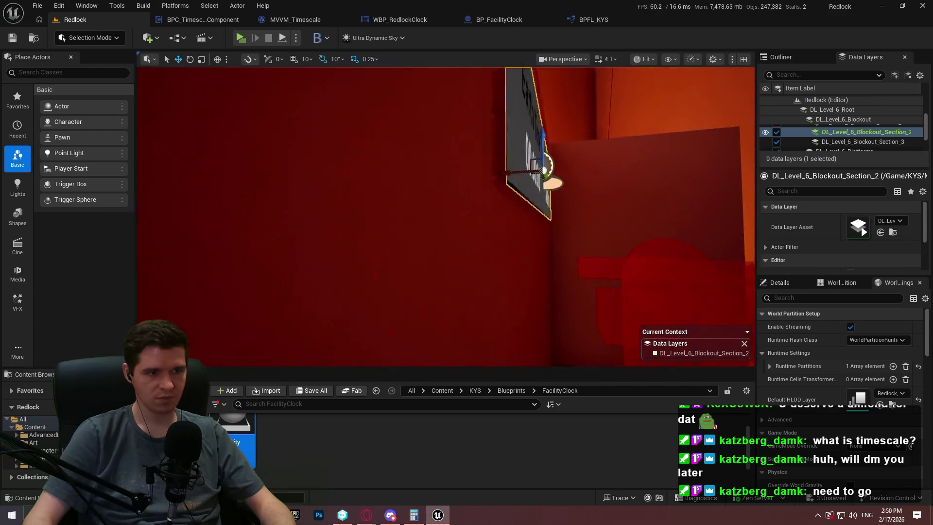
{"action": "scroll", "coordinate": [445, 216], "scroll_direction": "down", "scroll_amount": 3}
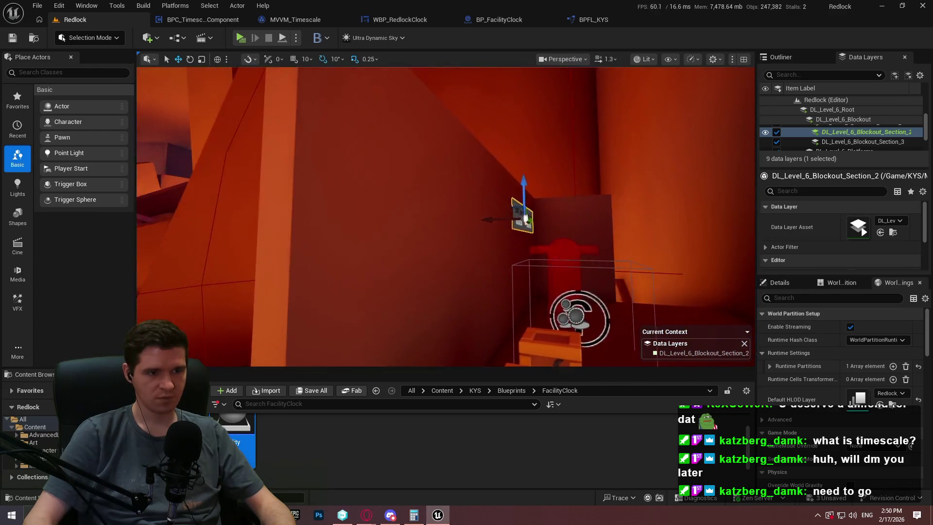
{"action": "left_click_drag", "start_coordinate": [481, 188], "coordinate": [490, 189]}
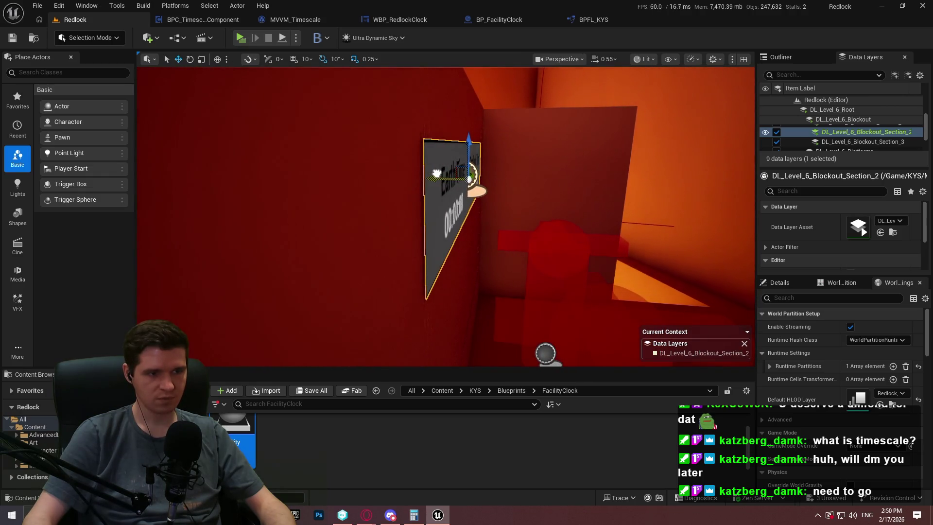
{"action": "left_click_drag", "start_coordinate": [491, 188], "coordinate": [462, 189]}
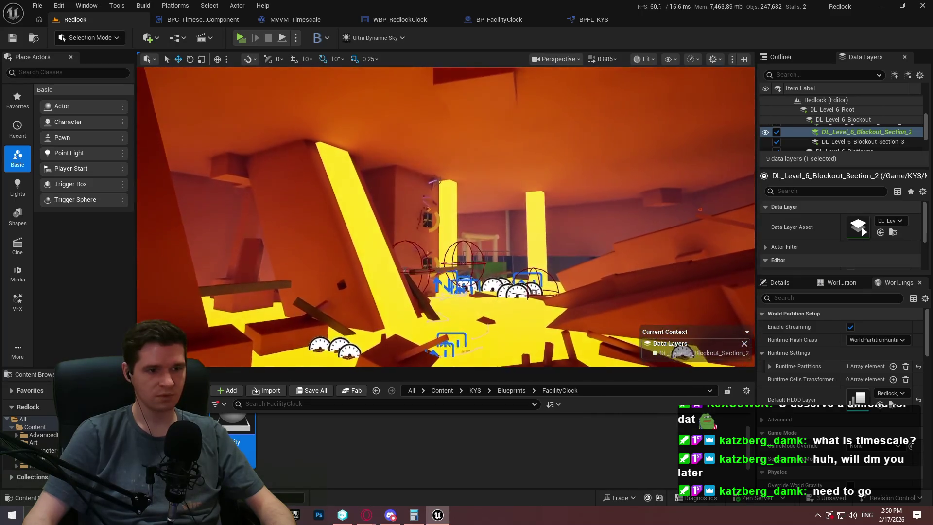
{"action": "left_click_drag", "start_coordinate": [462, 189], "coordinate": [462, 179]}
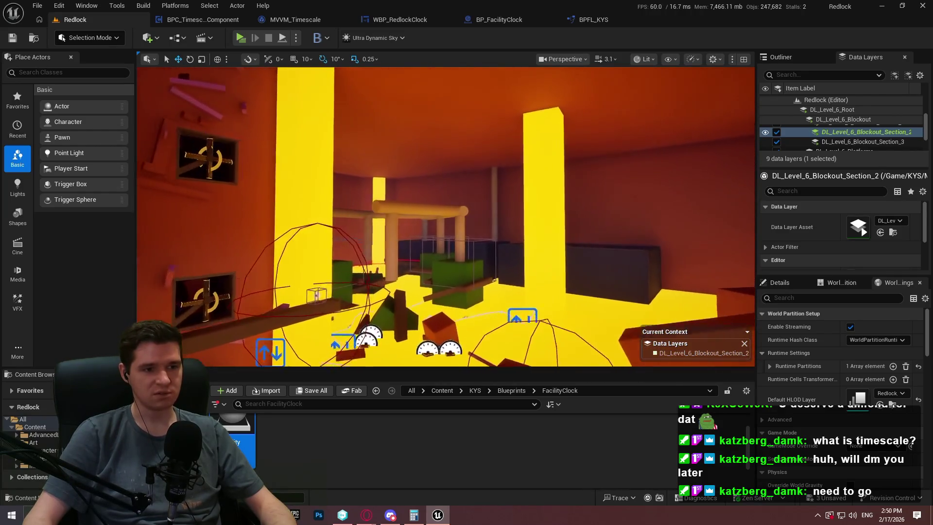
{"action": "mouse_move", "coordinate": [461, 180]}
{"action": "left_mouse_down"}
{"action": "mouse_move", "coordinate": [469, 163]}
{"action": "mouse_move", "coordinate": [435, 199]}
{"action": "mouse_move", "coordinate": [383, 168]}
{"action": "mouse_move", "coordinate": [349, 175]}
{"action": "mouse_move", "coordinate": [447, 268]}
{"action": "left_mouse_up"}
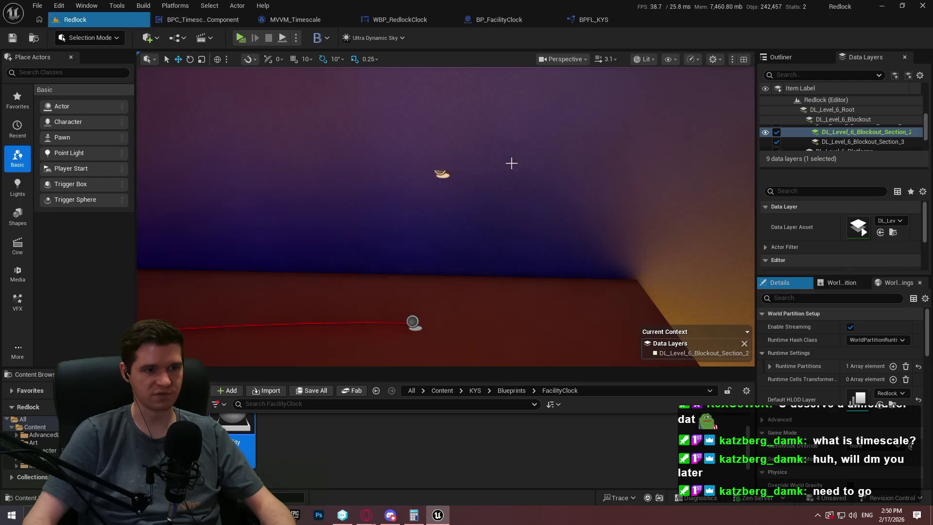
Position the purple-wall Earth/Redlock Time clock to face out over the red floor.
{"action": "left_click", "coordinate": [462, 184]}
{"action": "mouse_move", "coordinate": [462, 183]}
{"action": "left_mouse_down"}
{"action": "mouse_move", "coordinate": [649, 177]}
{"action": "mouse_move", "coordinate": [471, 184]}
{"action": "mouse_move", "coordinate": [583, 175]}
{"action": "mouse_move", "coordinate": [464, 164]}
{"action": "left_mouse_up"}
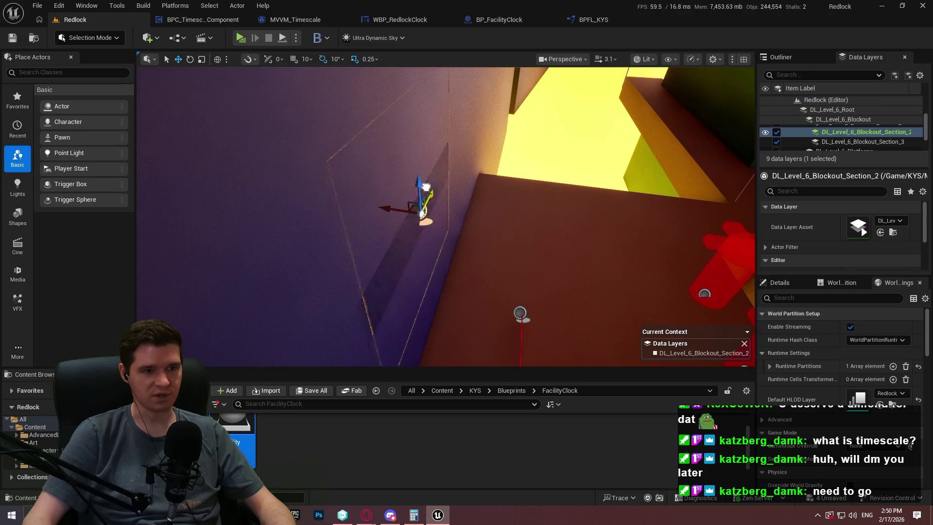
{"action": "mouse_move", "coordinate": [421, 191]}
{"action": "left_mouse_down"}
{"action": "mouse_move", "coordinate": [426, 171]}
{"action": "mouse_move", "coordinate": [394, 270]}
{"action": "mouse_move", "coordinate": [419, 135]}
{"action": "left_mouse_up"}
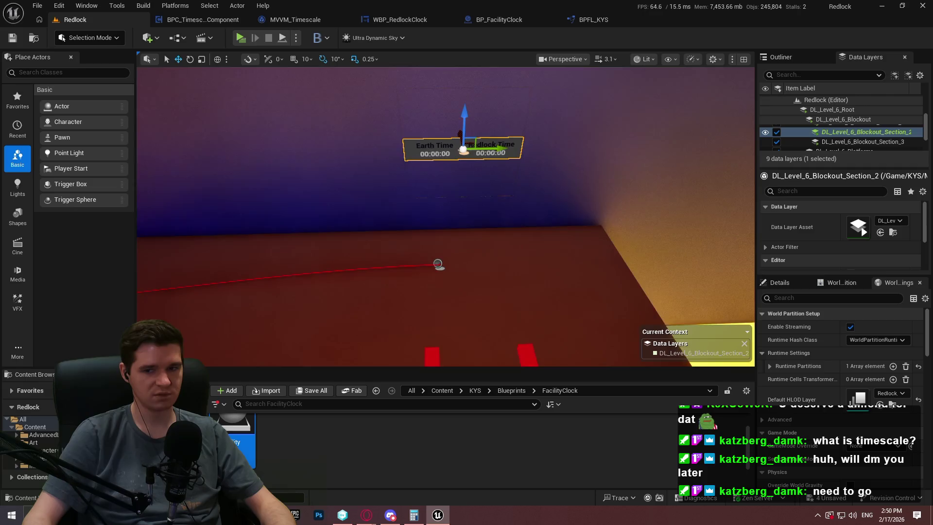
{"action": "mouse_move", "coordinate": [437, 264]}
{"action": "left_mouse_down"}
{"action": "mouse_move", "coordinate": [444, 204]}
{"action": "mouse_move", "coordinate": [435, 218]}
{"action": "mouse_move", "coordinate": [423, 106]}
{"action": "left_mouse_up"}
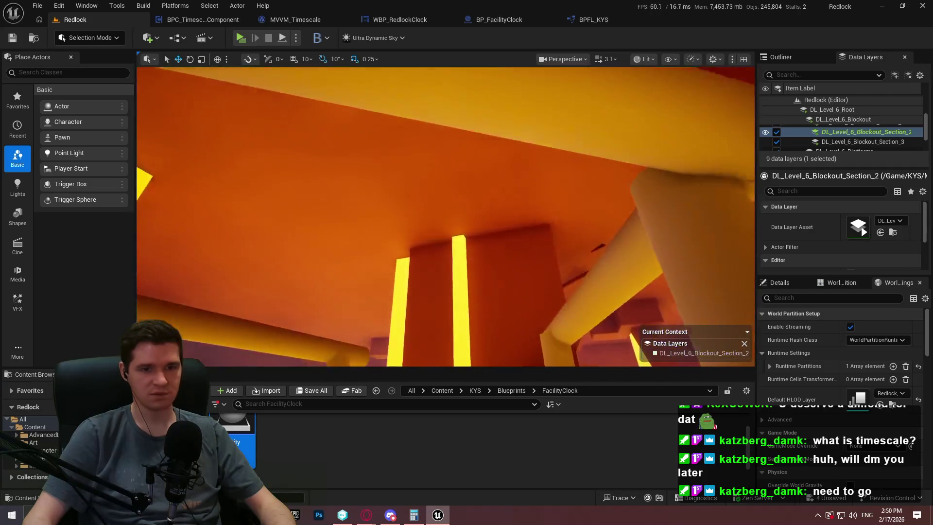
{"action": "scroll", "coordinate": [857, 141], "scroll_direction": "up", "scroll_amount": 1}
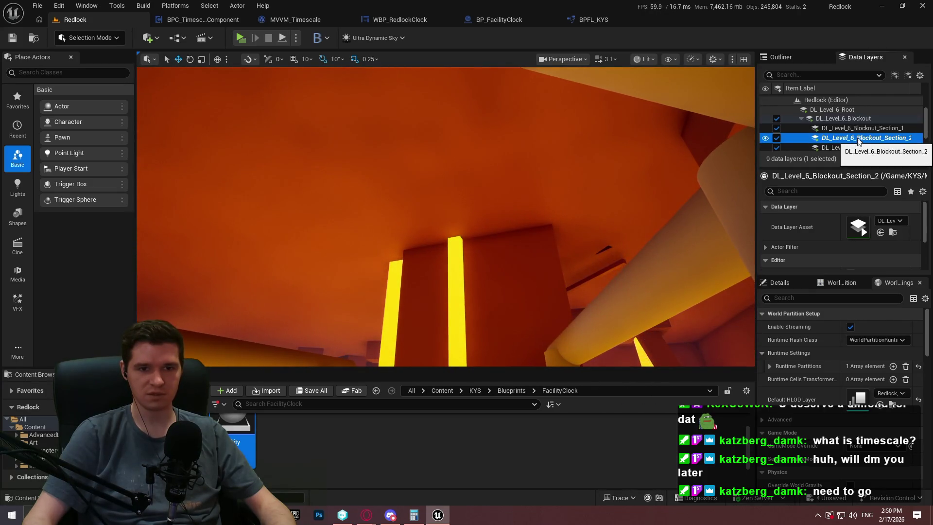